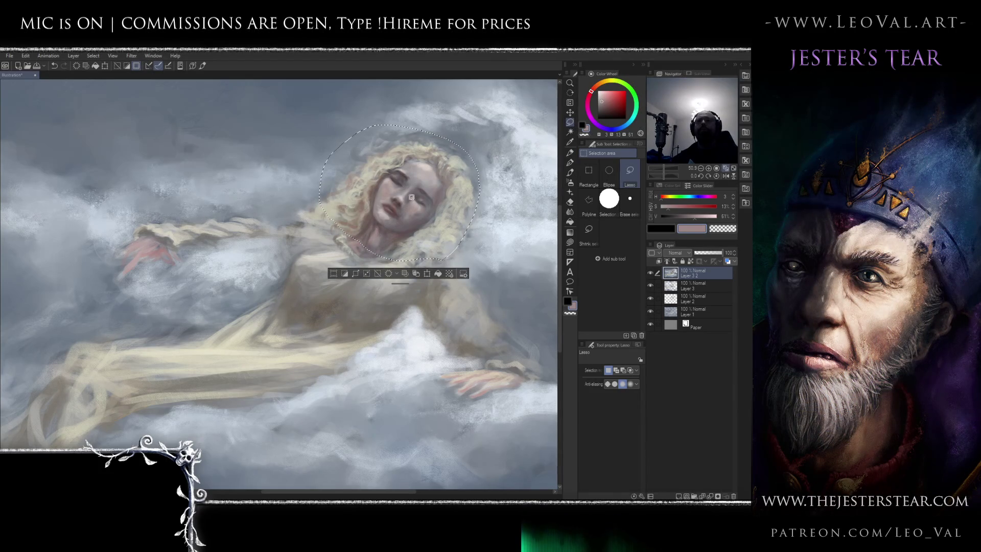
Lasso-select the sleeping woman's head and hair
key("j")
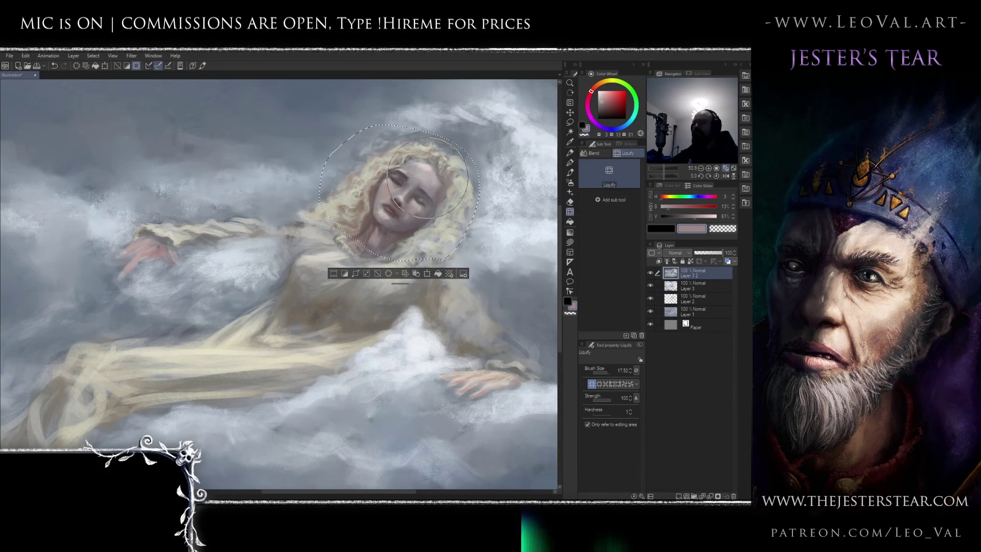
key("m")
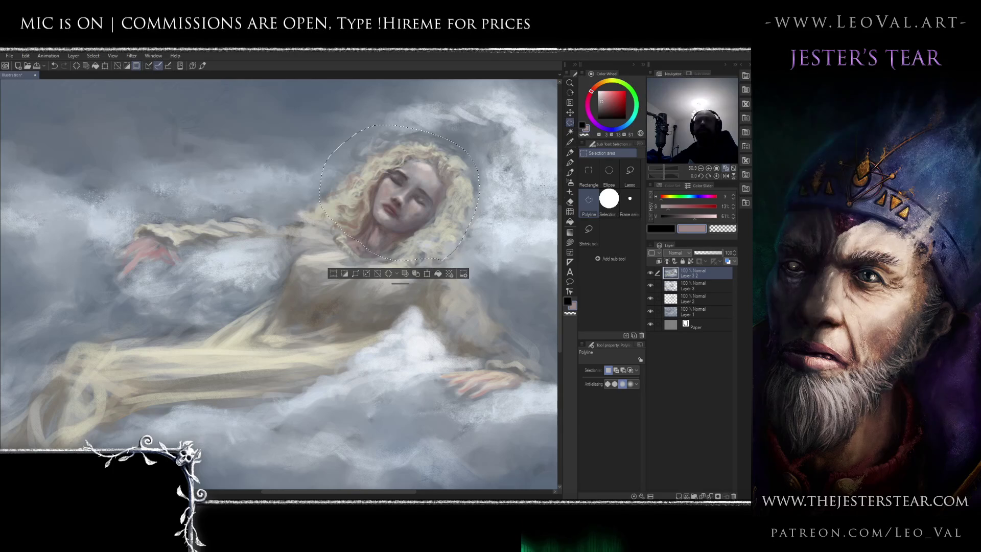
key("m")
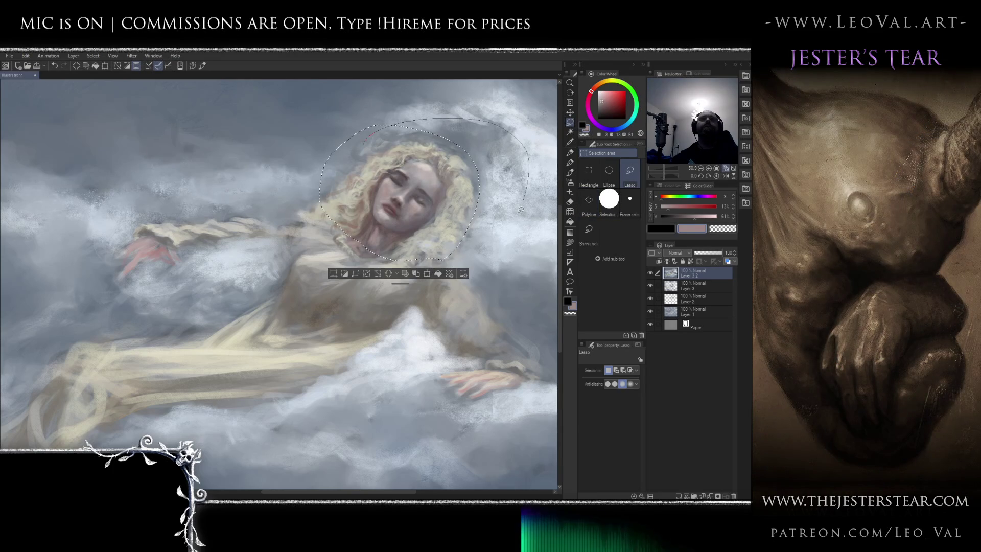
left_click_drag(527, 195, 483, 190)
scroll(462, 194, "down", 3)
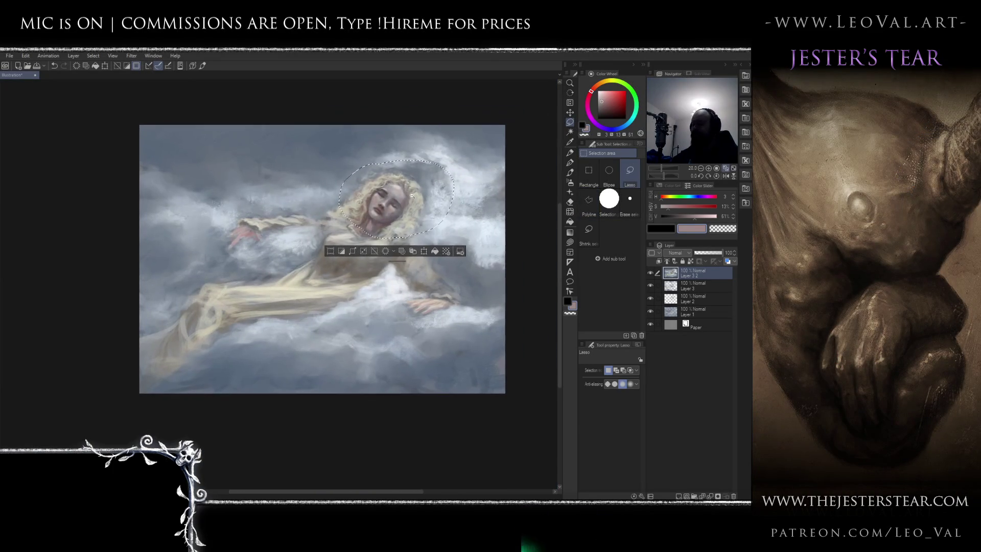
Liquify the head slightly larger at size 100, then deselect
key("j")
key("bracketright")
key("bracketright")
key("bracketright")
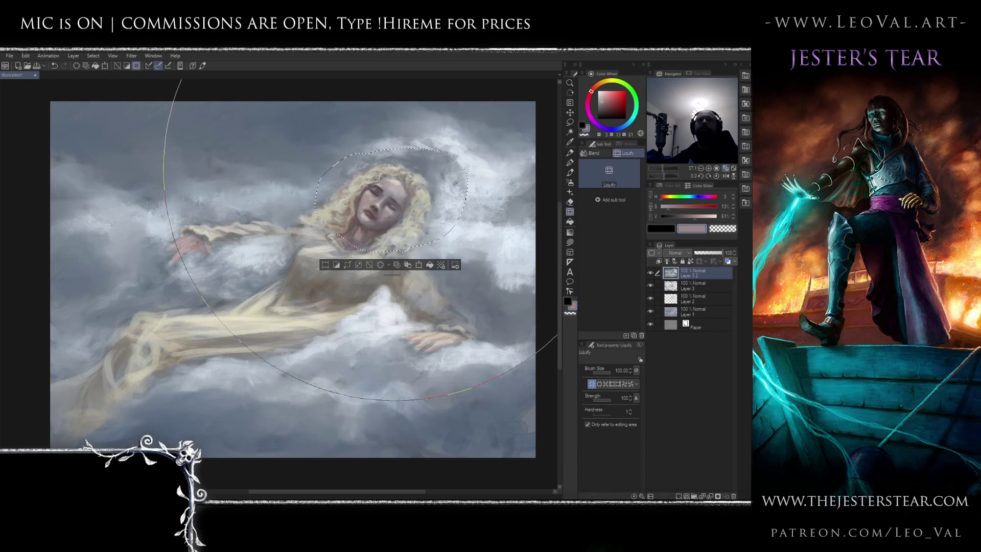
key("ctrl+d")
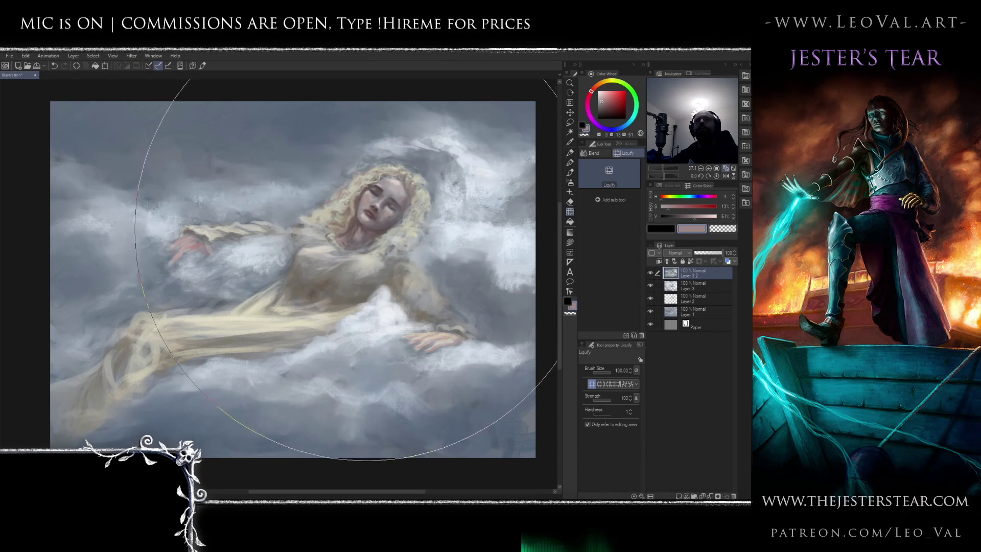
scroll(354, 196, "up", 3)
Blend across the face, curly hair and gown edges with a Blend brush of about size 2
key("b")
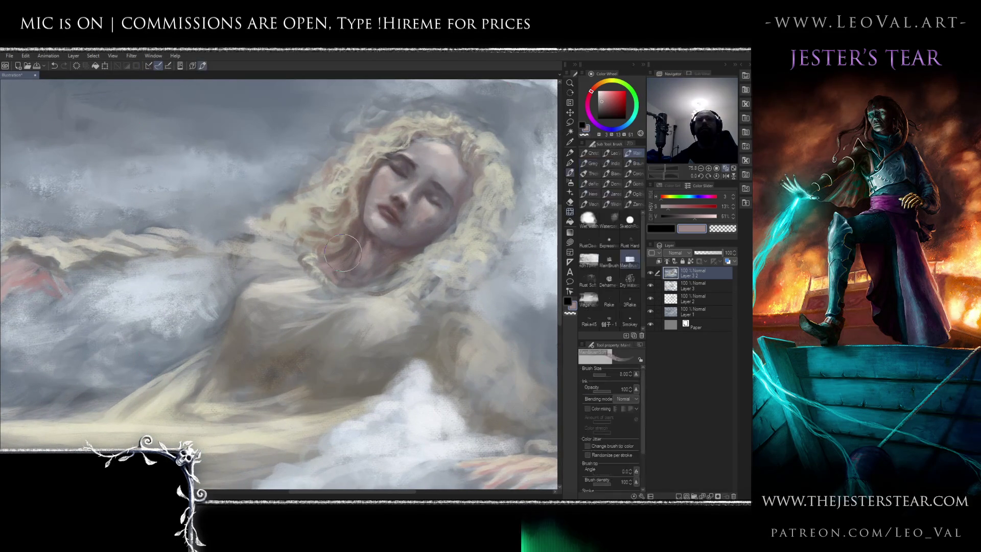
key("j")
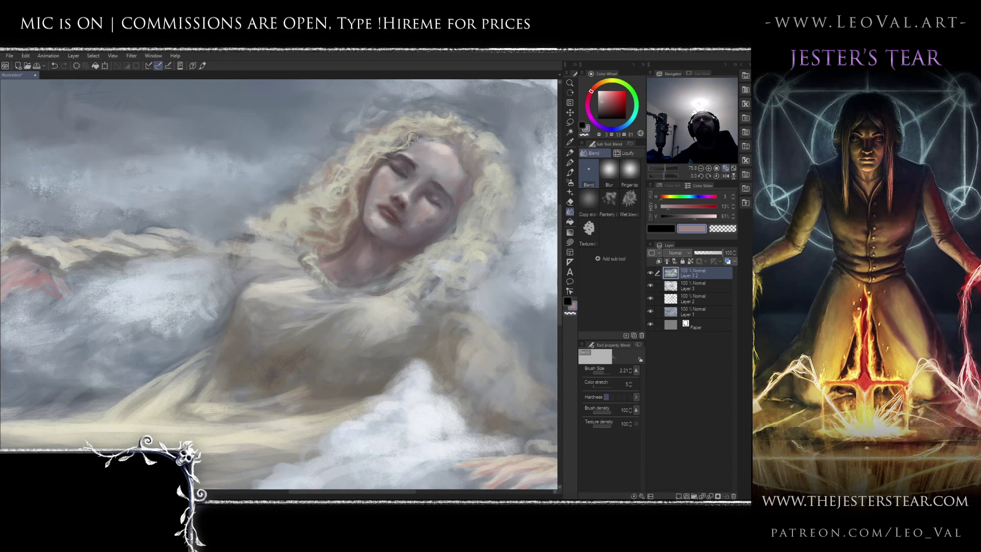
key("bracketleft")
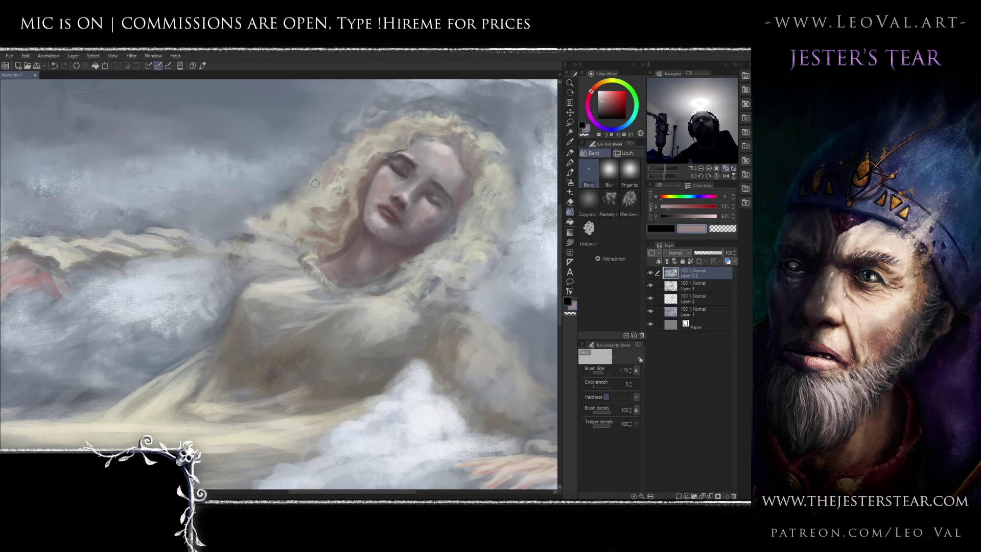
scroll(383, 206, "down", 5)
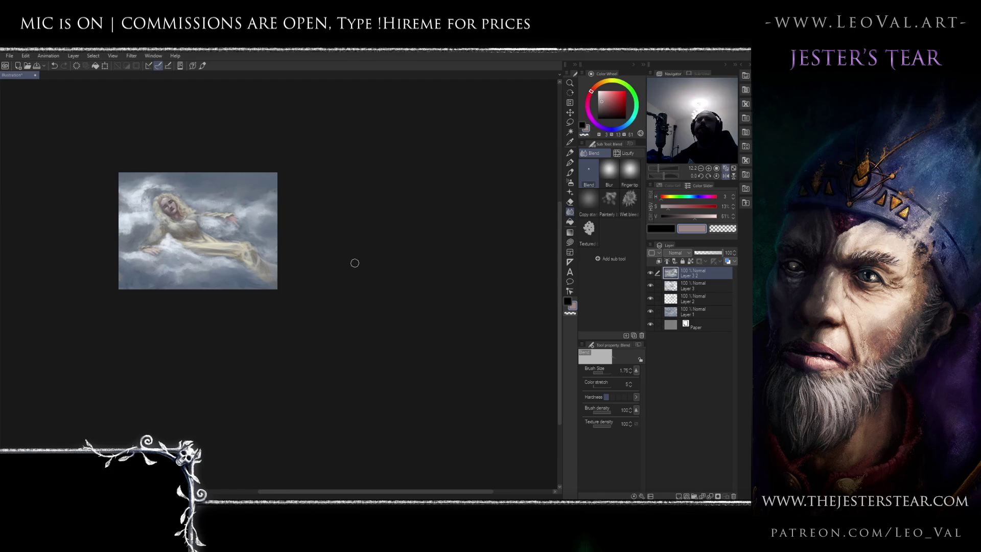
scroll(358, 257, "up", 8)
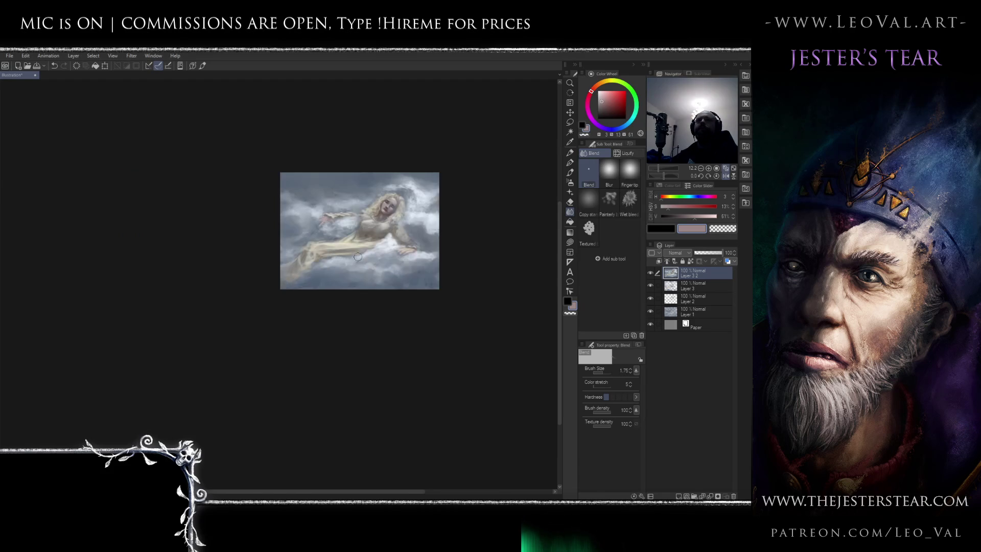
scroll(368, 256, "left", 1)
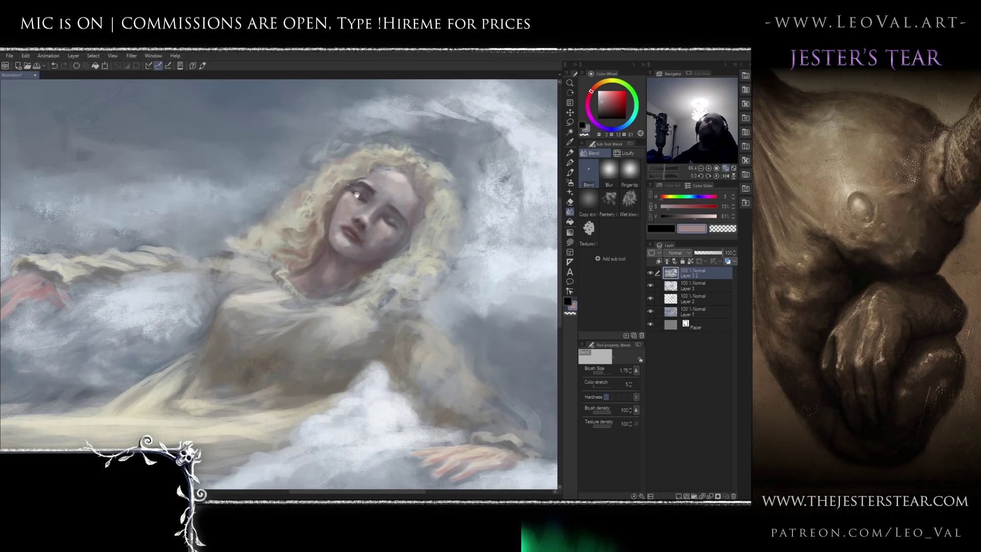
Repaint the eyelids, brows and nose with a progressively smaller brush
scroll(359, 185, "up", 2)
key("bracketleft")
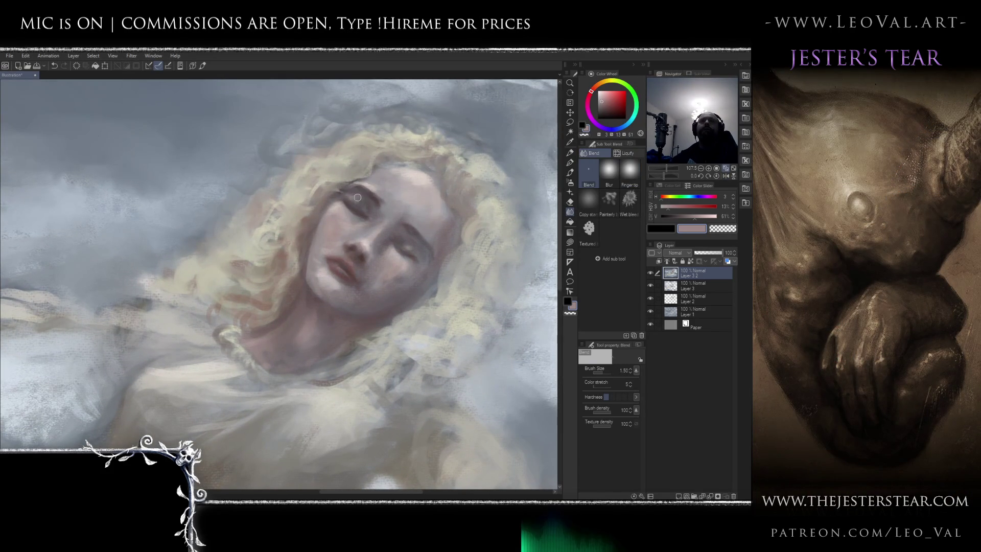
key("b")
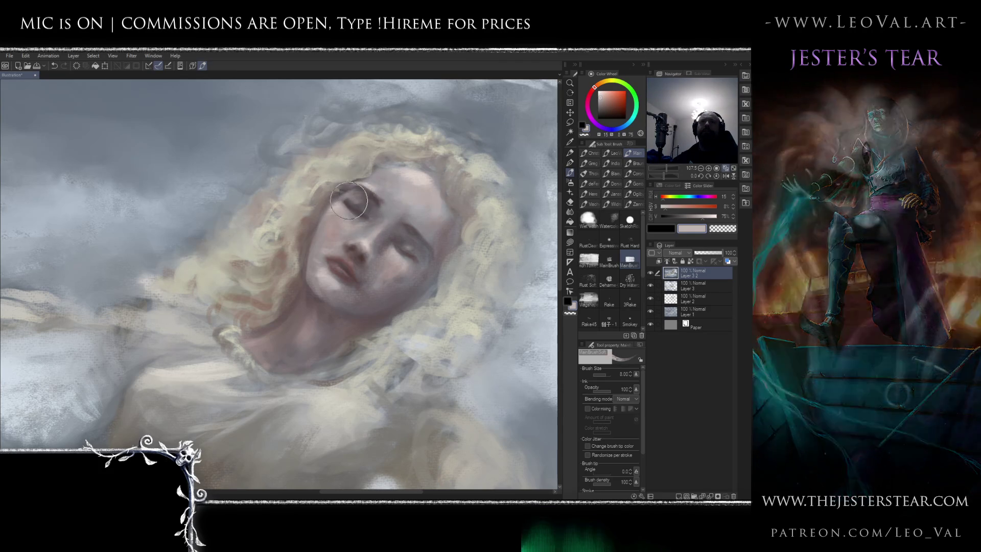
key("bracketleft")
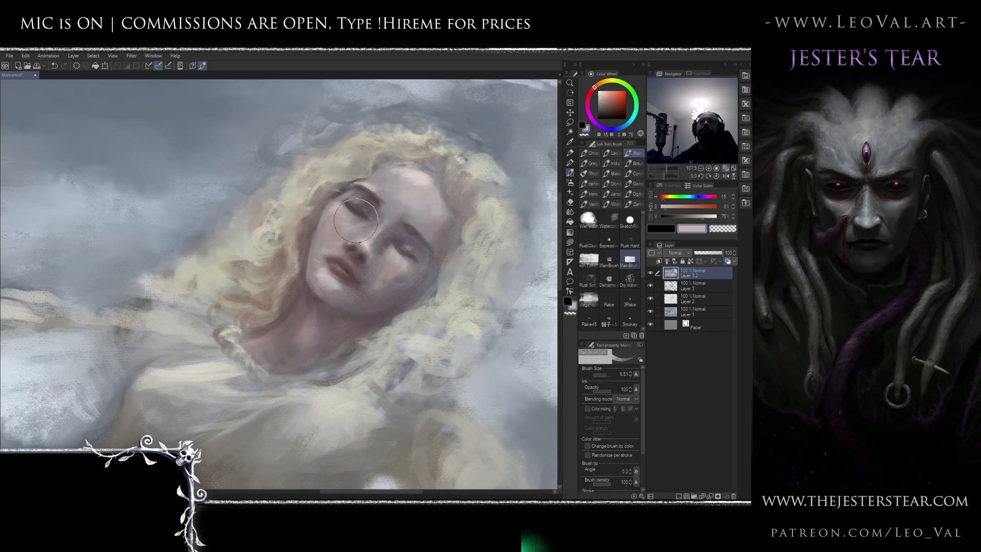
scroll(355, 220, "down", 5)
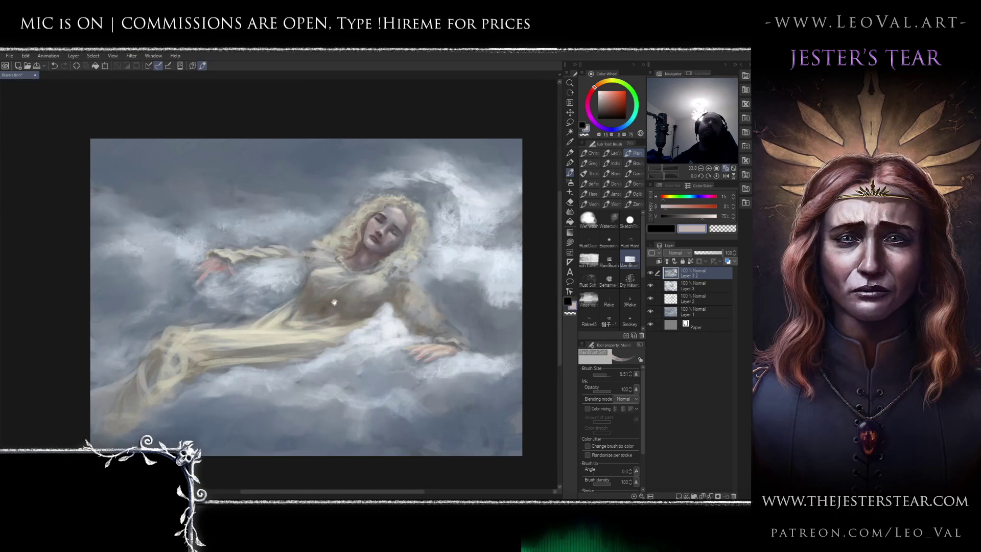
scroll(386, 208, "up", 5)
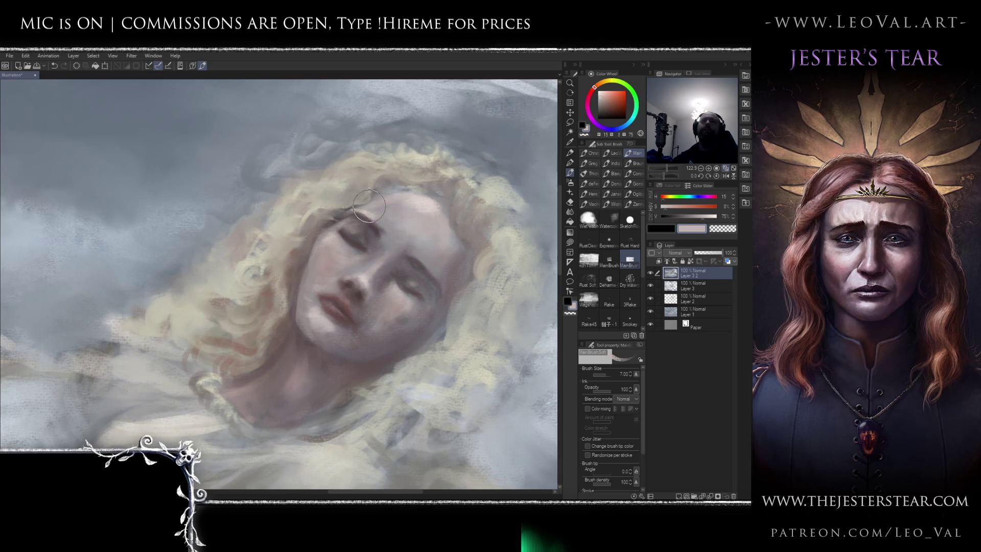
key("bracketleft")
key("bracketleft")
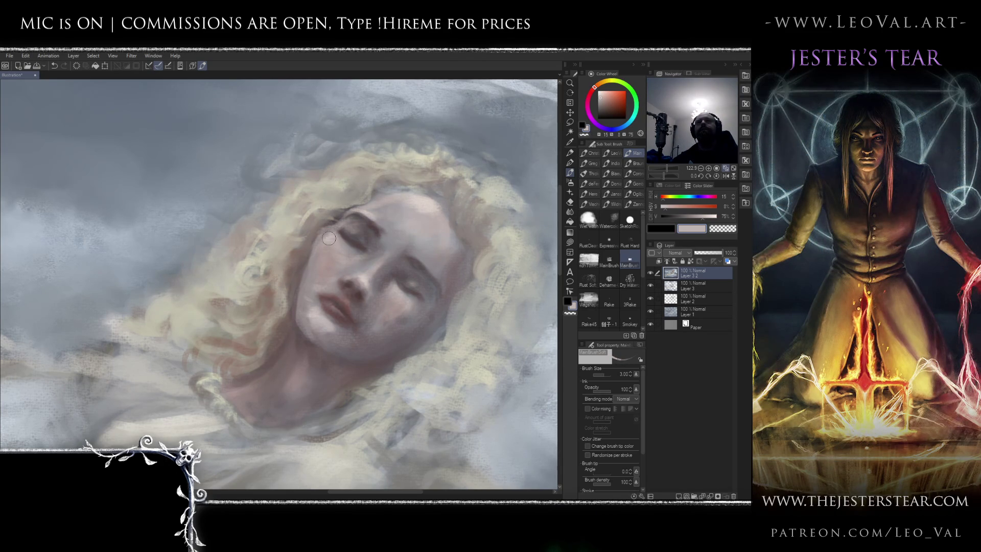
At brush size 7, shade the cheek, chin and neck with eyedropped skin and shadow tones
scroll(306, 278, "down", 5)
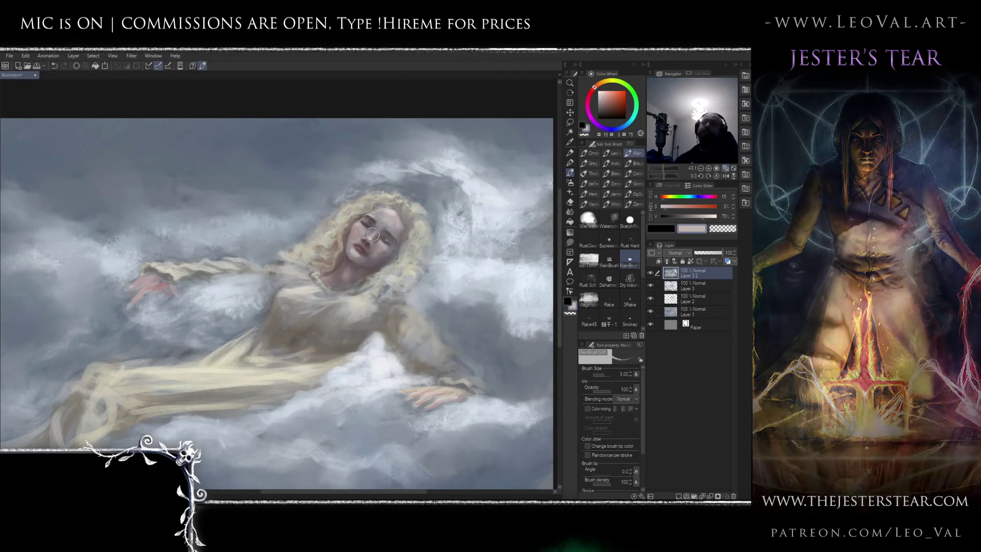
scroll(357, 243, "up", 5)
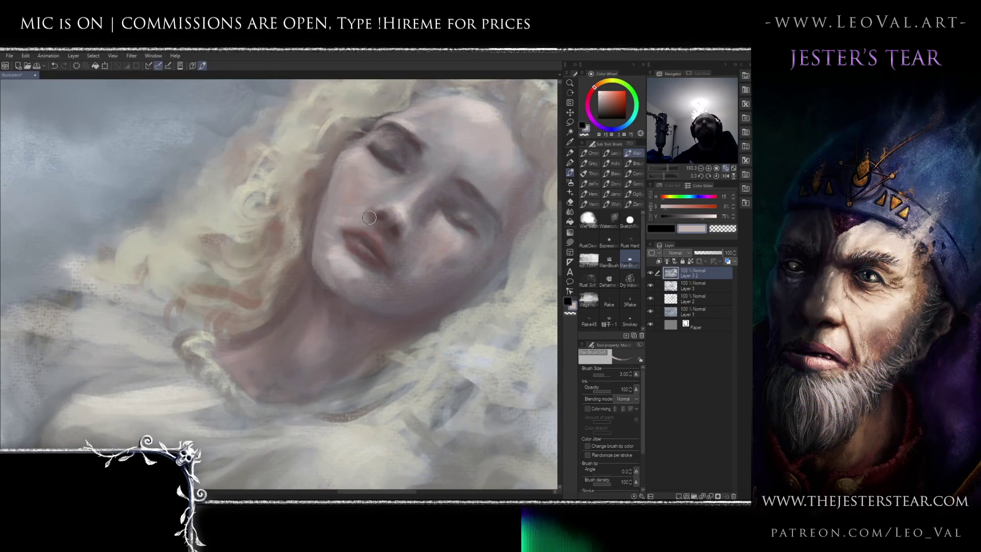
left_click_drag(363, 218, 365, 219)
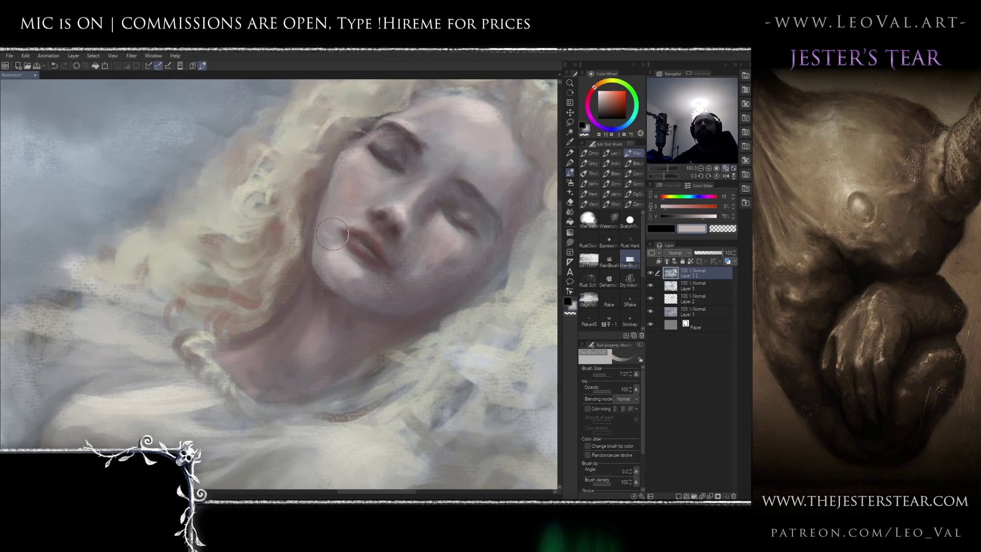
left_click(330, 236, "alt")
left_click(390, 312, "alt")
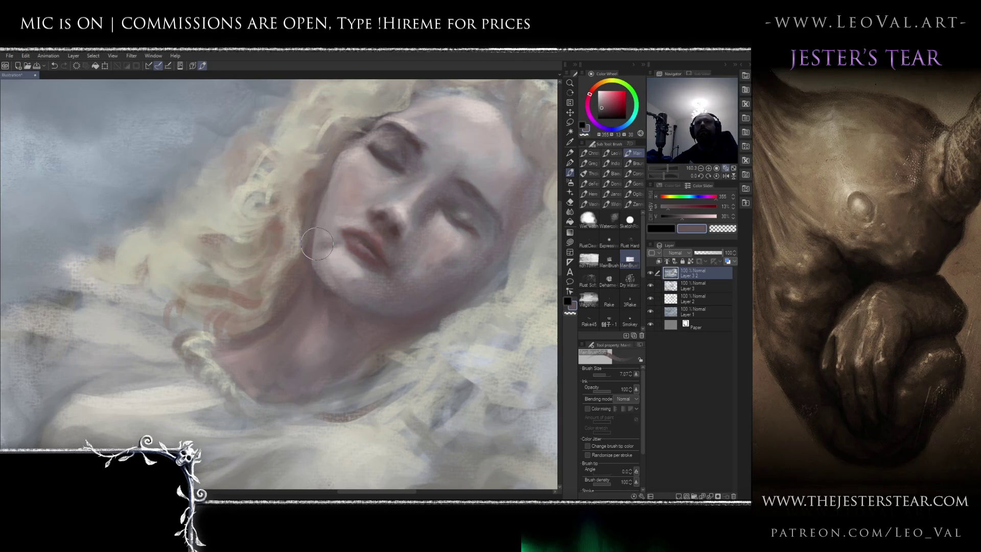
left_click(337, 248, "alt")
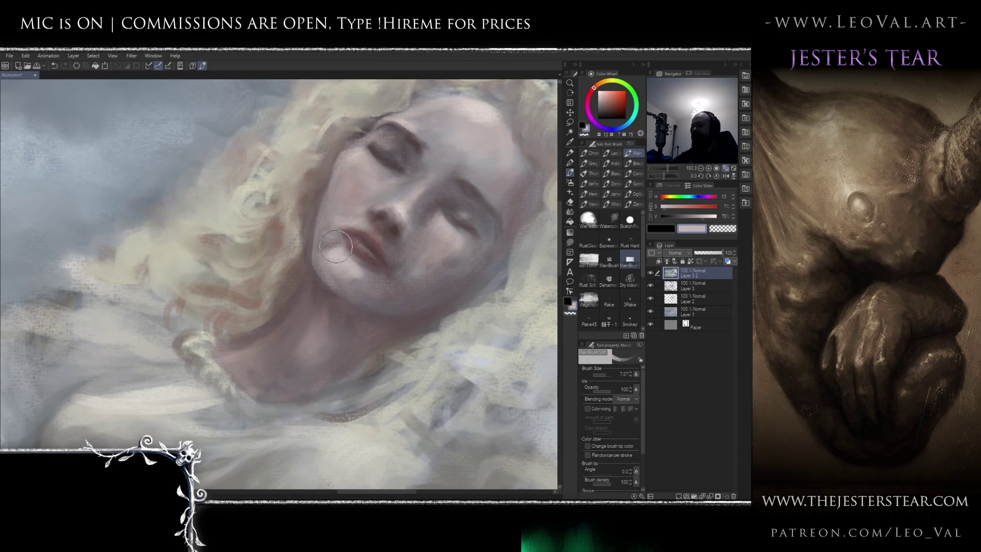
key("j")
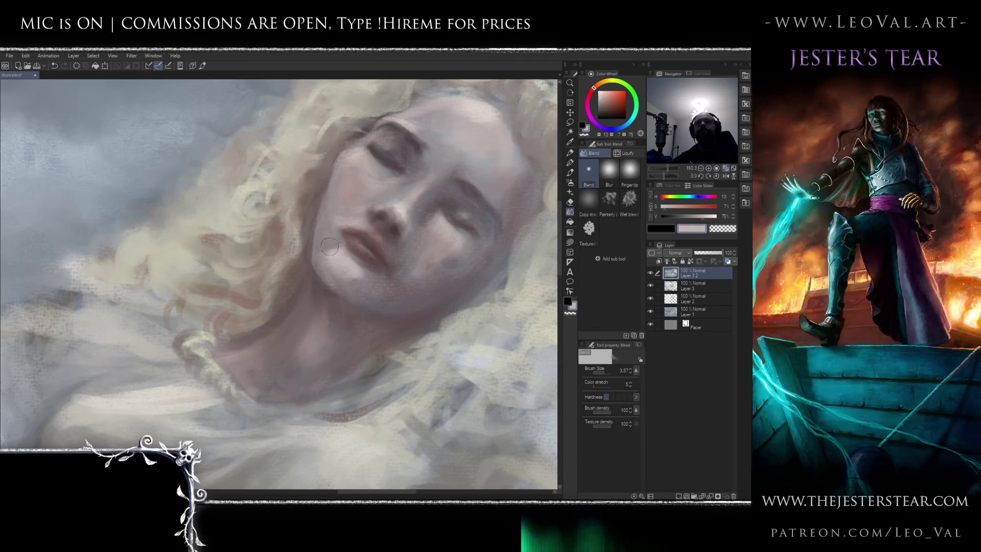
Sample the lips' pinks and dark red and repaint the lips with a smaller brush
key("b")
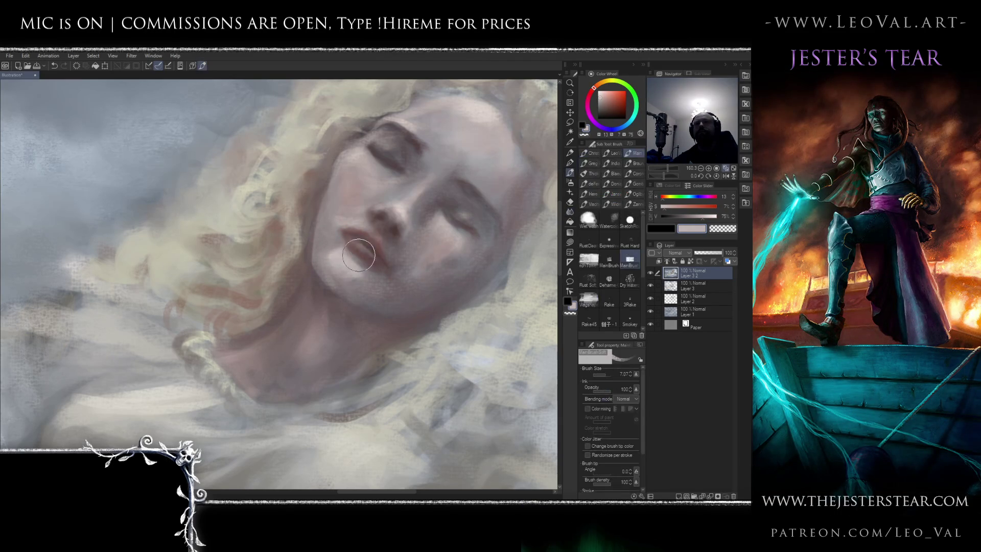
scroll(364, 257, "up", 1)
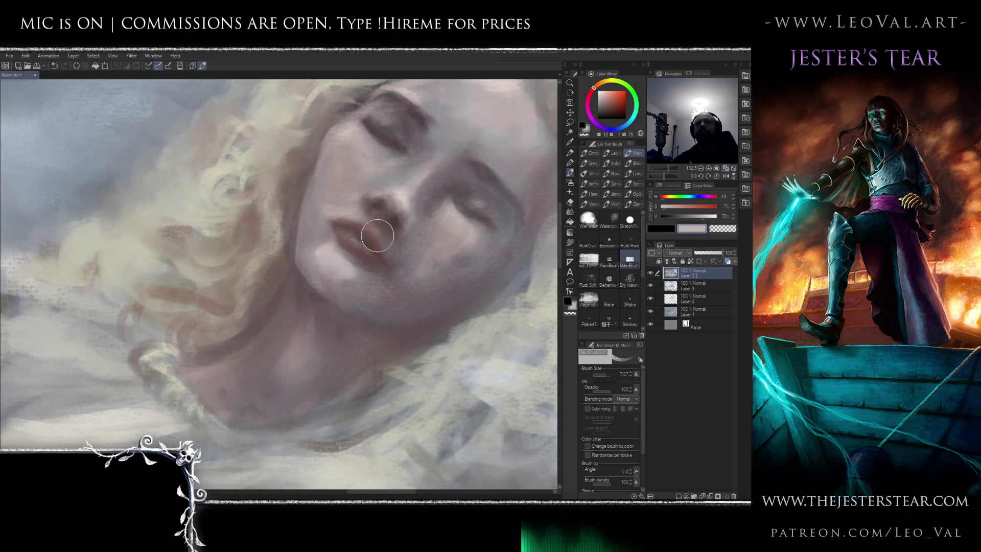
left_click(362, 240, "alt")
left_click(349, 235, "alt")
key("bracketleft")
key("bracketleft")
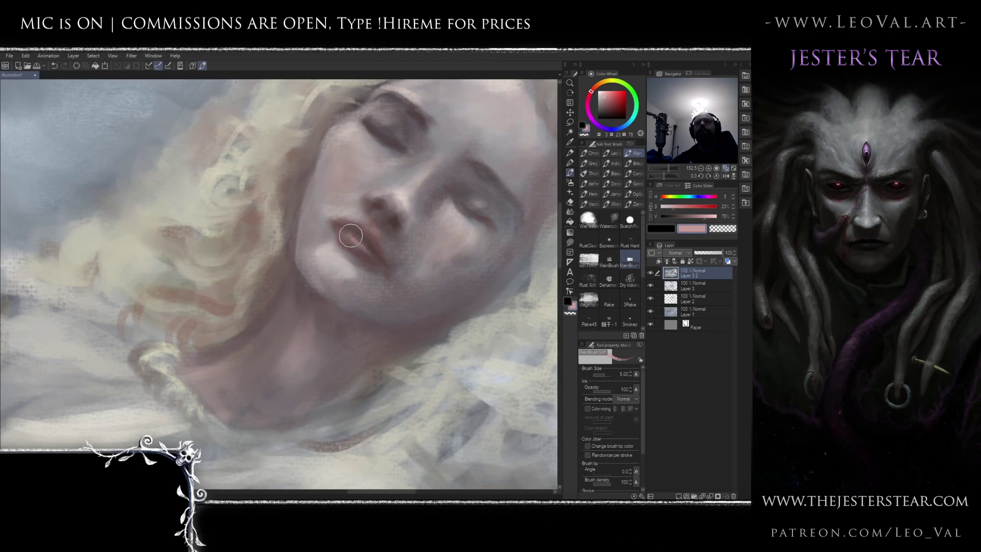
left_click(375, 254, "alt")
left_click(374, 241, "alt")
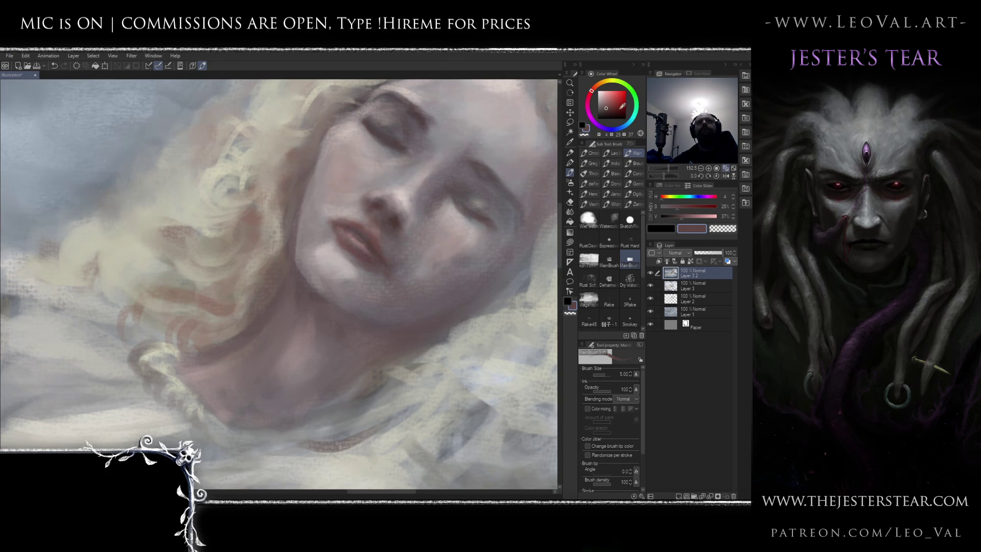
Saturate the lip colour in the Color Wheel and glaze the lips rose-red at size 10
left_click(619, 108)
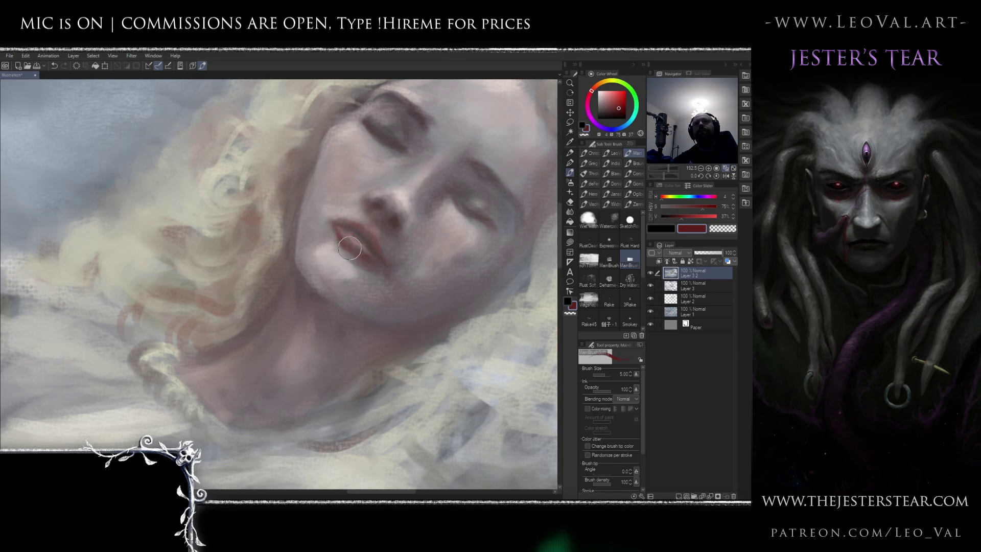
mouse_move(348, 247)
left_mouse_down()
mouse_move(355, 230)
mouse_move(372, 238)
mouse_move(382, 273)
mouse_move(362, 264)
mouse_move(377, 265)
left_mouse_up()
key("ctrl+0")
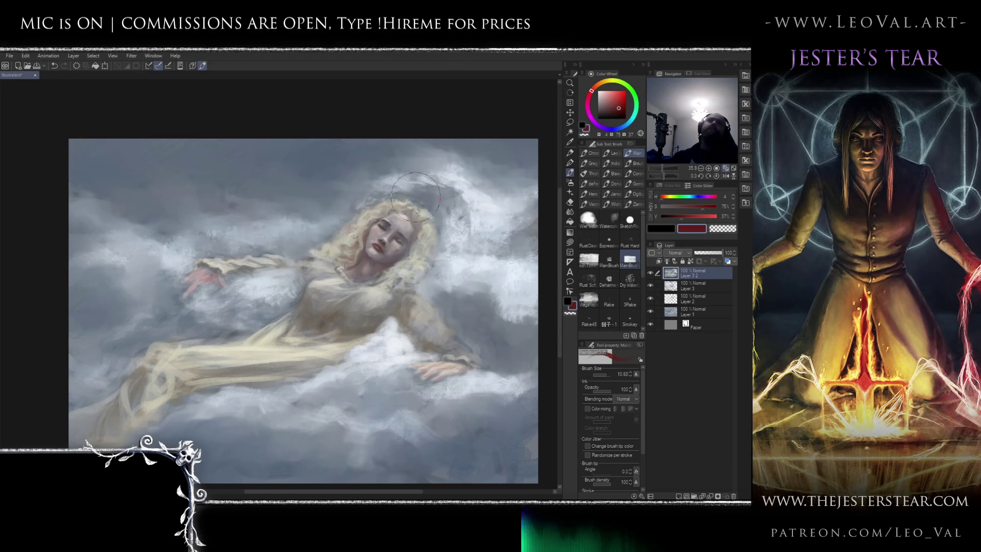
Select the SketchRound brush preset
left_click(630, 219)
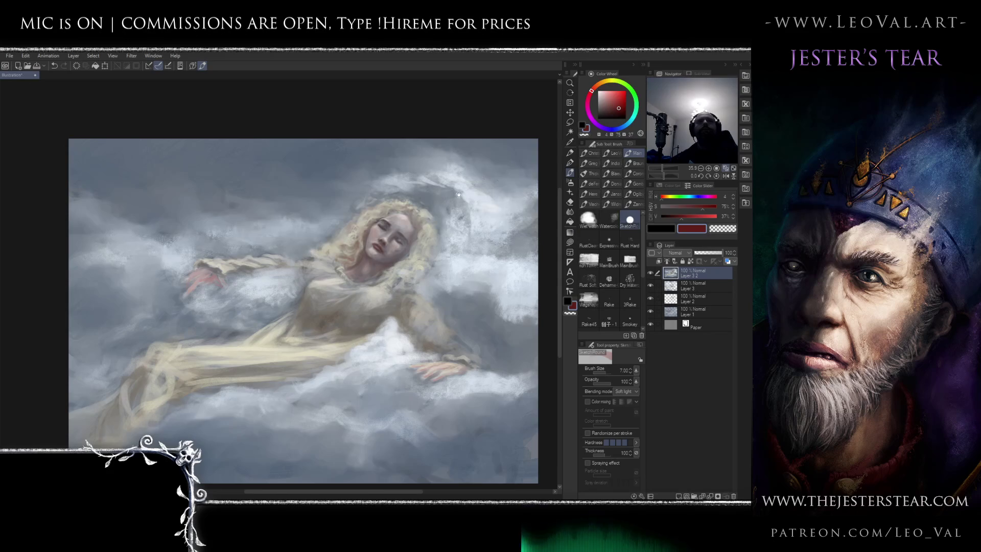
Soften the SketchRound brush and brighten the forehead and cheeks with a sampled peach tone
scroll(381, 220, "up", 5)
key("ctrl+z")
left_click(597, 85)
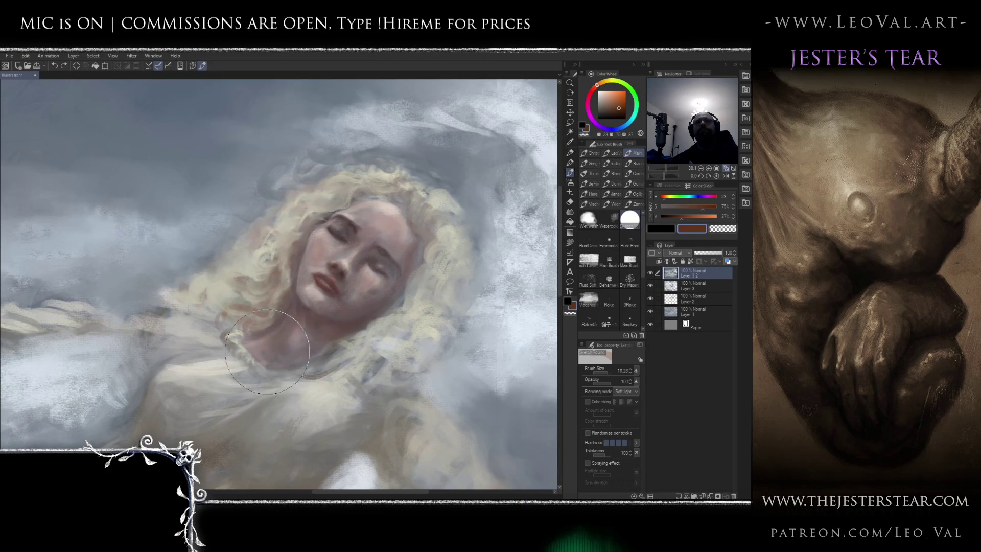
scroll(377, 305, "down", 5)
scroll(377, 304, "down", 4)
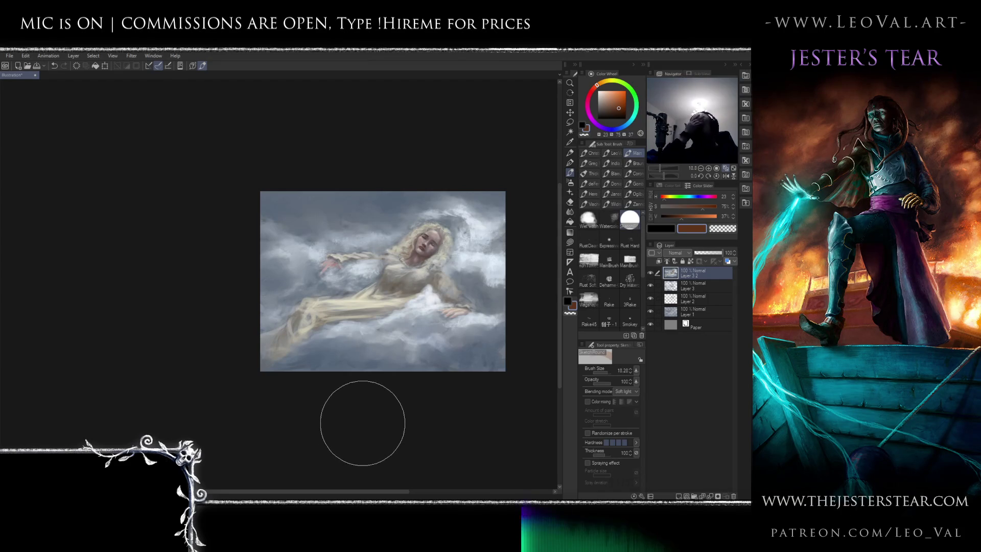
scroll(478, 246, "up", 5)
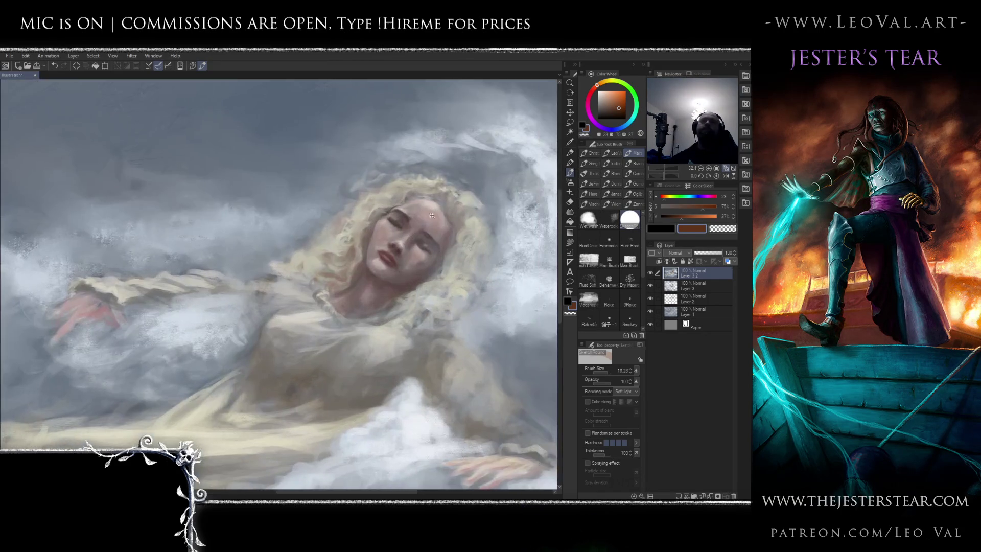
left_click(611, 442)
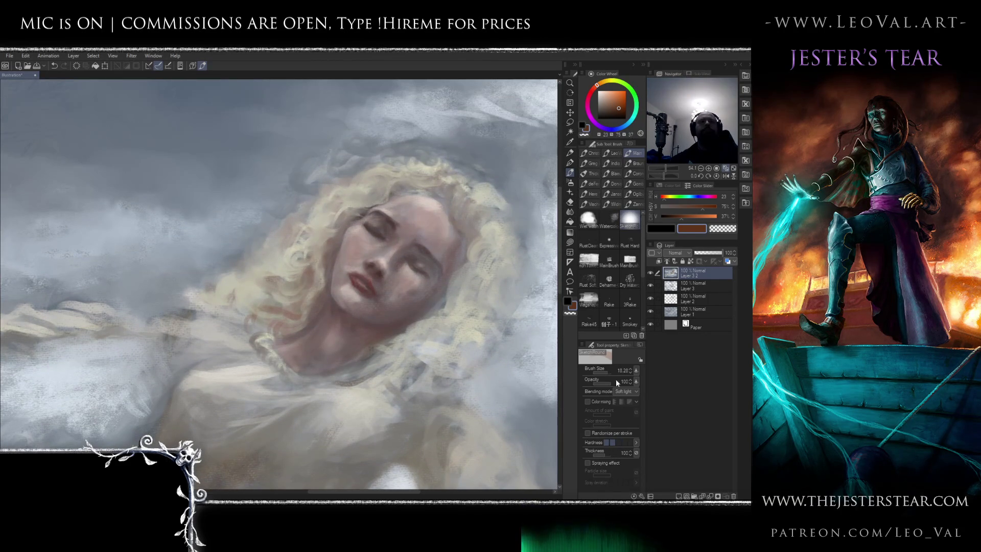
left_click(415, 208, "alt")
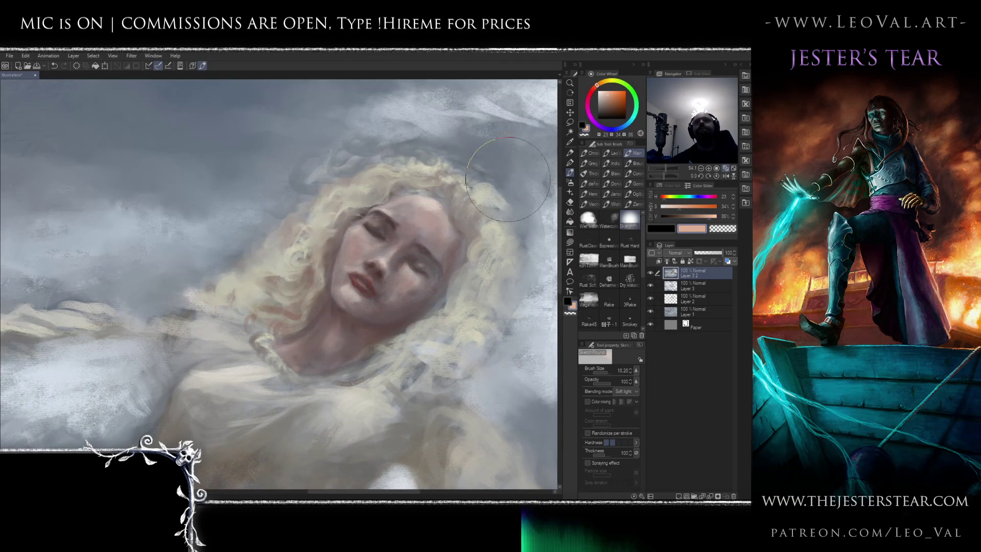
mouse_move(415, 208)
left_mouse_down()
mouse_move(404, 215)
mouse_move(434, 243)
mouse_move(365, 242)
mouse_move(351, 274)
mouse_move(403, 298)
left_mouse_up()
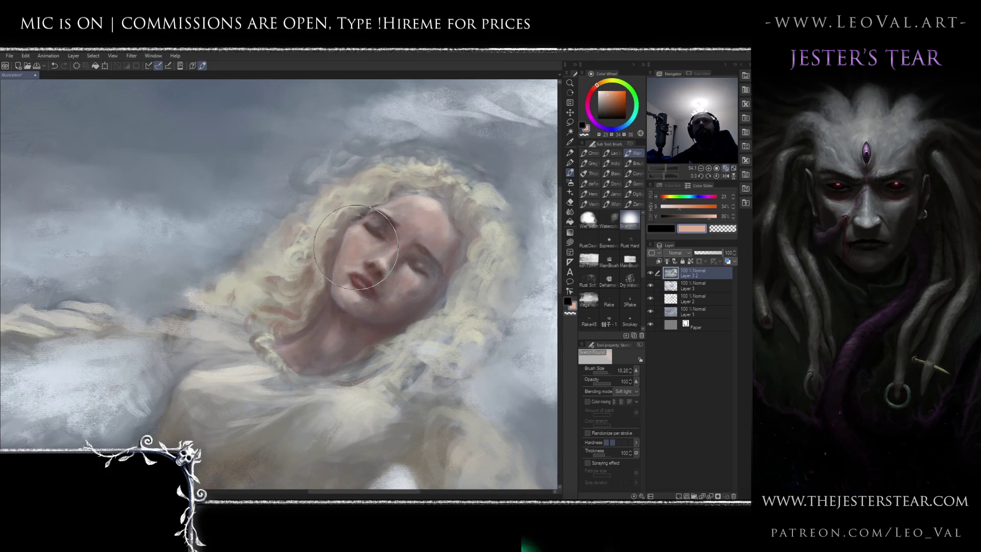
Shade the neck with sampled dark mauve, then pick a darker pink on the MainBrush
mouse_move(374, 266)
left_mouse_down()
mouse_move(407, 261)
mouse_move(378, 245)
mouse_move(368, 222)
left_mouse_up()
key("bracketleft")
key("bracketleft")
key("bracketleft")
left_click_drag(459, 215, 430, 228)
left_click(356, 293, "alt")
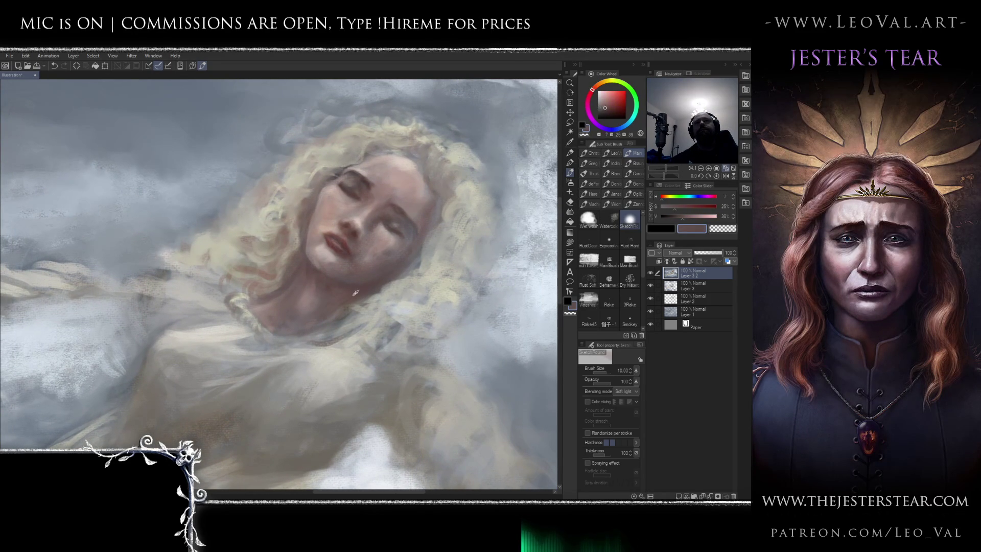
left_click_drag(457, 212, 431, 197, "ctrl+alt")
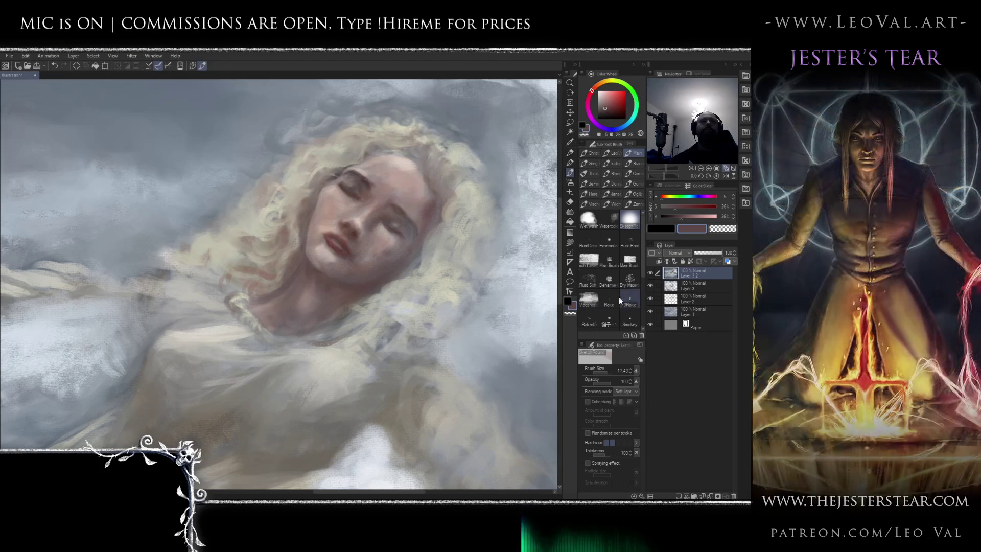
left_click(630, 259)
left_click(444, 206, "alt")
left_click(436, 209, "alt")
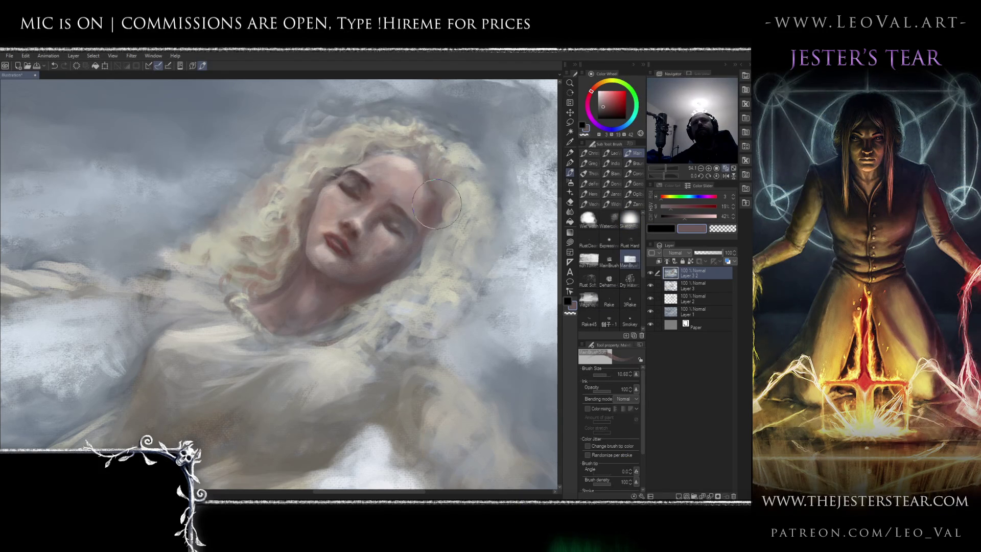
Add pale cream strands to the hair right of the face
left_click(441, 250, "alt")
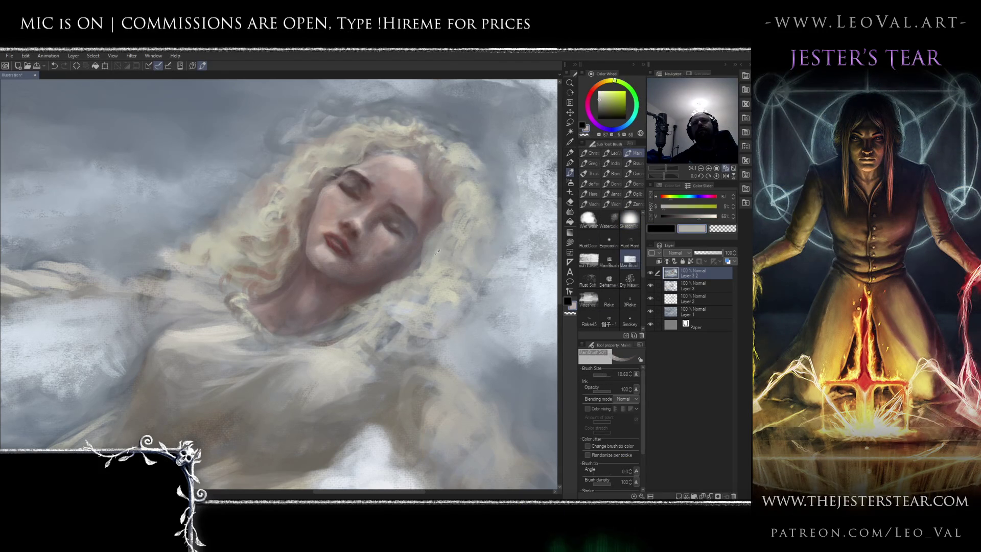
left_click_drag(435, 279, 409, 294)
left_click_drag(440, 230, 427, 271)
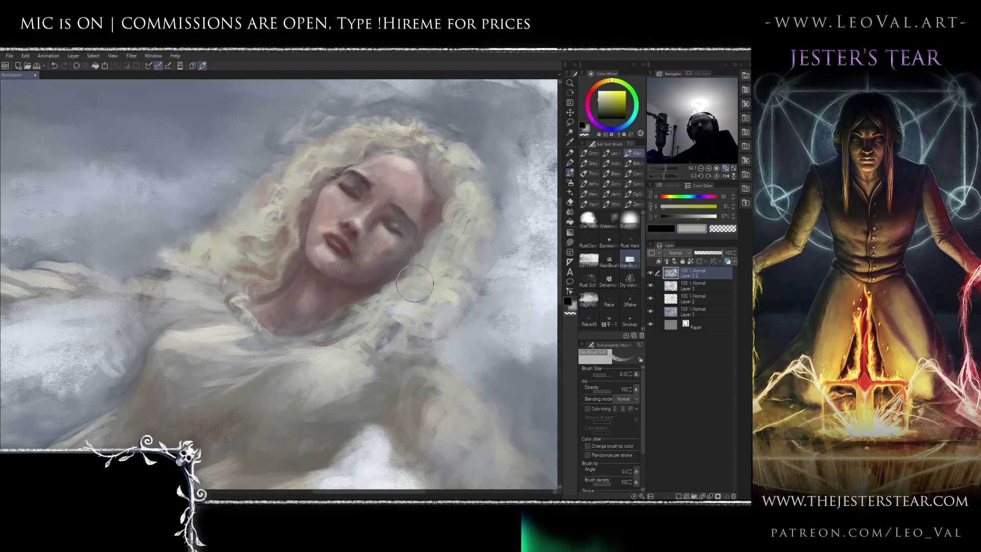
key("bracketleft")
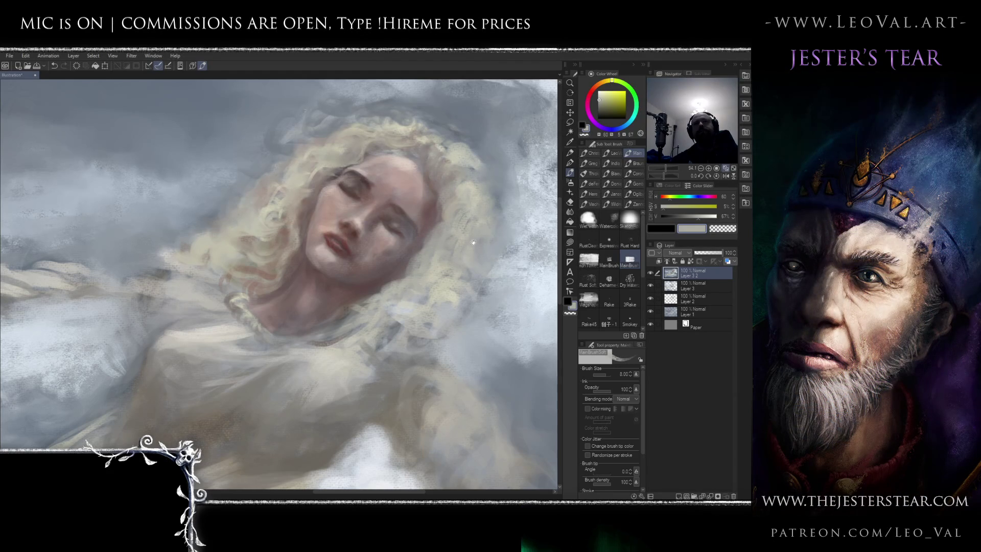
scroll(450, 266, "down", 4)
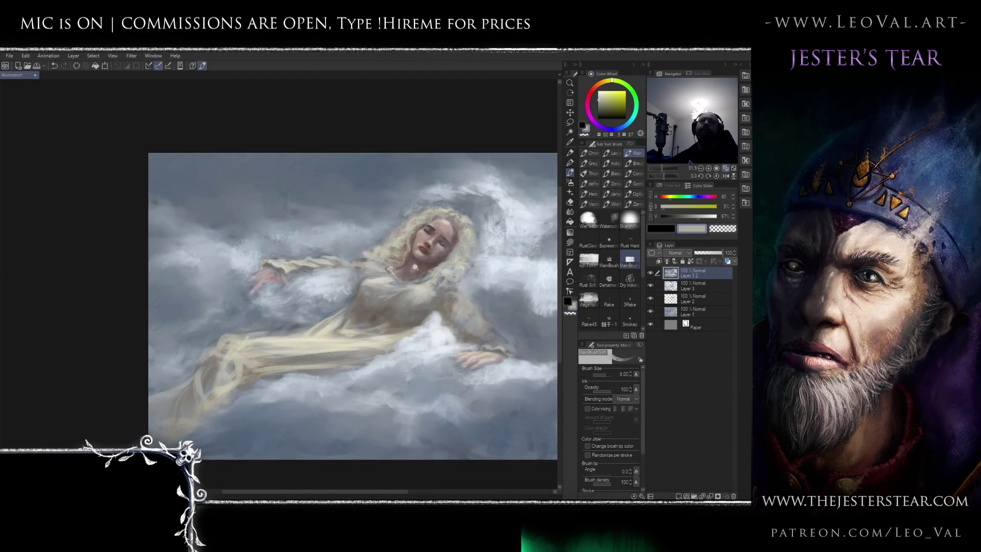
scroll(418, 263, "up", 5)
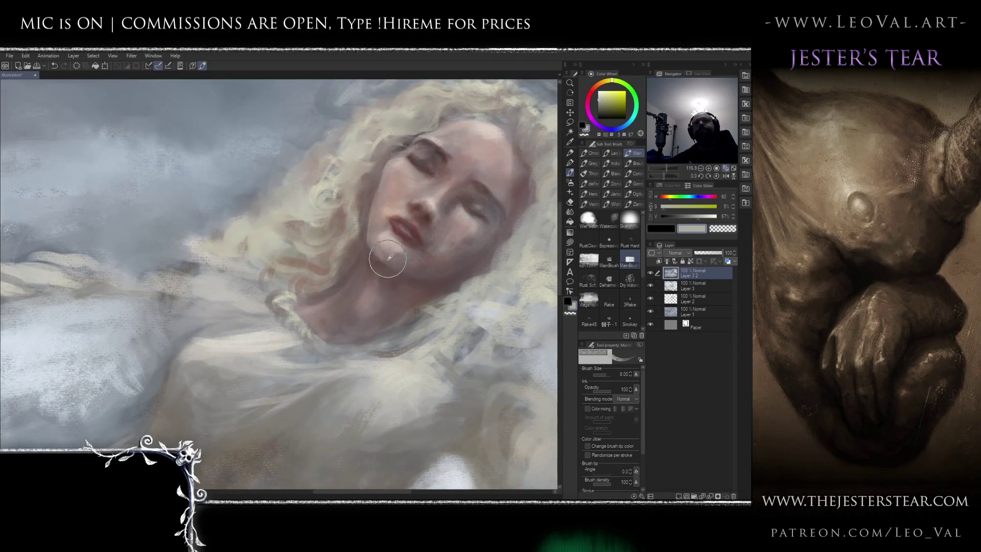
Carry the chin's reddish skin tone down the neck and blend it
left_click(399, 248, "alt")
mouse_move(395, 242)
left_mouse_down()
mouse_move(408, 250)
mouse_move(393, 264)
mouse_move(394, 252)
mouse_move(423, 241)
mouse_move(403, 259)
left_mouse_up()
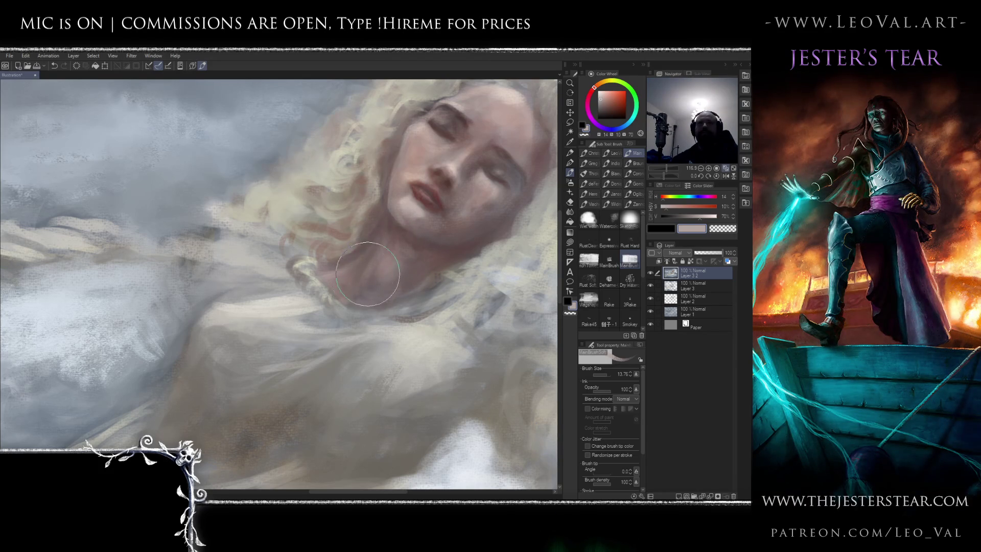
mouse_move(368, 274)
left_mouse_down()
mouse_move(383, 279)
mouse_move(405, 241)
mouse_move(383, 262)
mouse_move(392, 242)
left_mouse_up()
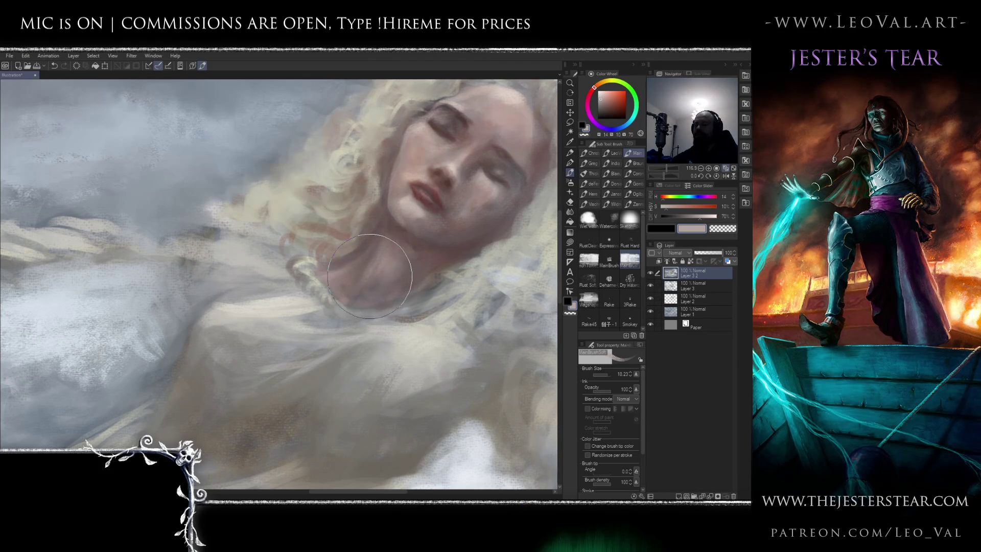
key("j")
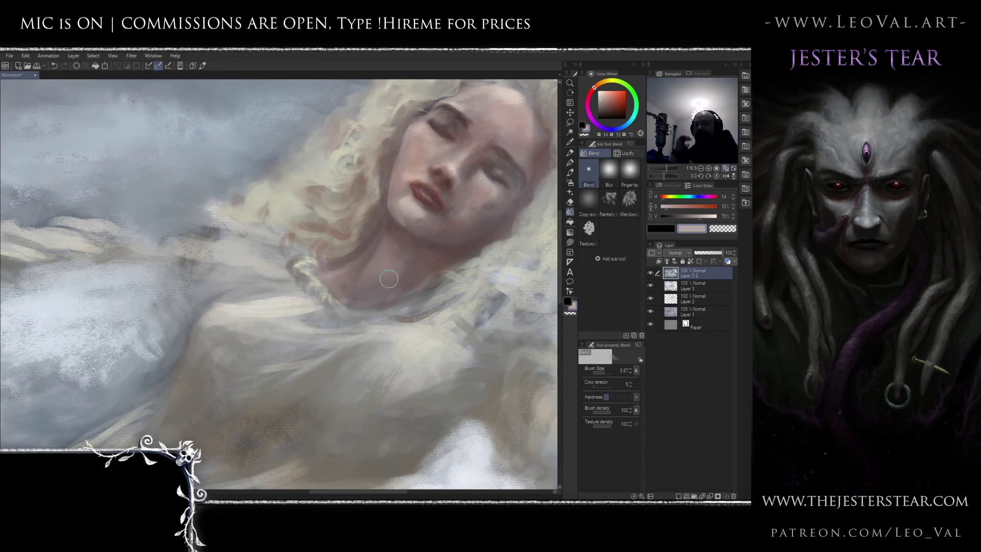
key("b")
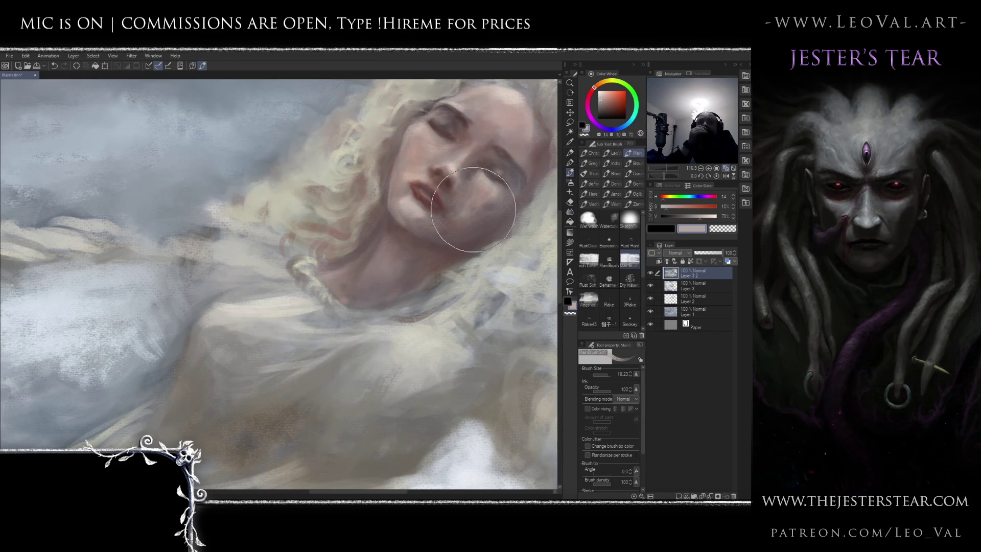
Deepen the neck shadows with dark muted red and light pink, blending them smooth
left_click(420, 193, "alt")
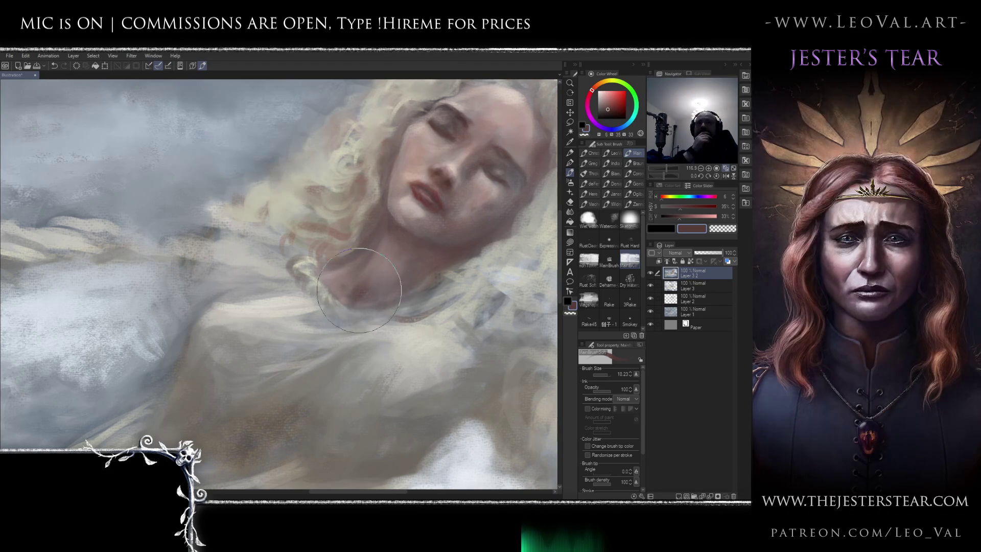
left_click(414, 206, "alt")
key("bracketleft")
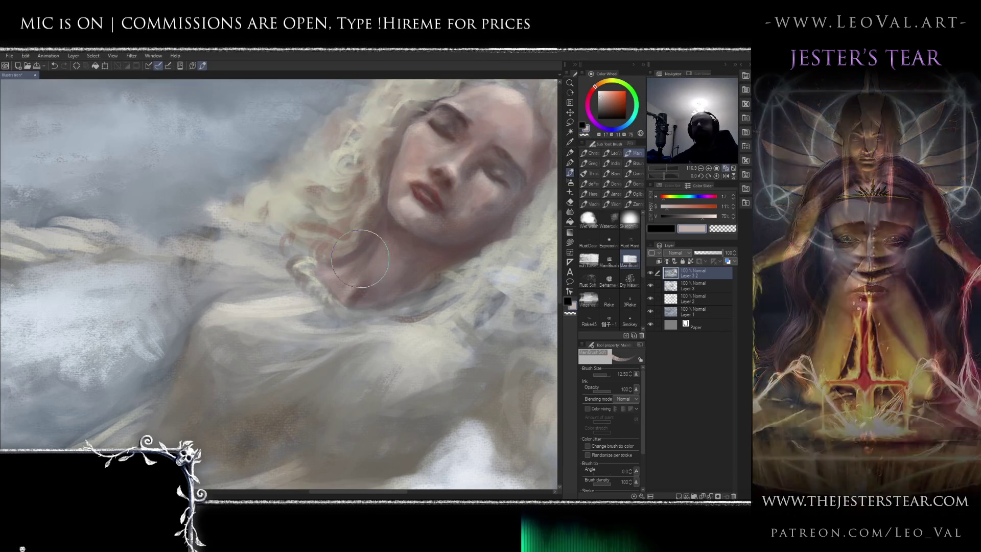
key("j")
key("bracketleft")
key("bracketleft")
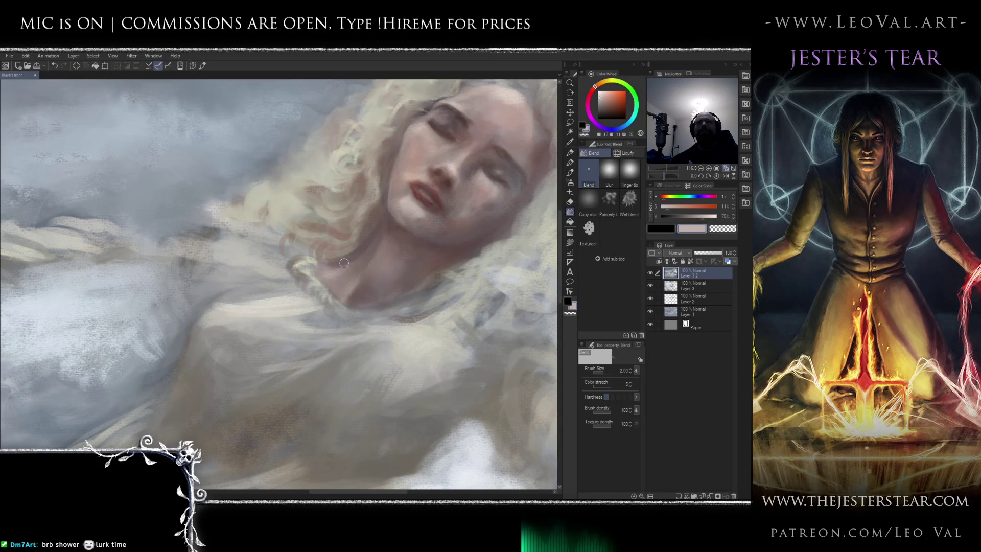
key("b")
left_click(339, 289, "alt")
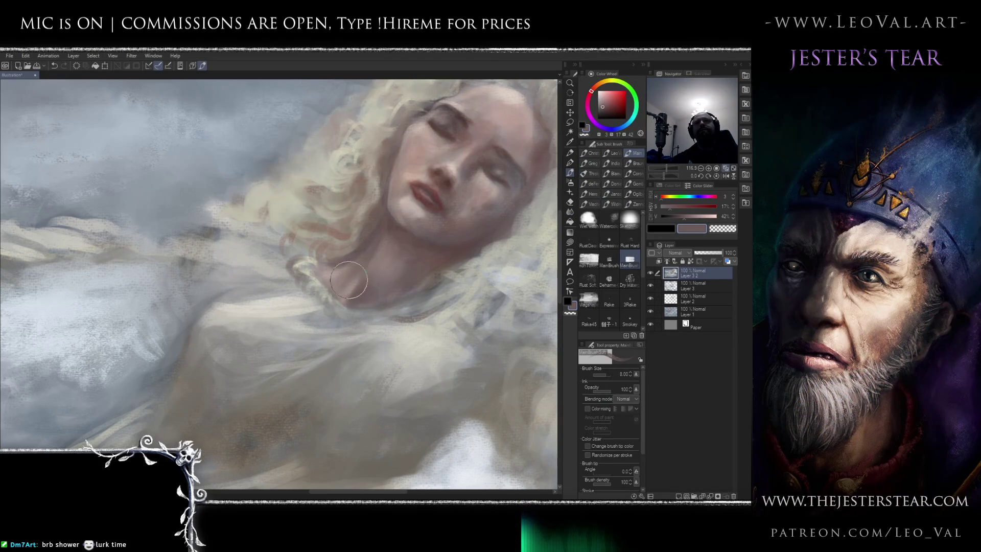
scroll(374, 268, "down", 6)
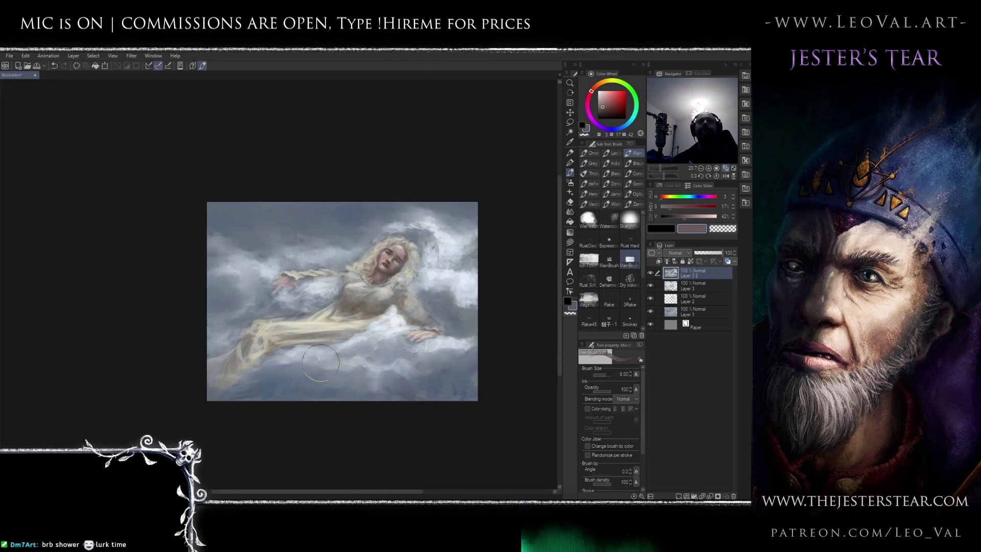
Detail the lips and eyelids at size 4 with sampled dark red and light skin tones
scroll(394, 263, "up", 5)
scroll(370, 278, "up", 3)
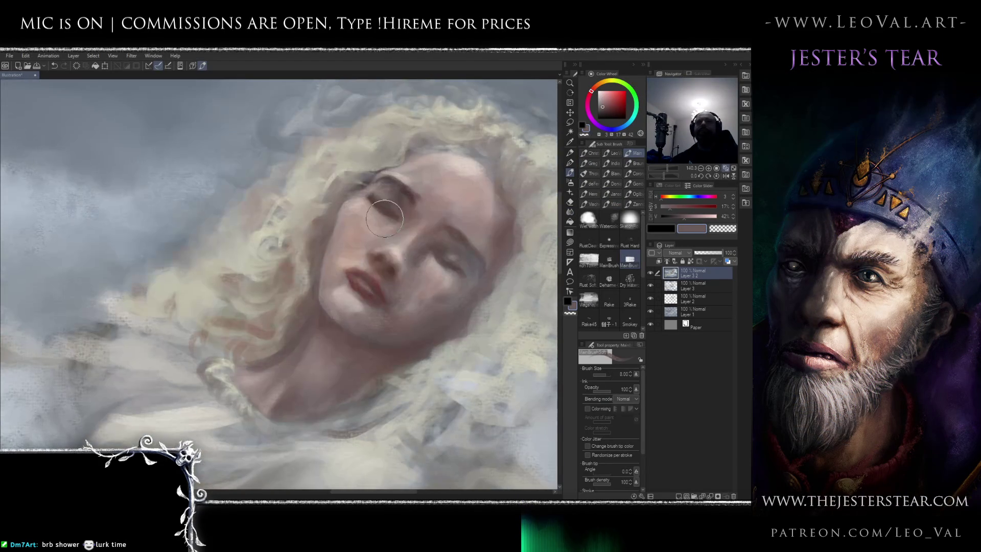
left_click(358, 262, "alt")
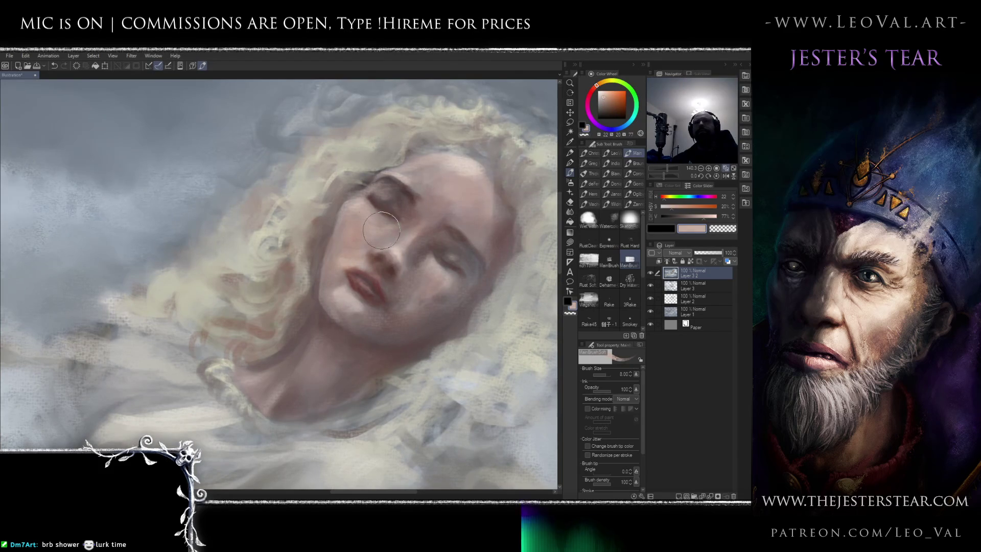
left_click(325, 244, "alt")
left_click(333, 261, "alt")
left_click(356, 280, "alt")
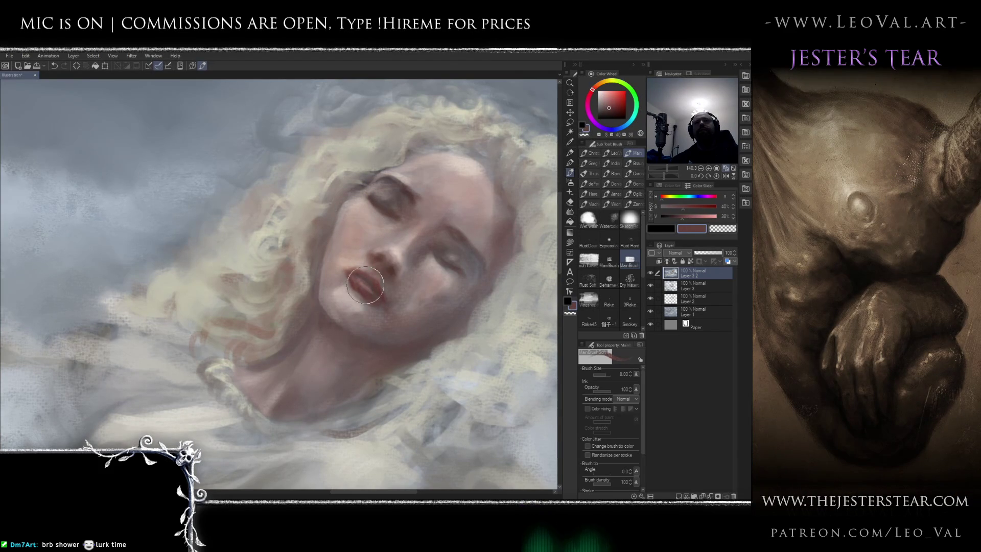
key("bracketleft")
left_click(335, 213, "alt")
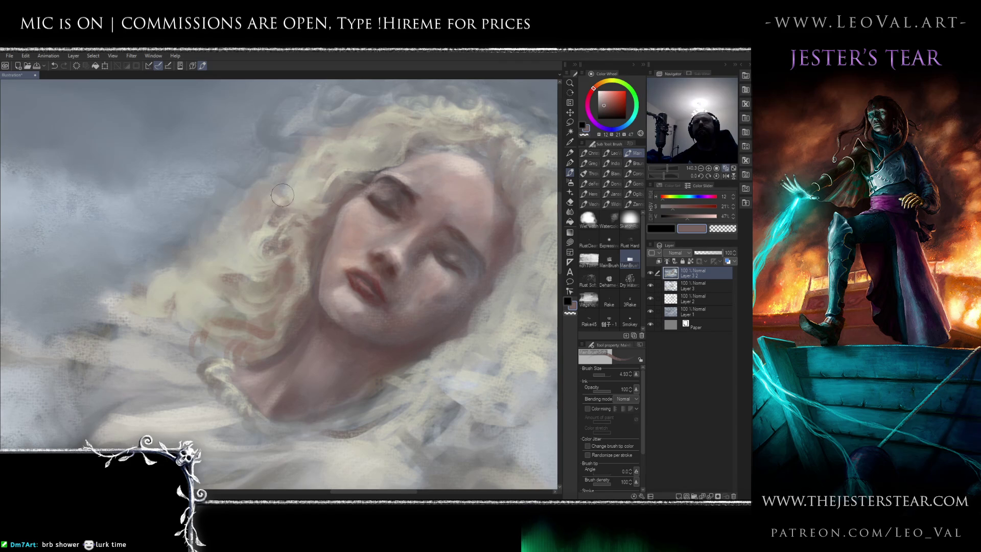
scroll(301, 246, "down", 4)
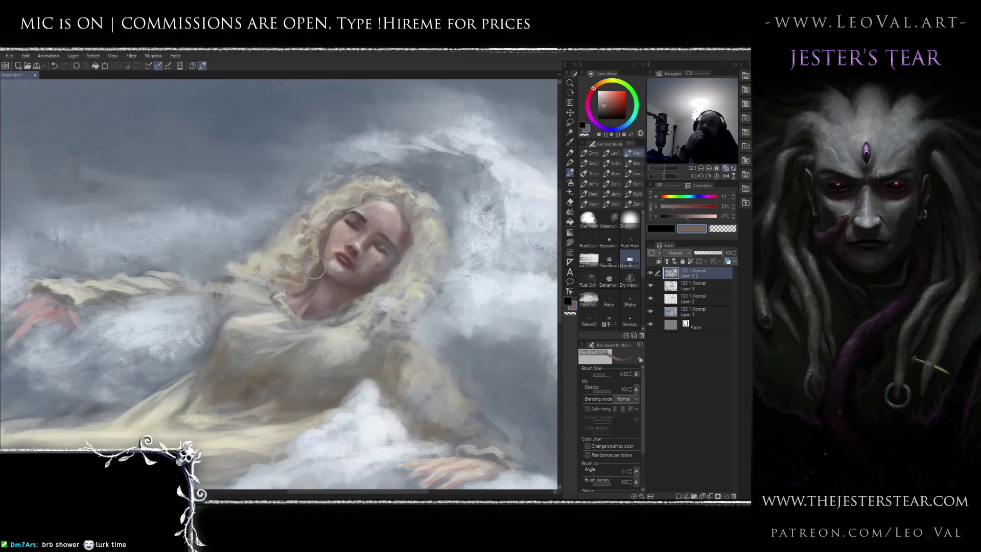
key("j")
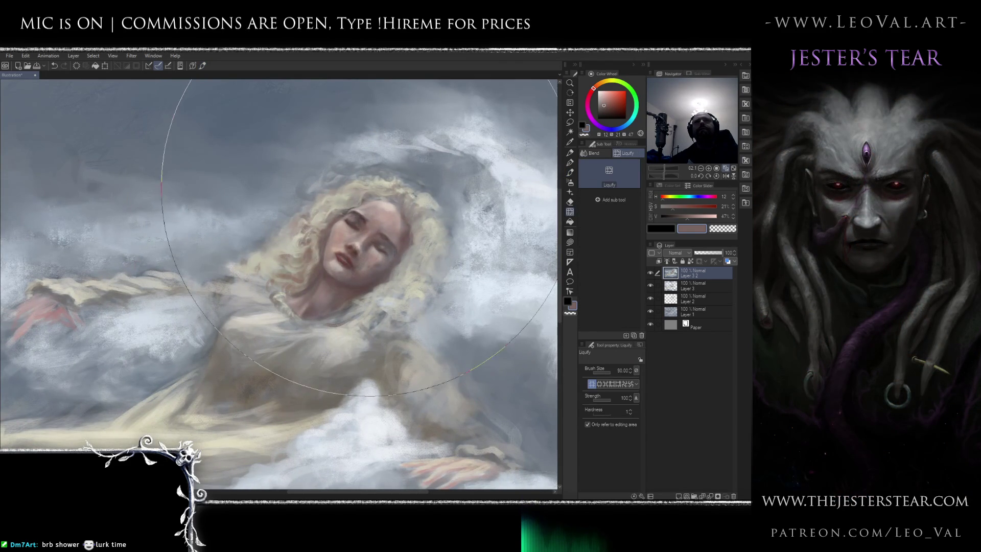
Zoom around the face while nudging the eye area and face contours with Liquify
scroll(332, 191, "up", 2)
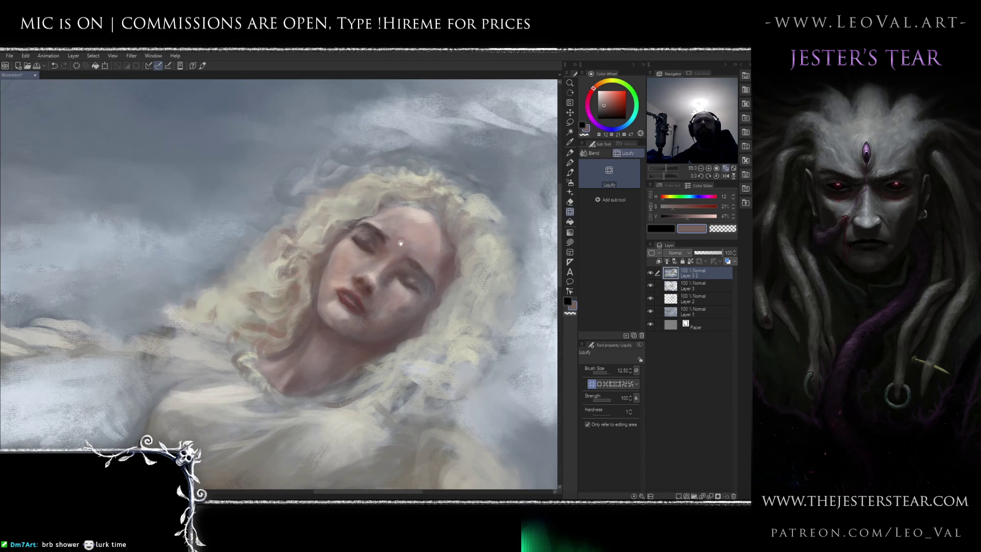
scroll(399, 247, "down", 4)
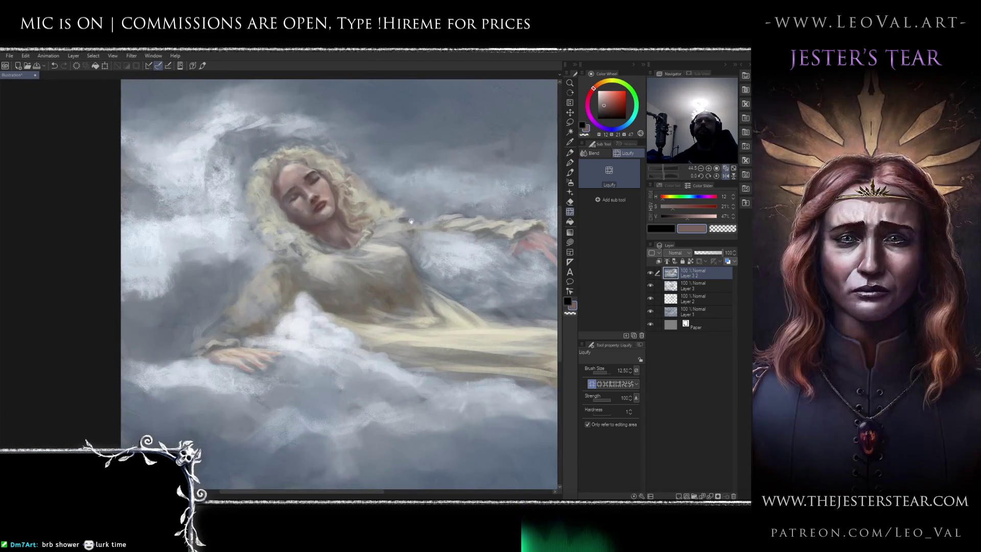
scroll(411, 221, "down", 5)
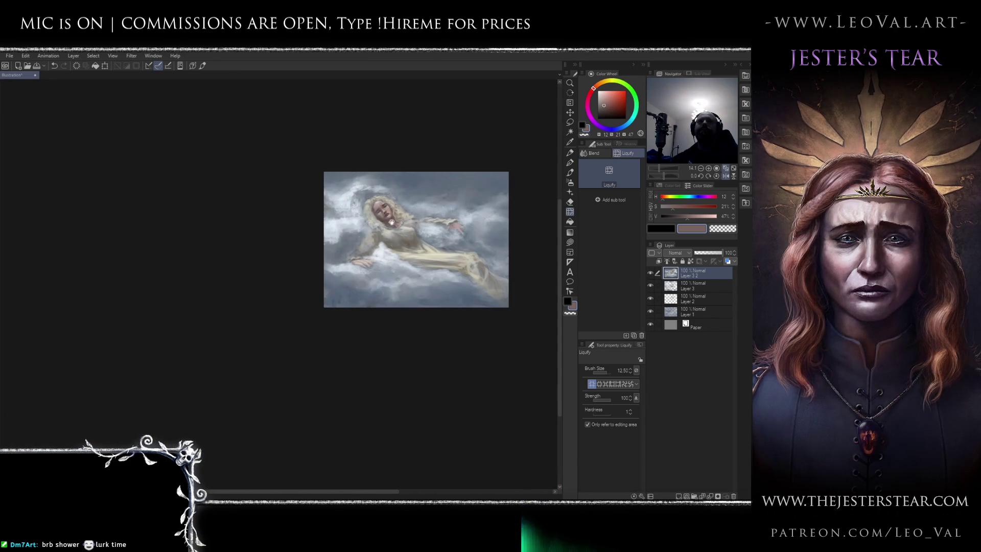
scroll(381, 240, "up", 9)
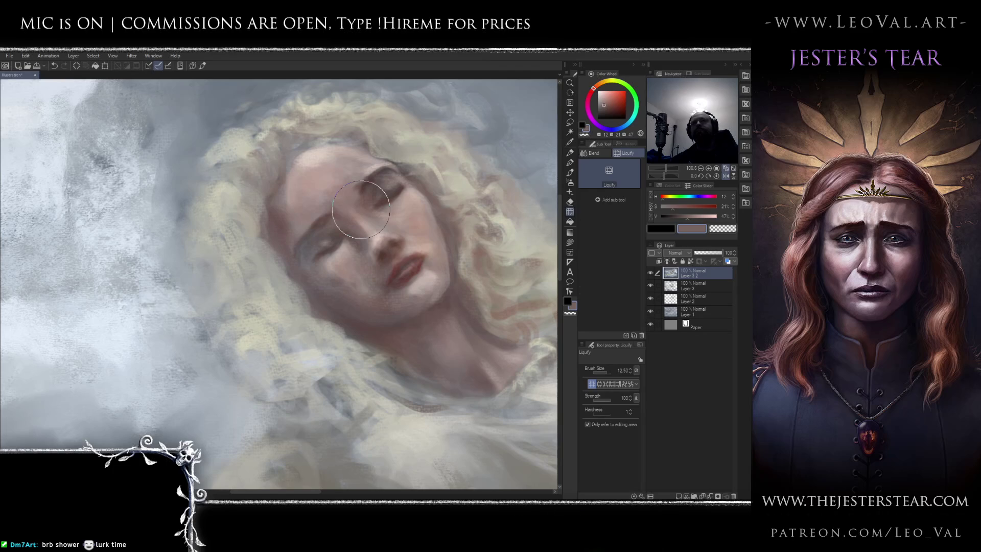
Return to the brush and flip the canvas view horizontally, centred on the face
key("b")
key("h")
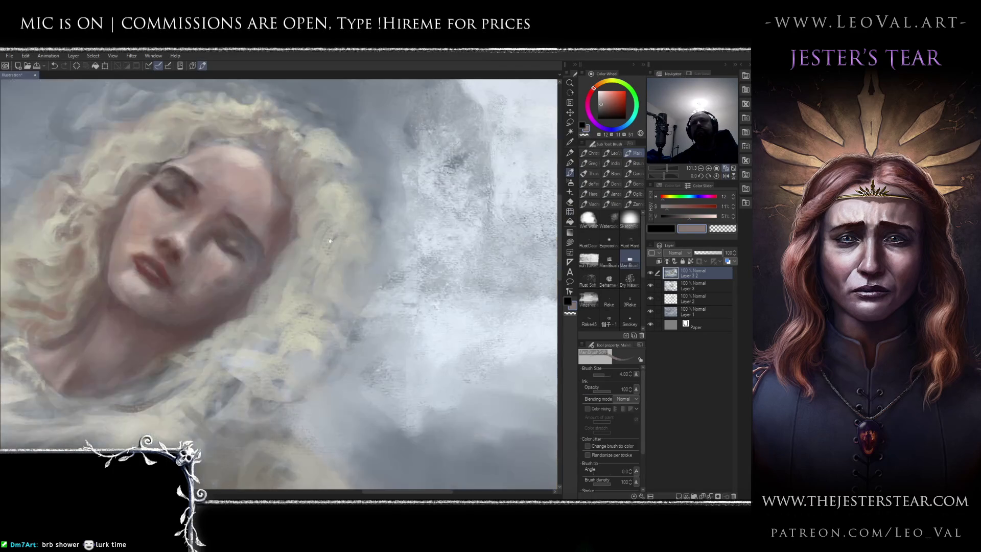
left_click_drag(260, 187, 381, 232)
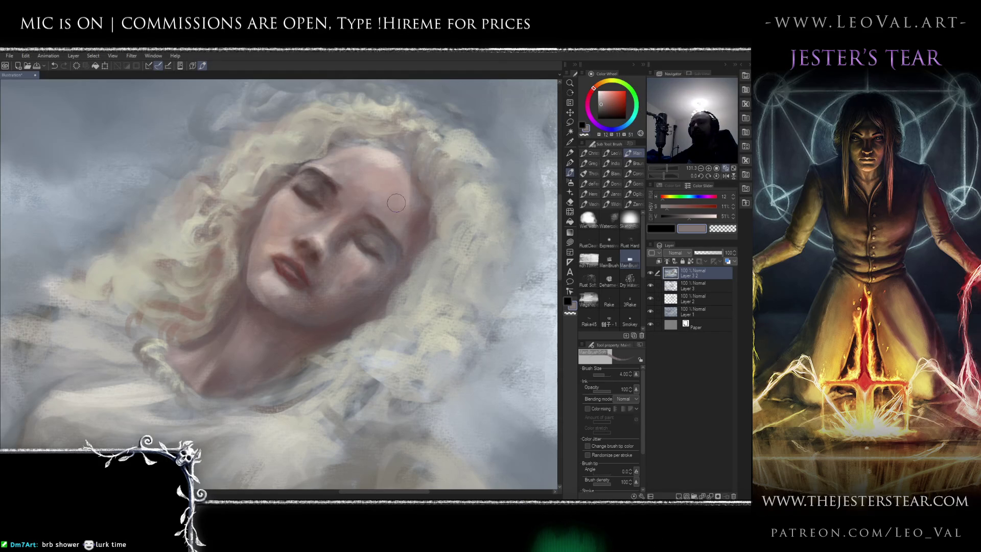
Blend the cheeks, nose and eyelids and repaint them with sampled muted and darker skin tones
key("j")
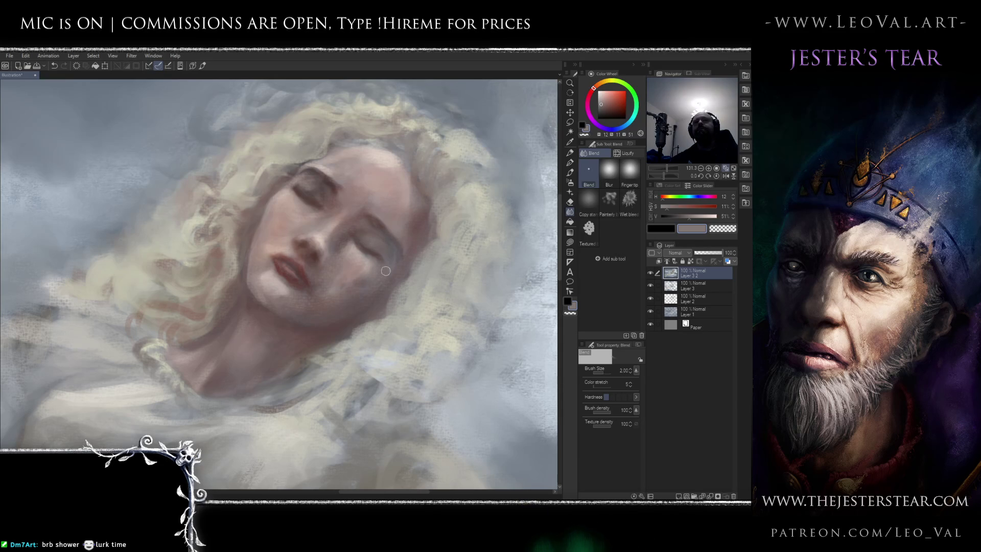
key("b")
left_click(419, 241, "alt")
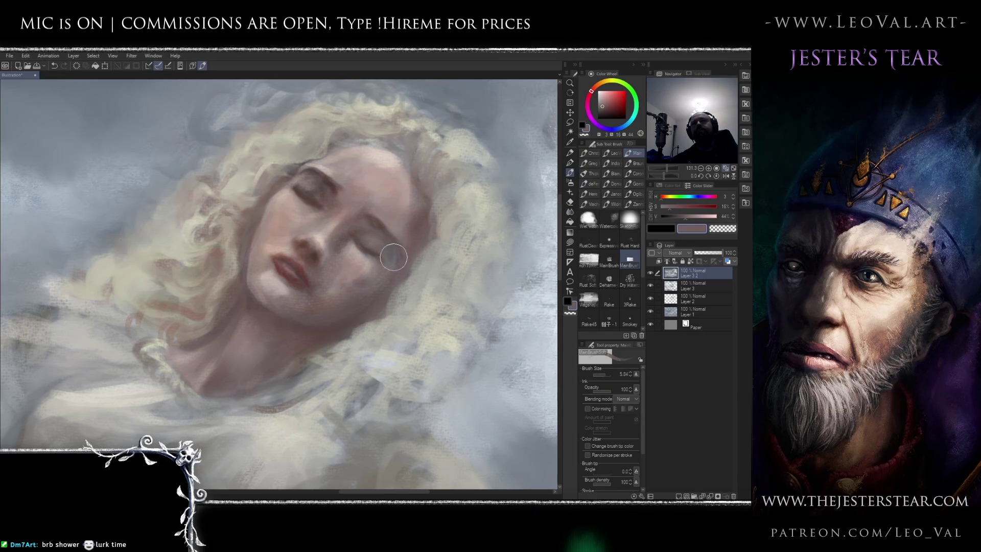
left_click(342, 239, "alt")
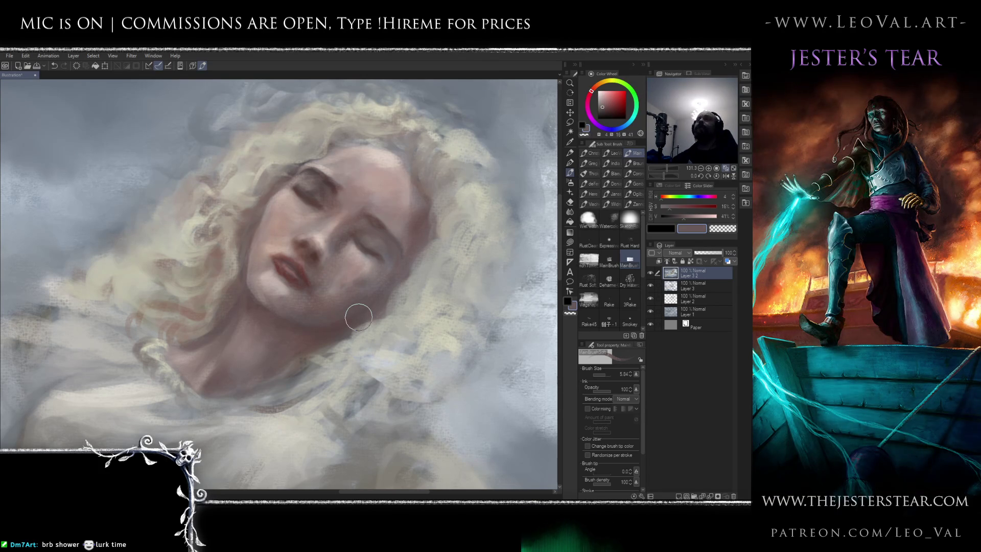
left_click_drag(359, 220, 369, 238)
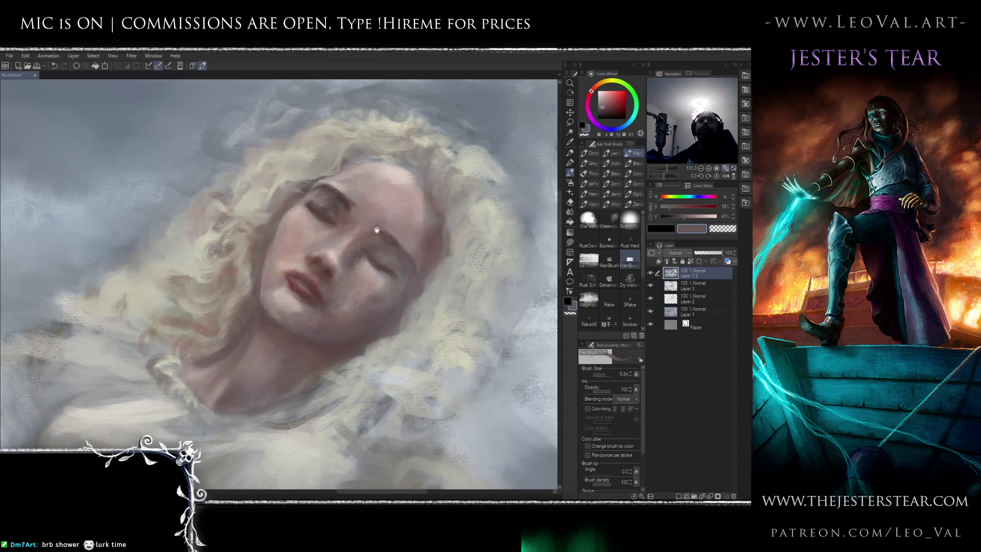
scroll(384, 260, "up", 2)
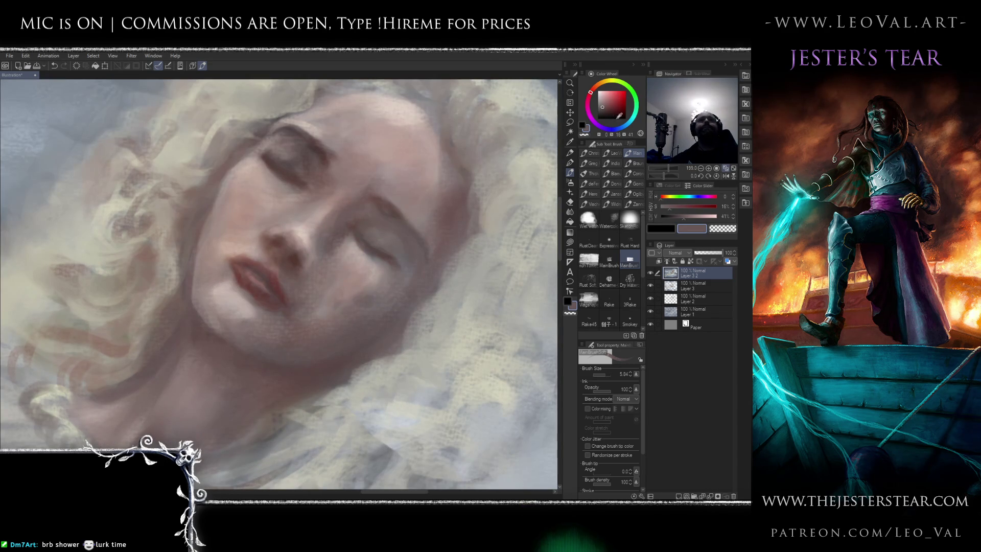
Glaze the cheeks and eye area with a warm rose, then blend it into the pale skin
left_click(609, 103)
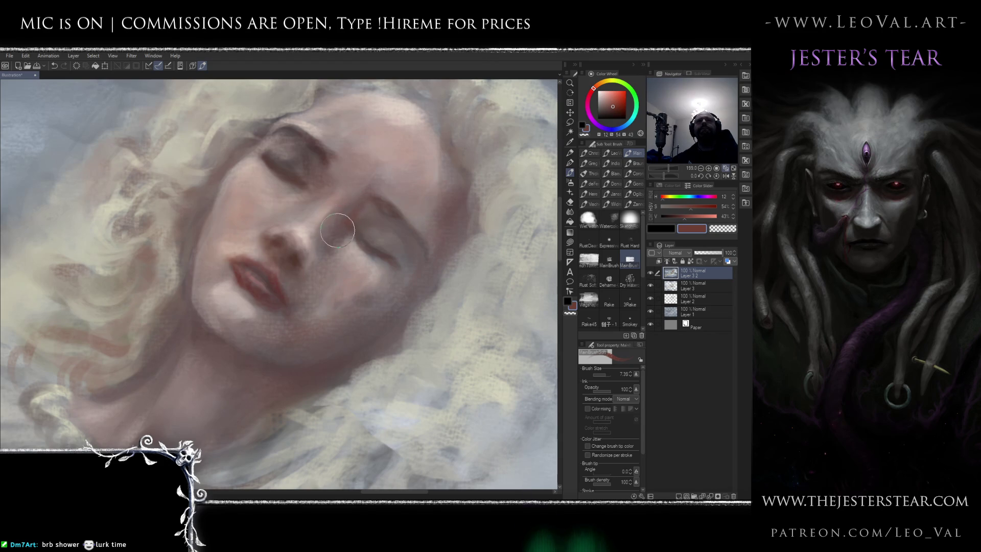
key("bracketright")
key("bracketright")
key("bracketright")
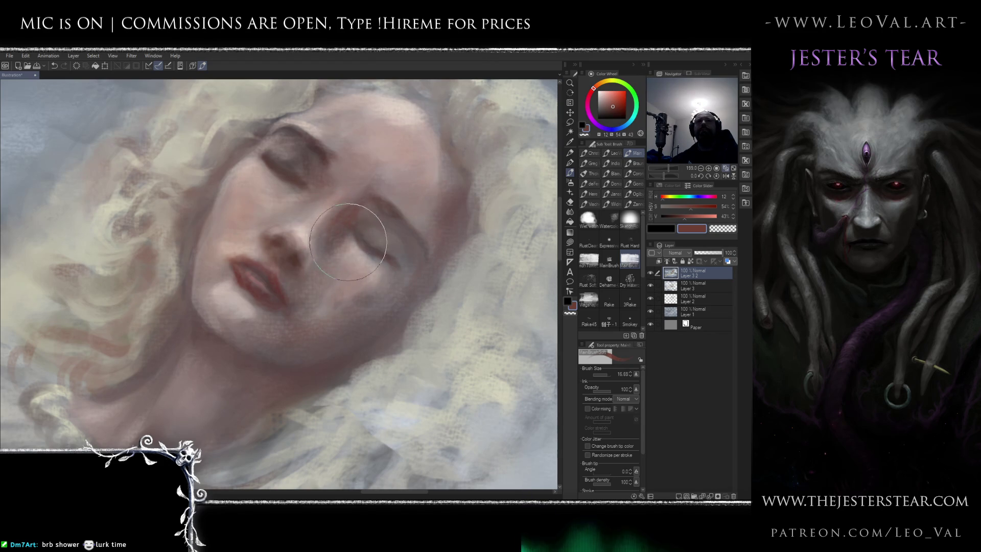
key("bracketleft")
key("bracketleft")
key("bracketleft")
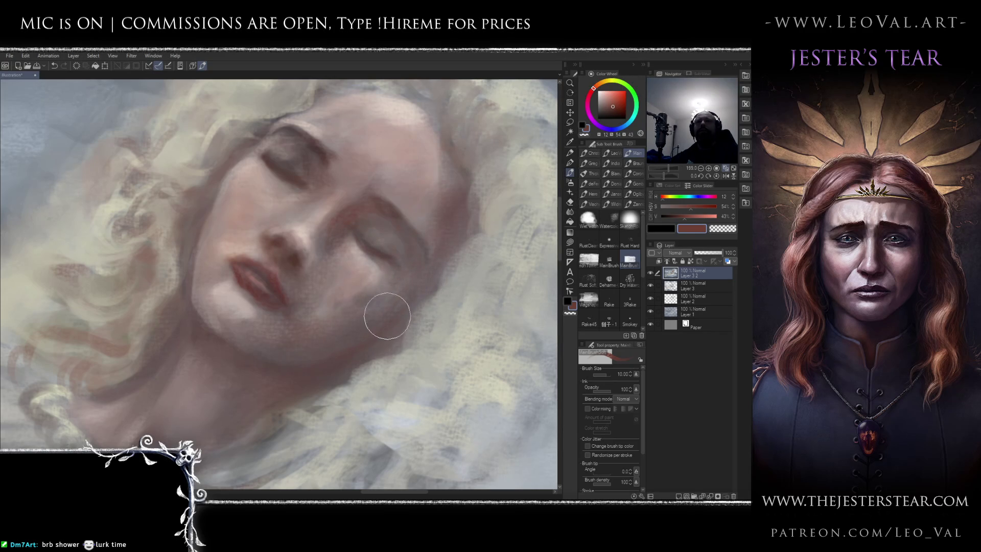
scroll(402, 307, "down", 5)
scroll(402, 307, "up", 3)
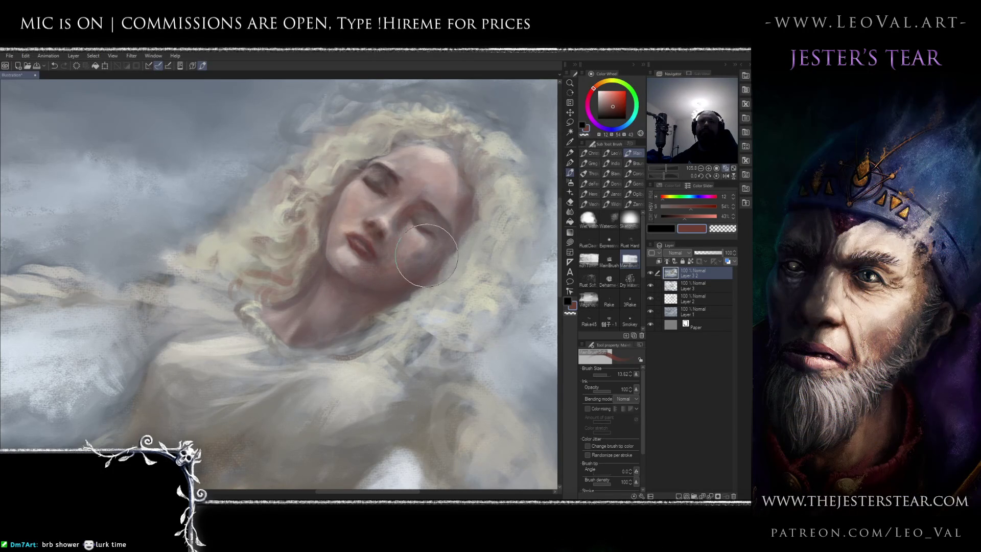
scroll(448, 258, "up", 2)
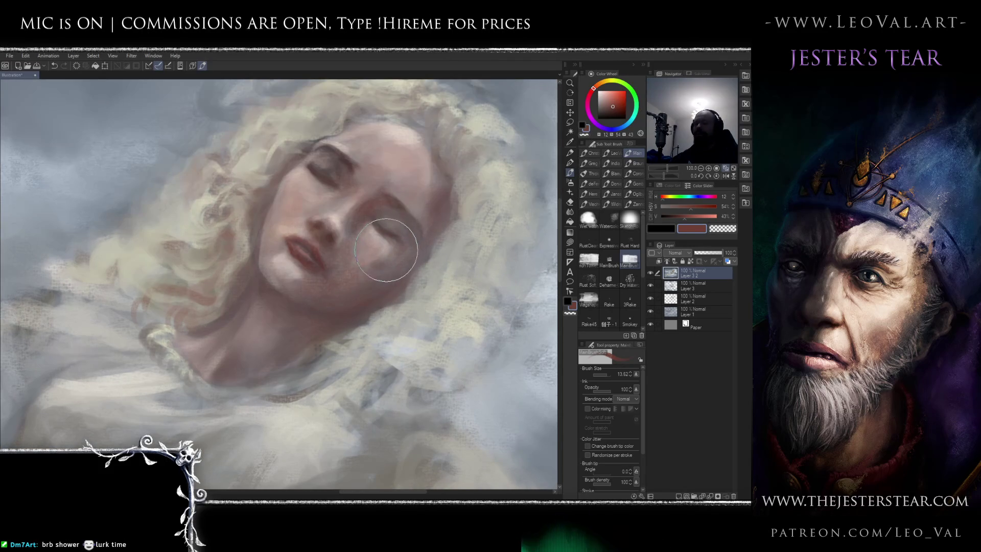
key("j")
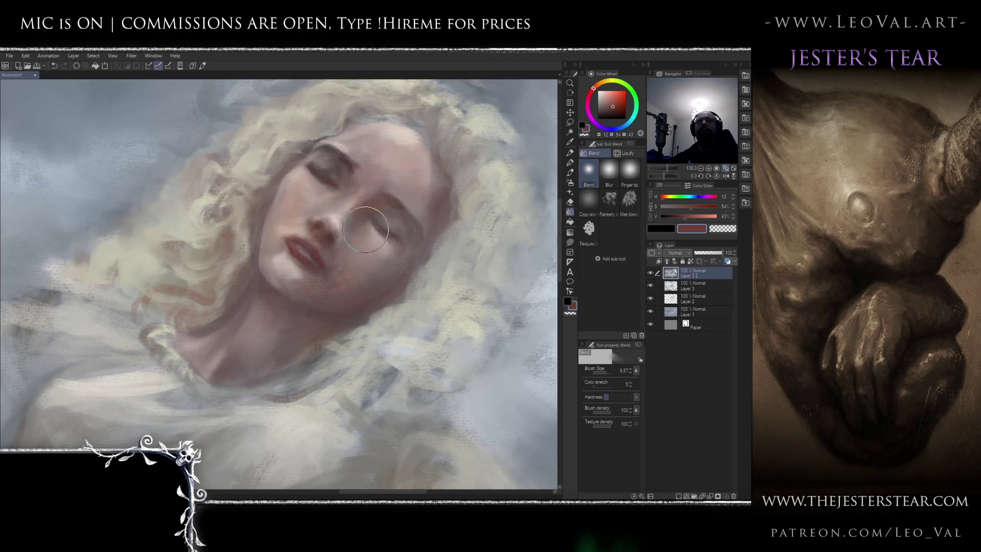
key("bracketleft")
key("bracketleft")
key("bracketleft")
scroll(321, 244, "down", 5)
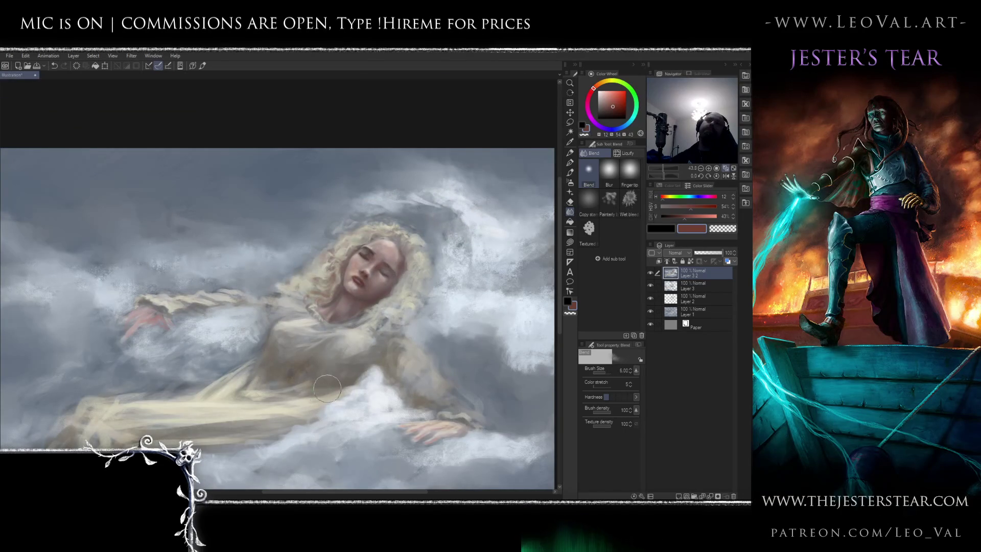
Repaint the forehead and hairline with a pale skin tone sampled from the face
scroll(398, 261, "up", 5)
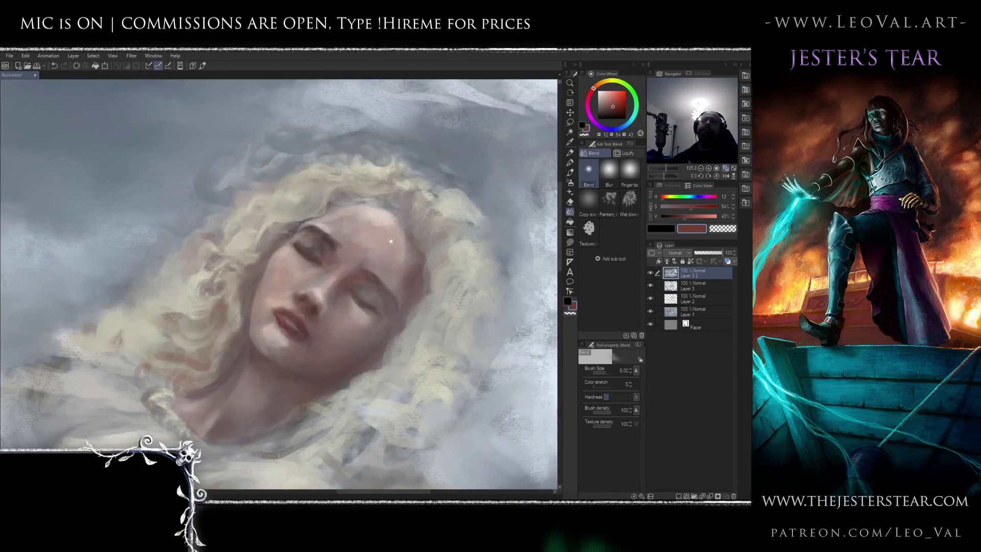
key("b")
left_click(404, 240, "alt")
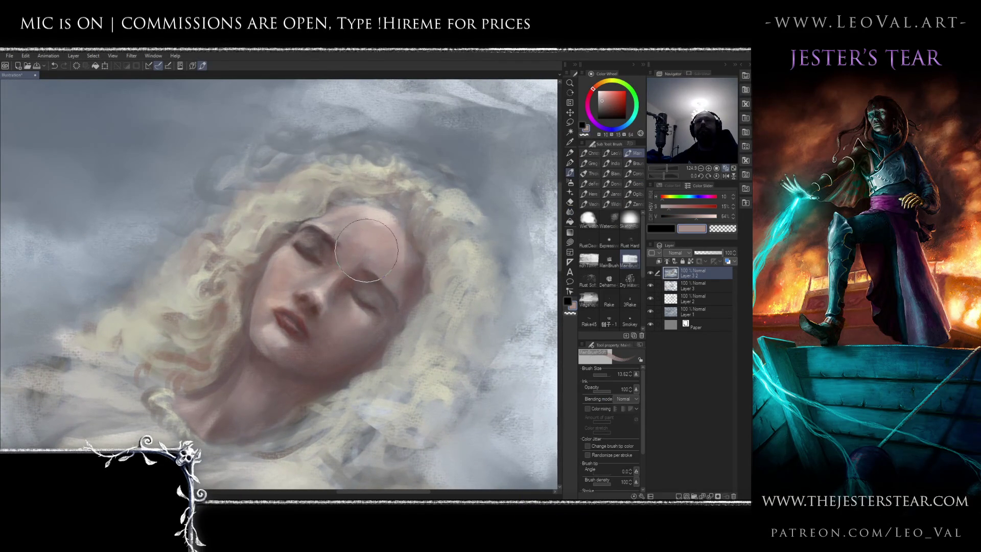
mouse_move(360, 233)
left_mouse_down()
mouse_move(327, 230)
mouse_move(368, 225)
left_mouse_up()
Add deeper warm reddish accents near the eyes with a smaller brush, then sample forehead and hair tones
left_click(352, 224, "alt")
key("bracketleft")
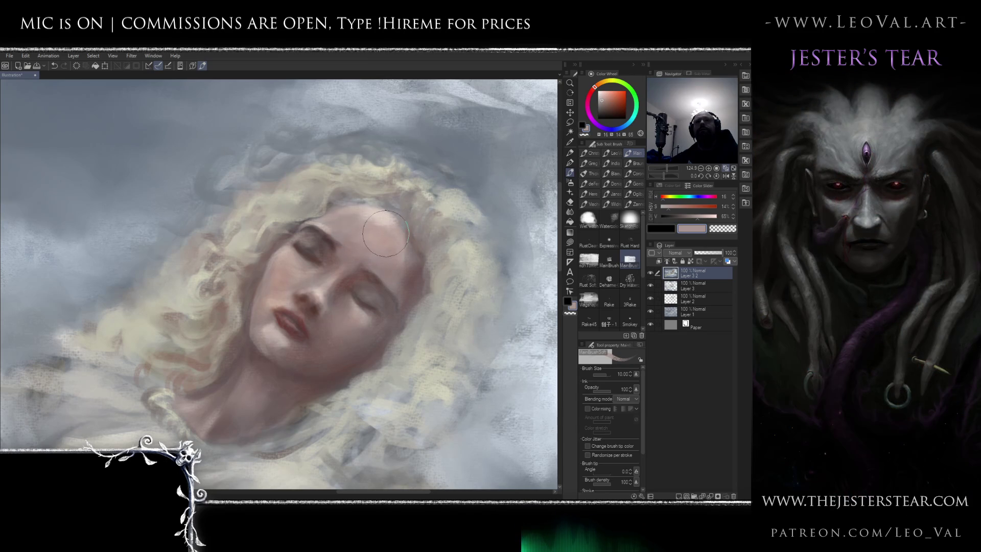
left_click(422, 265, "alt")
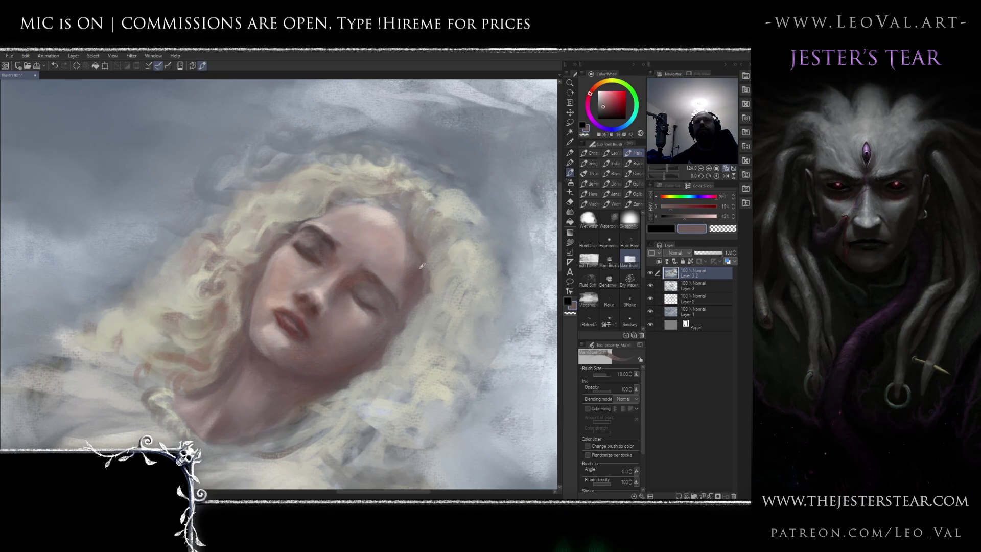
left_click(370, 275, "alt")
left_click(370, 275, "alt")
key("bracketleft")
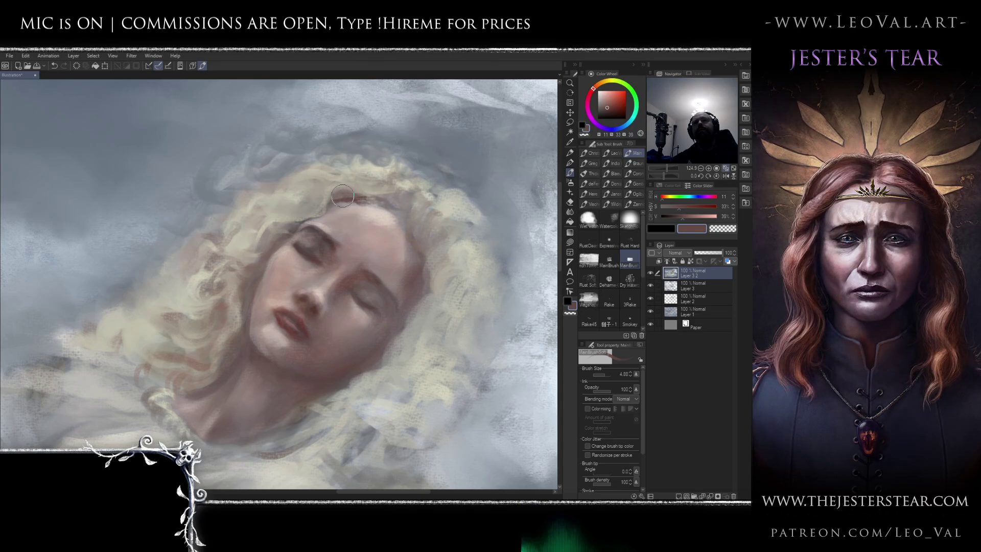
left_click(379, 211, "alt")
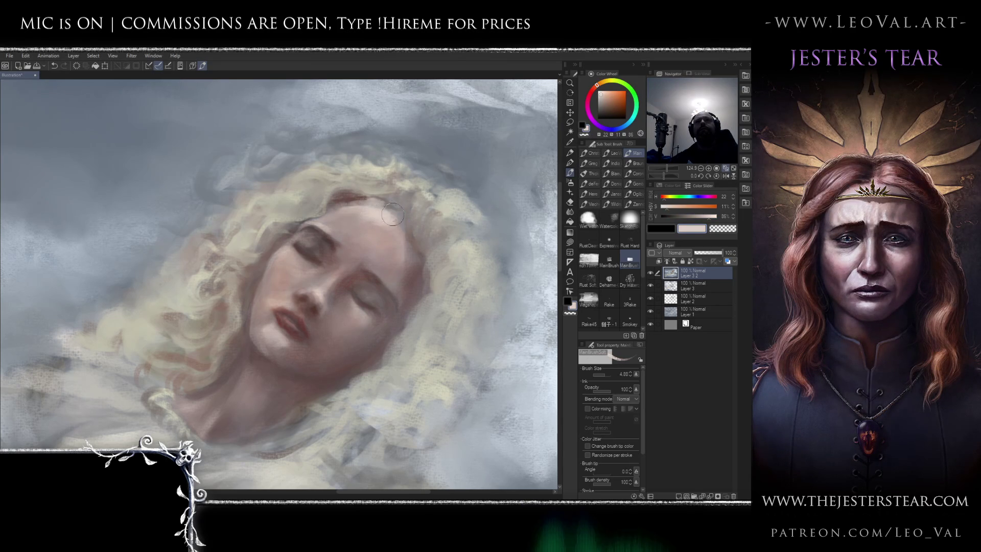
left_click_drag(371, 216, 366, 240)
left_click(414, 194, "alt")
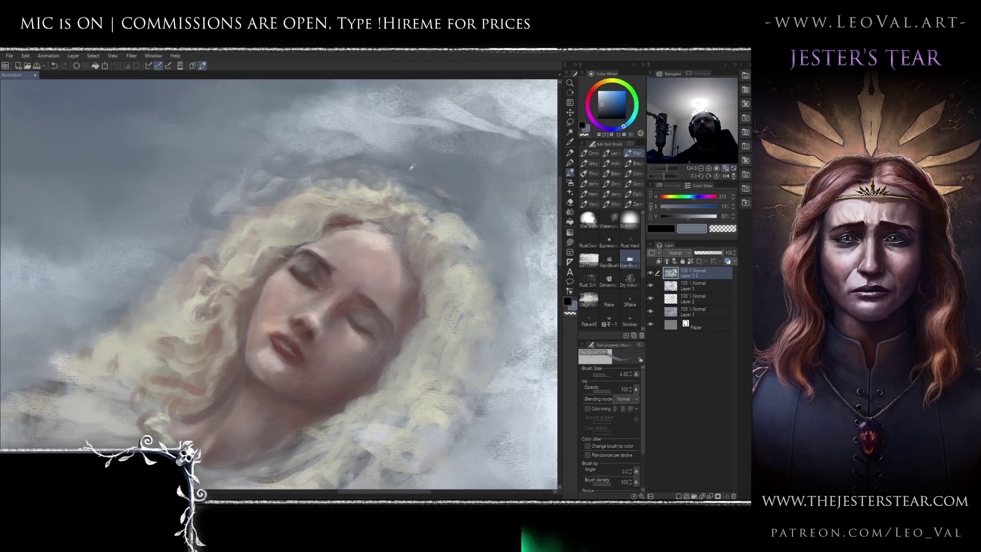
Blend the paint briefly, then pick a blue-grey cloud colour with a slightly smaller brush
scroll(417, 203, "down", 5)
scroll(412, 201, "up", 3)
key("j")
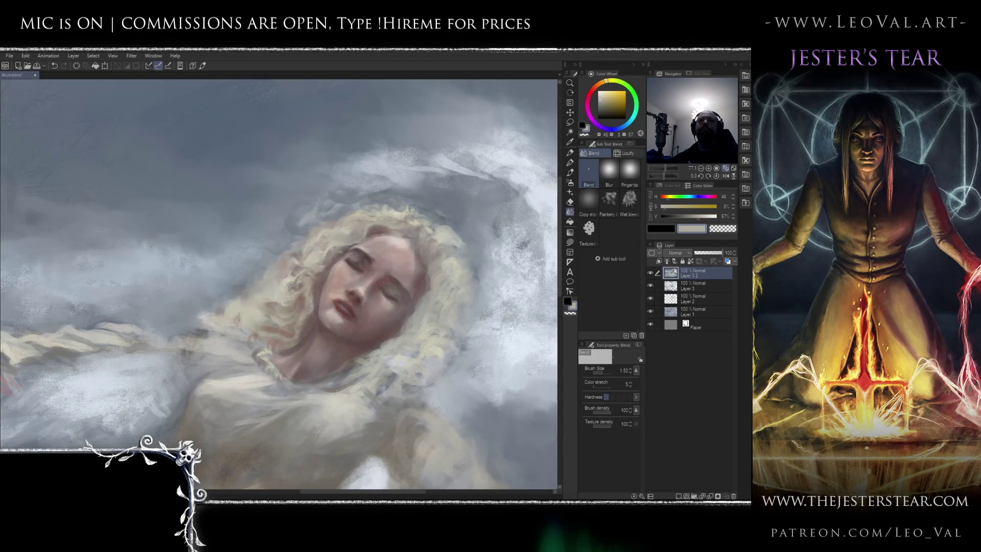
key("b")
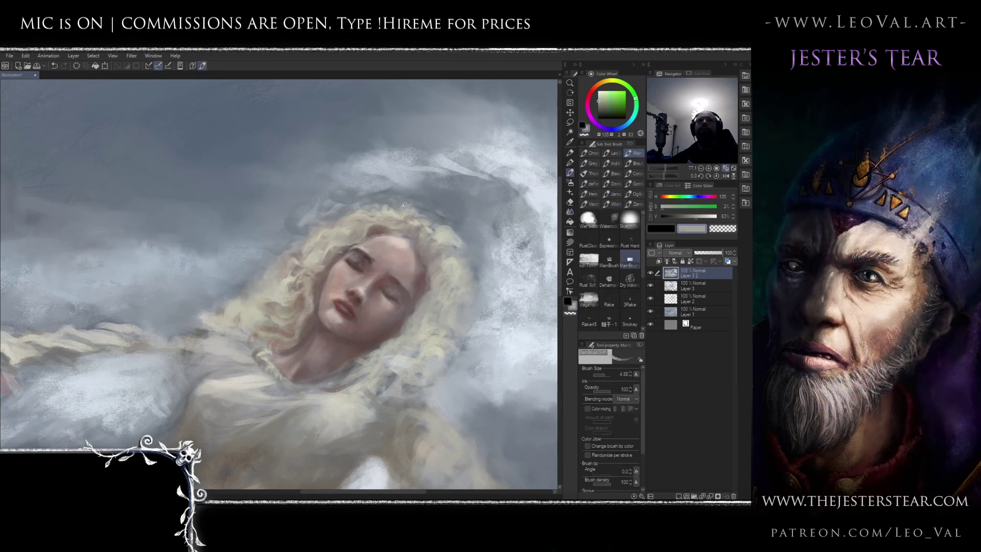
left_click(393, 209, "alt")
left_click(433, 196, "alt")
key("bracketleft")
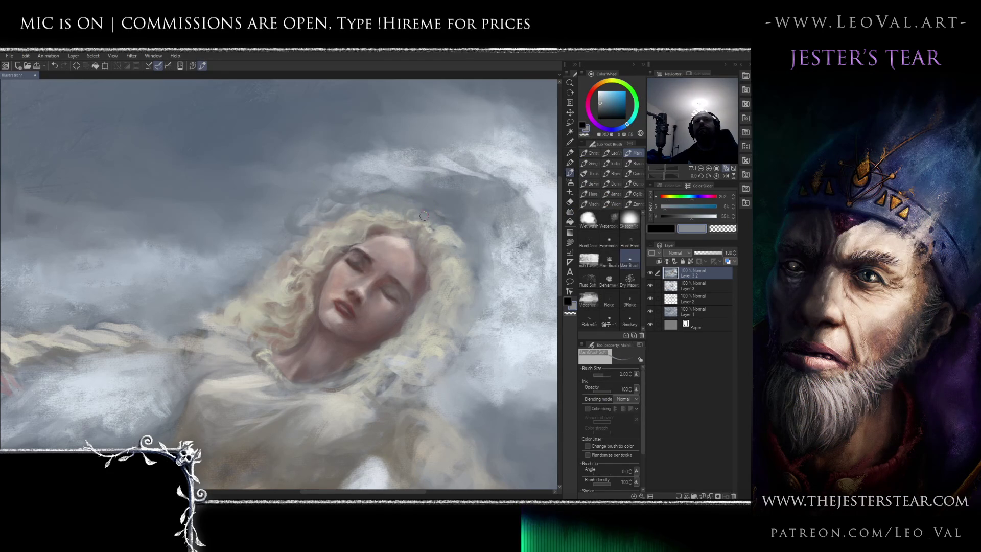
Paint a fine pale-yellow strand into the hair with a fine-tipped brush
scroll(375, 254, "down", 3)
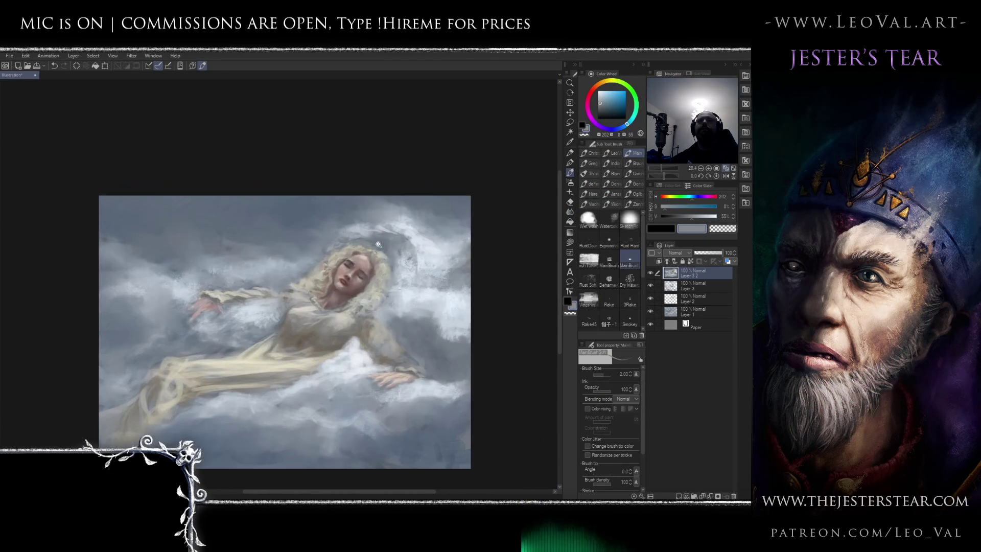
scroll(381, 225, "up", 4)
left_click(381, 225, "alt")
key("bracketleft")
left_click_drag(382, 231, 362, 240)
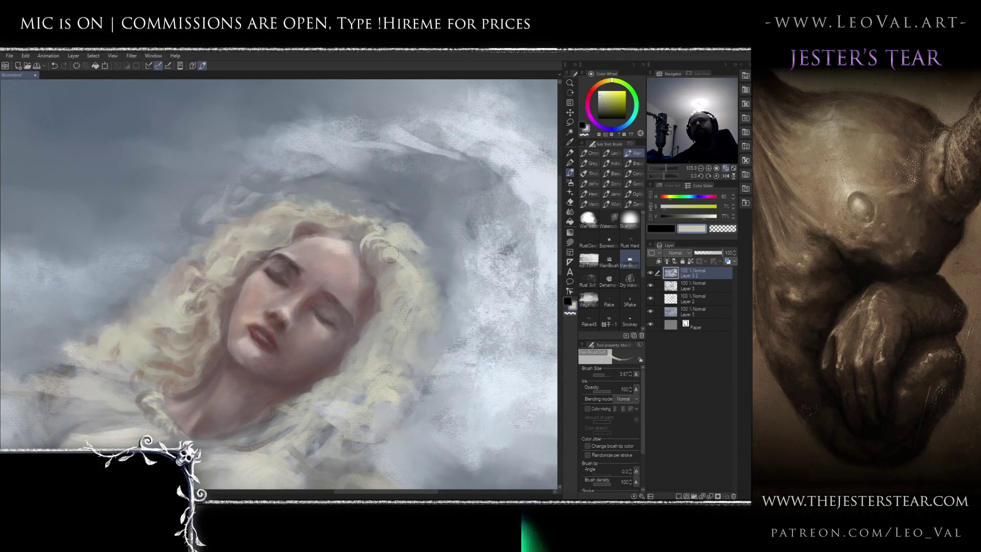
Soften the curls' outer edge with blue-grey cloud tones using a larger brush, then take a stronger red from the face
left_click(421, 252, "alt")
key("bracketright")
key("bracketright")
key("bracketright")
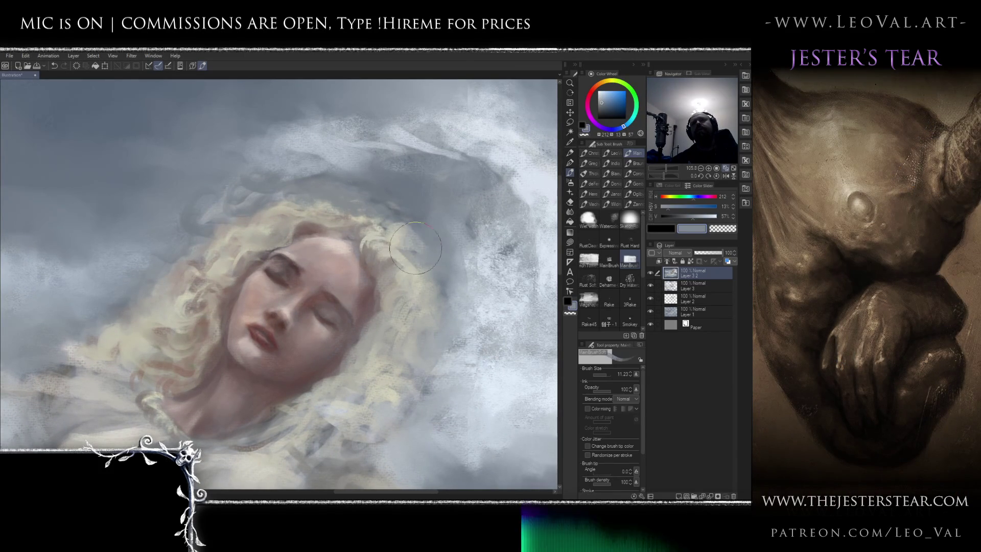
scroll(413, 237, "down", 5)
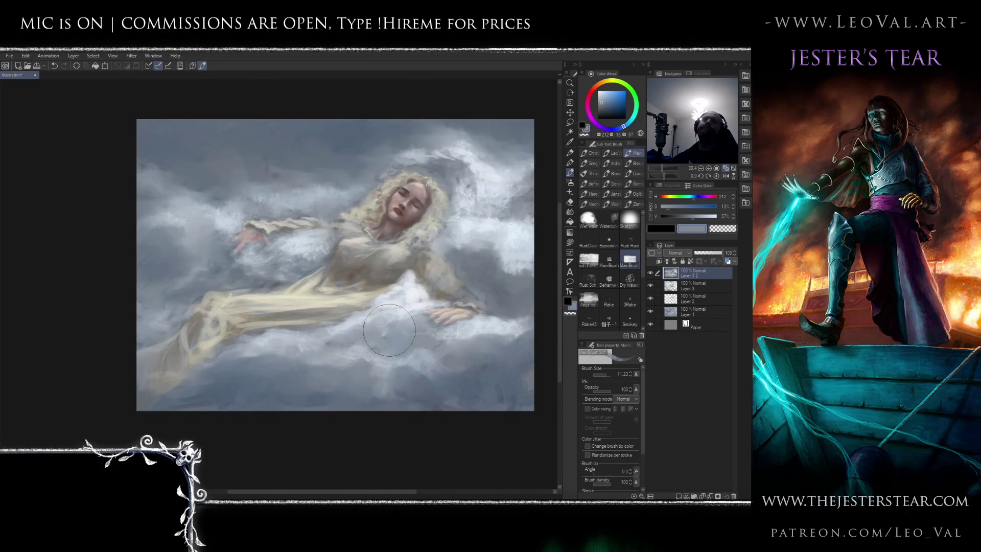
scroll(424, 215, "up", 7)
scroll(383, 225, "up", 3)
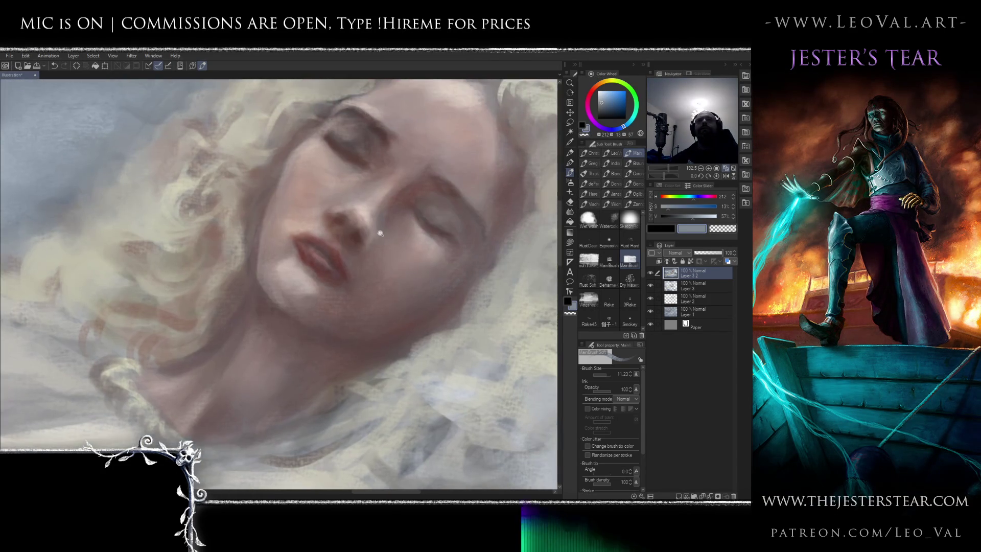
left_click(375, 224, "alt")
left_click(375, 224, "alt")
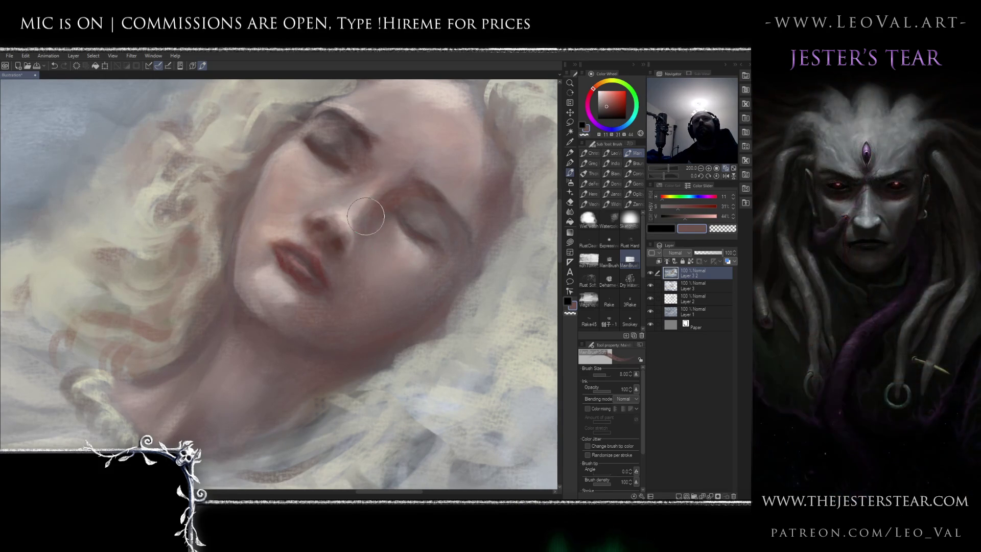
Lighten a sampled pale skin tone and shift its hue from red-orange toward yellow
left_click(351, 224, "alt")
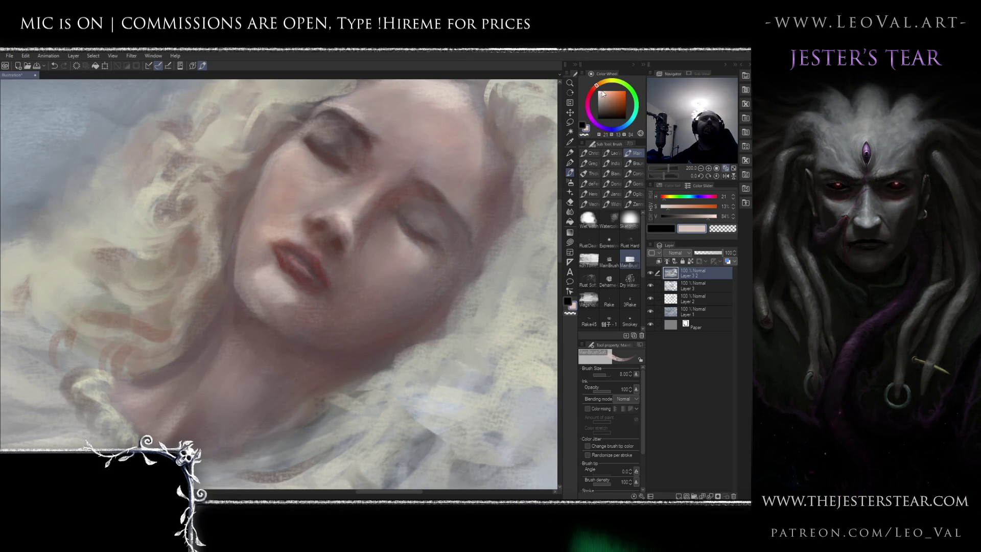
left_click(358, 220, "alt")
left_click_drag(597, 85, 604, 81)
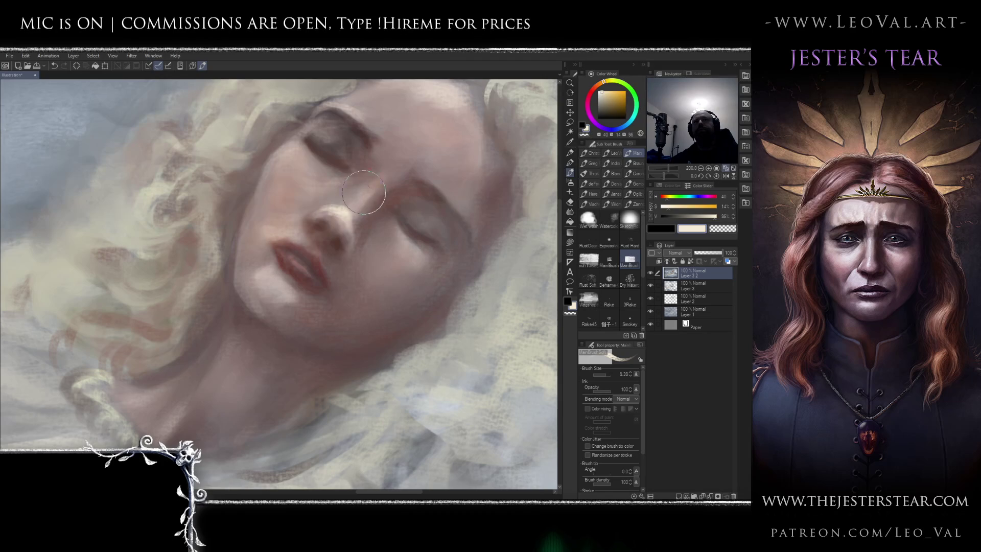
scroll(353, 209, "down", 5)
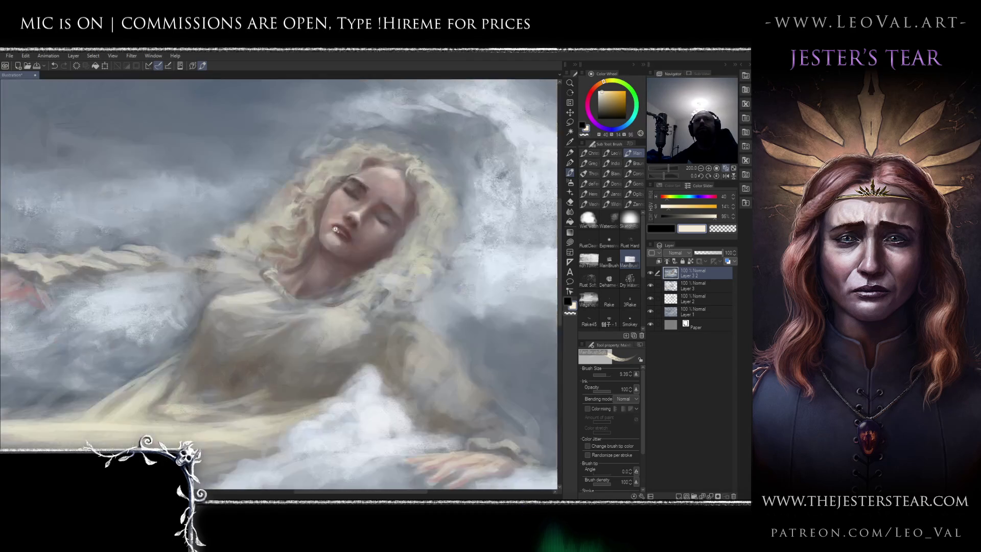
scroll(379, 195, "up", 1)
scroll(379, 195, "up", 6)
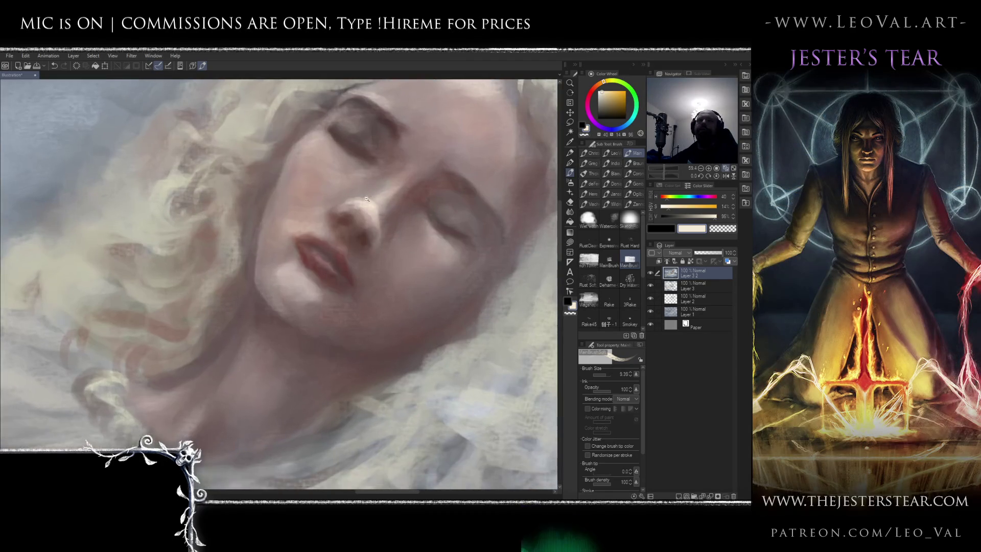
Sample muted pink and light skin tones from the nose for its highlights
left_click(360, 218, "alt")
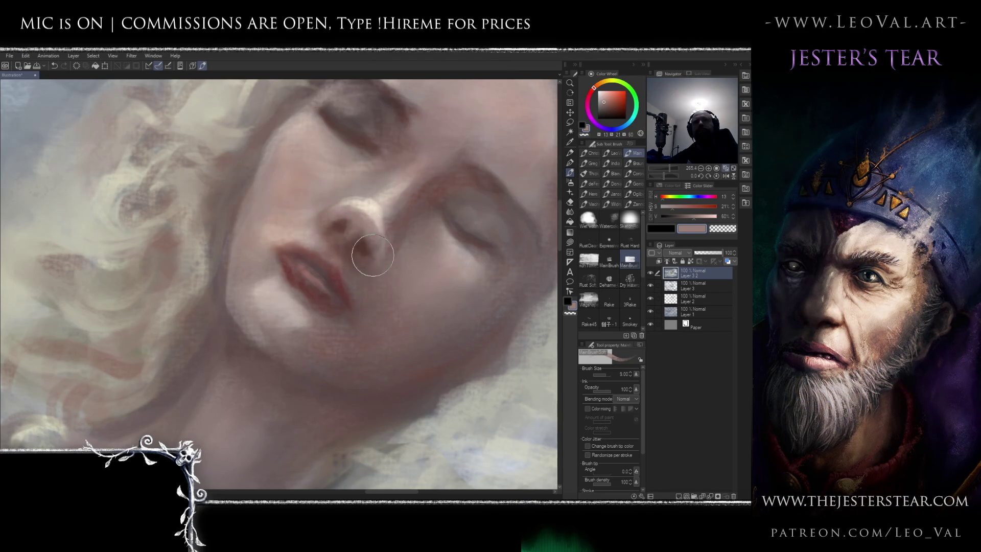
scroll(352, 266, "down", 3)
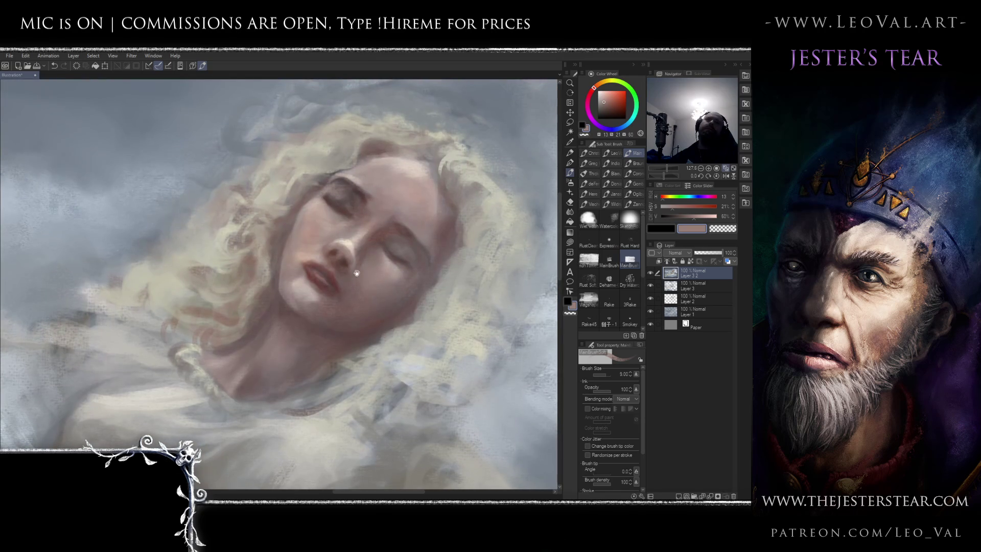
scroll(350, 284, "up", 3)
key("h")
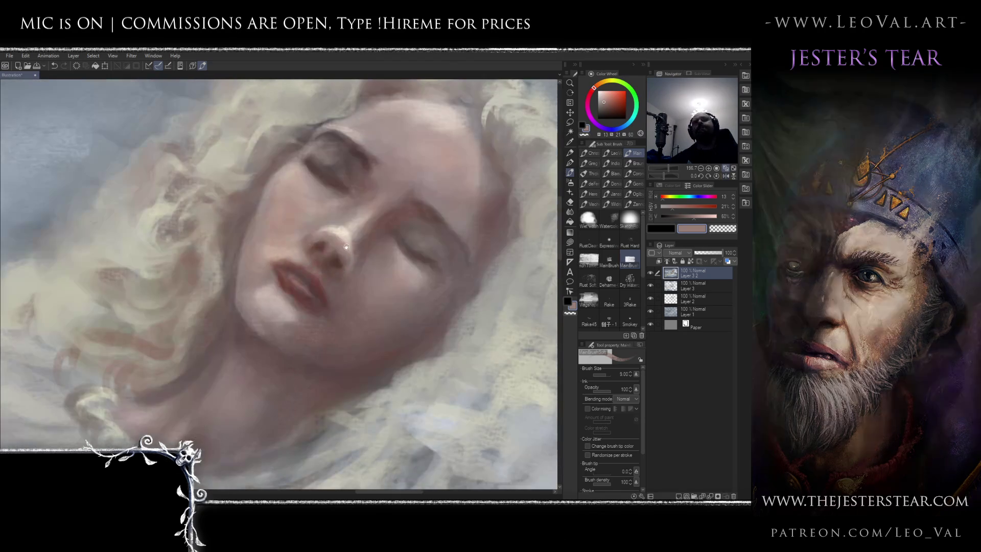
scroll(341, 230, "up", 2)
left_click(341, 230, "alt")
left_click(330, 239, "alt")
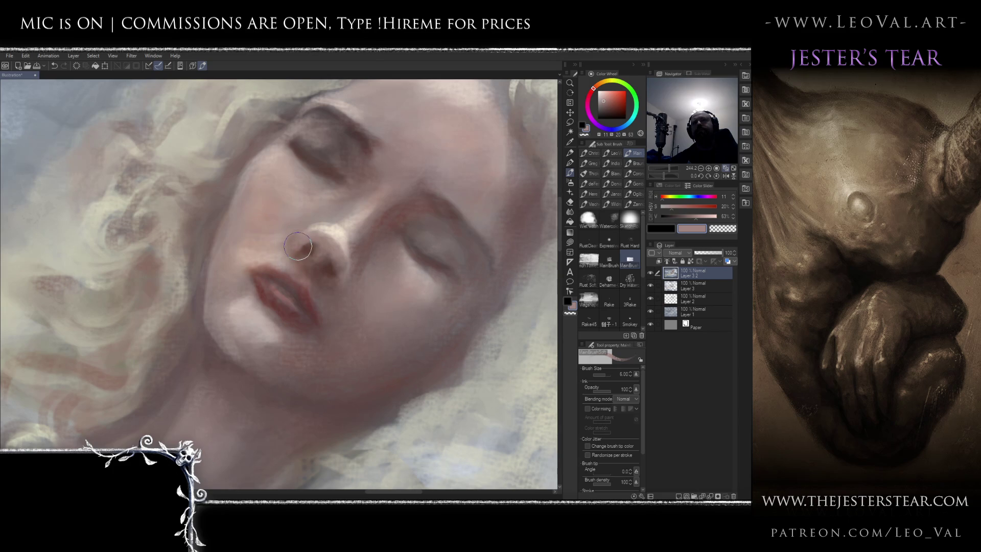
Add dark reddish-brown nostril accents with a size 3 brush, sampling beige and muted pink
left_click(303, 253, "alt")
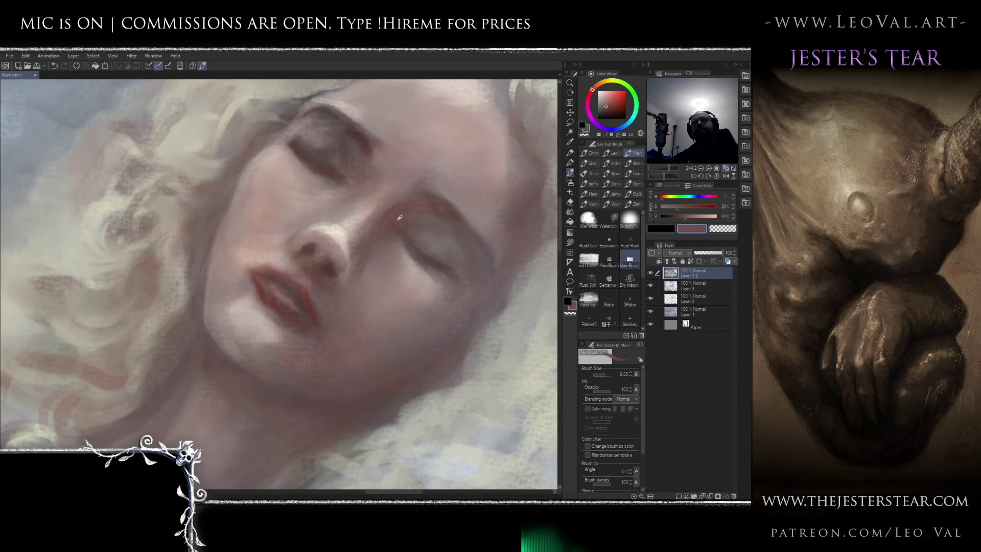
key("bracketleft")
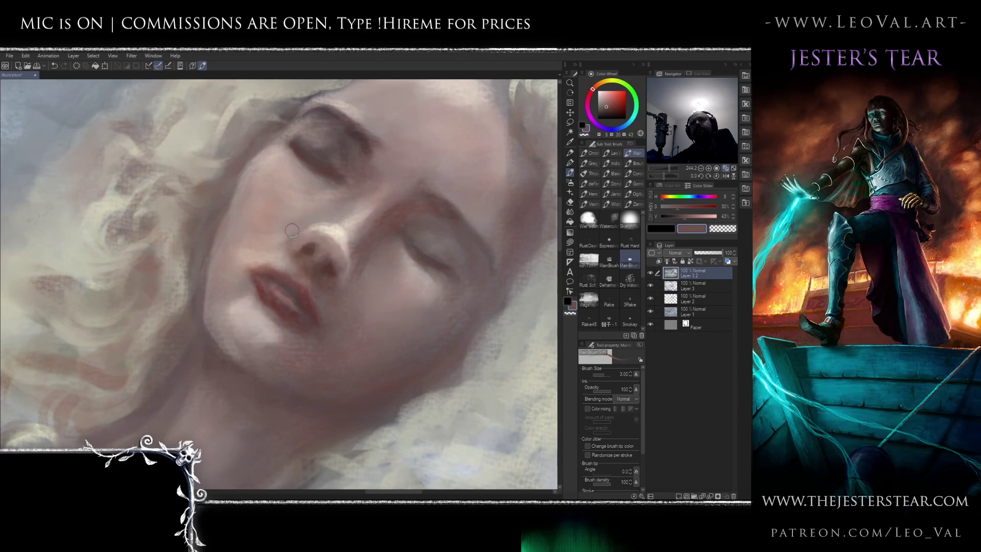
left_click(290, 231, "alt")
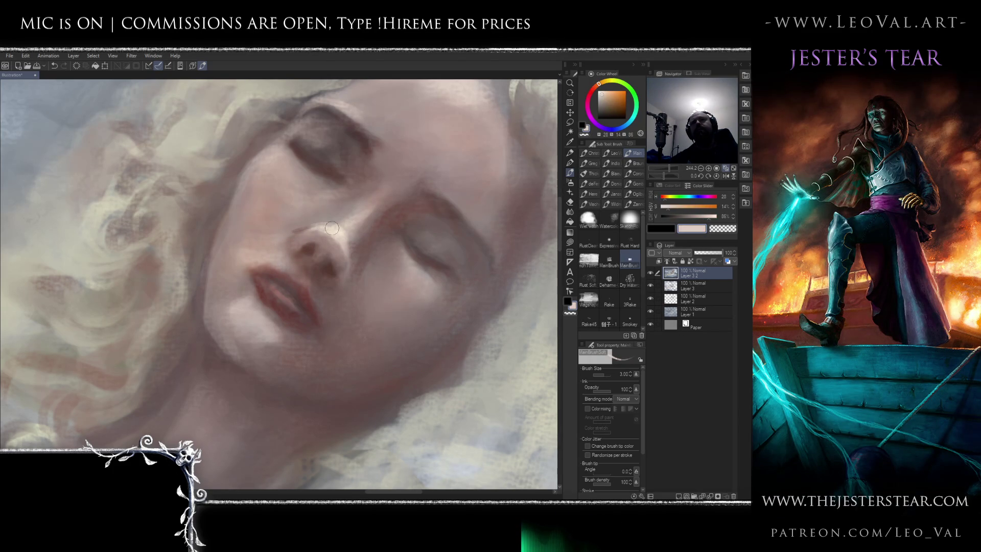
left_click(305, 218, "alt")
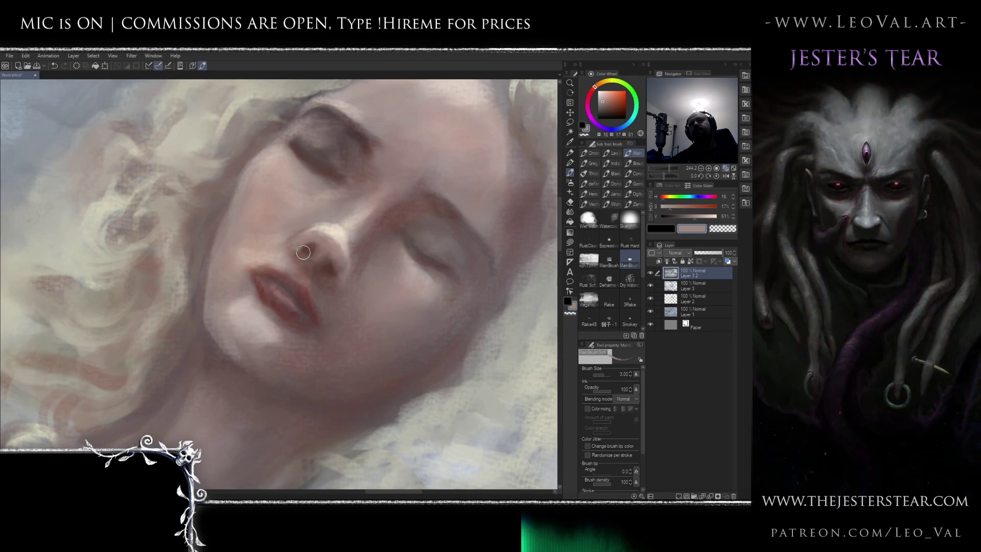
left_click(303, 251, "alt")
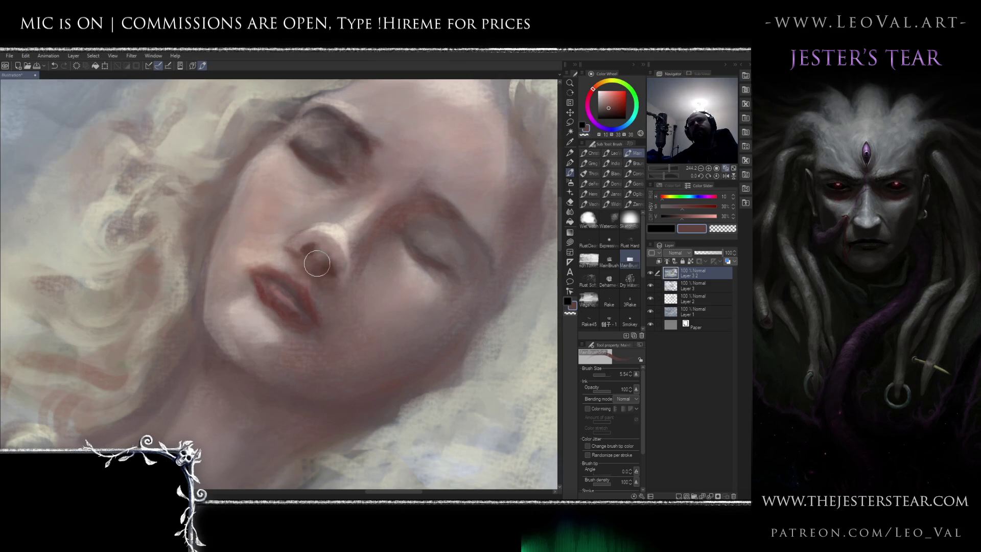
key("bracketleft")
key("bracketleft")
key("bracketleft")
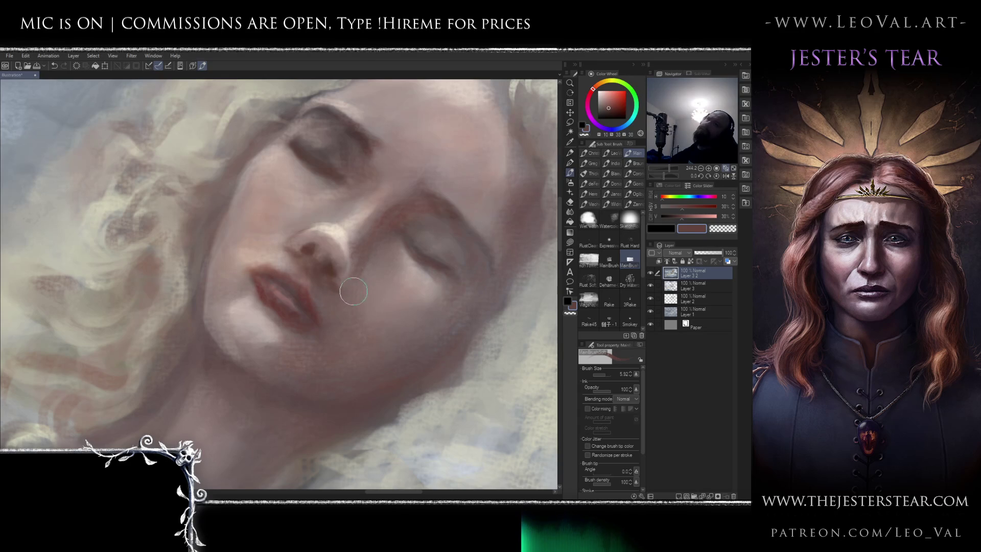
scroll(344, 295, "down", 5)
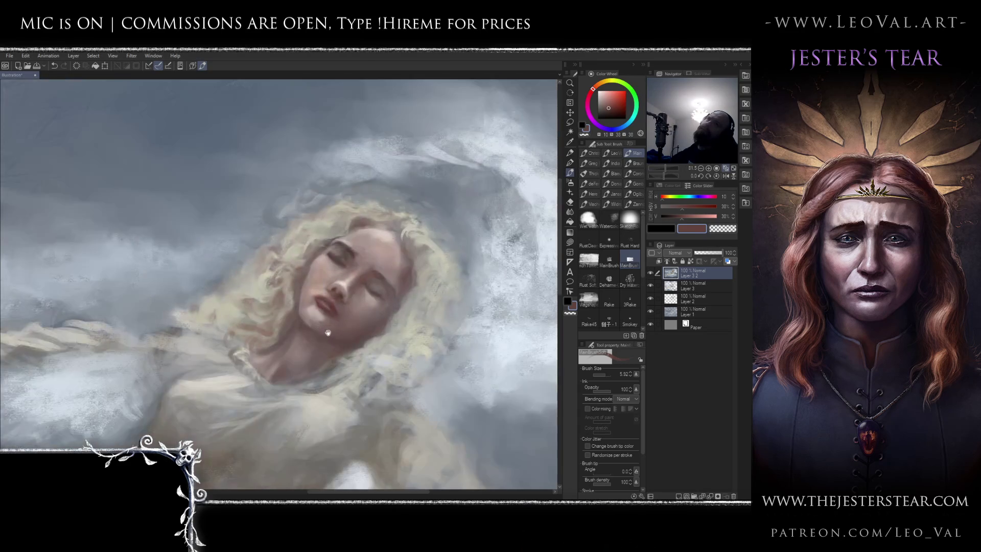
scroll(348, 297, "up", 3)
scroll(347, 296, "up", 4)
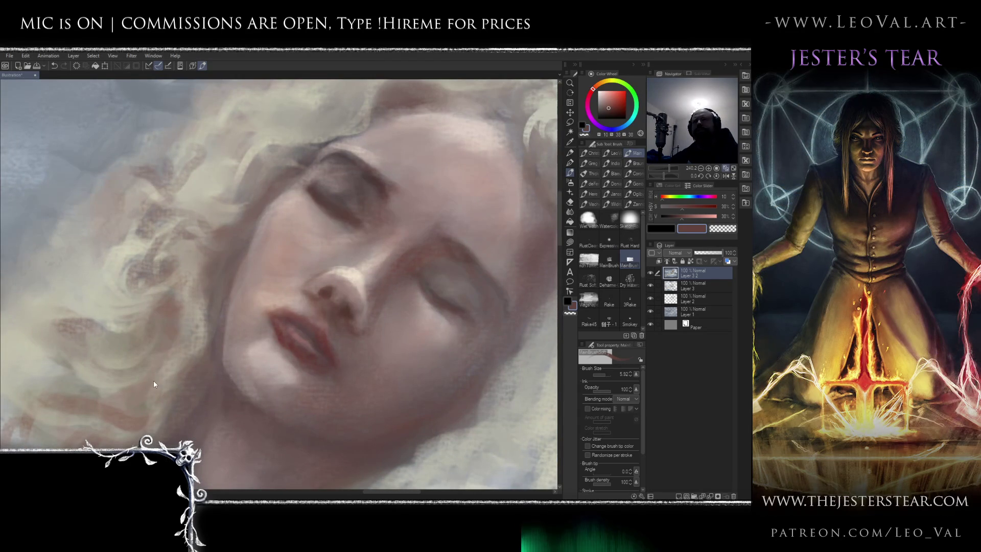
Sample light peach and a darker, richer red, resizing the brush to about 10 then 6
left_click(345, 248, "alt")
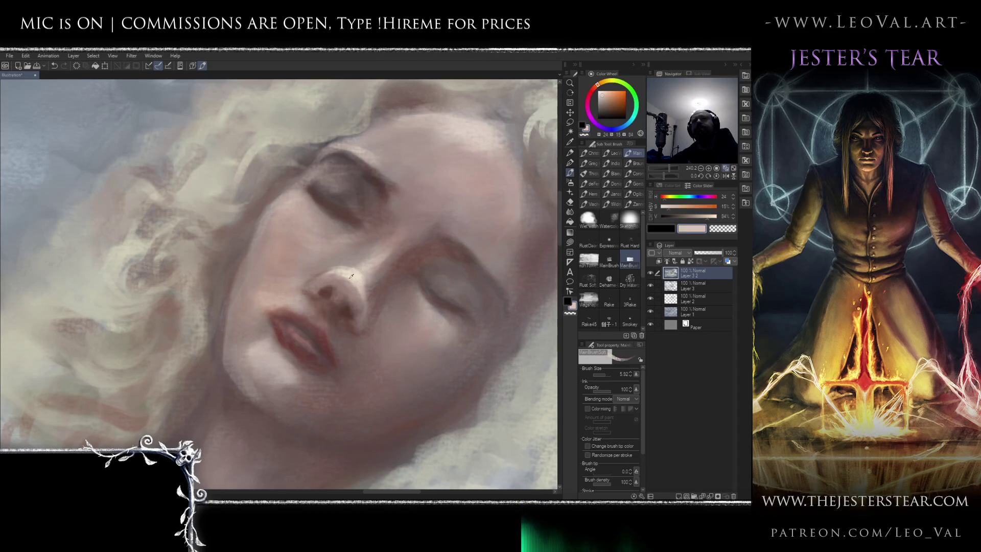
left_click_drag(298, 299, 307, 296)
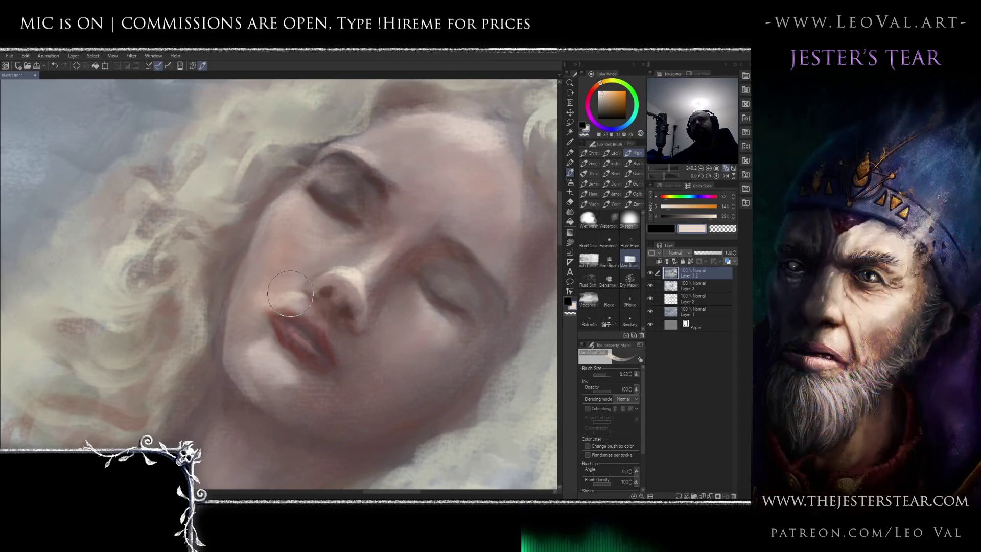
scroll(337, 250, "down", 3)
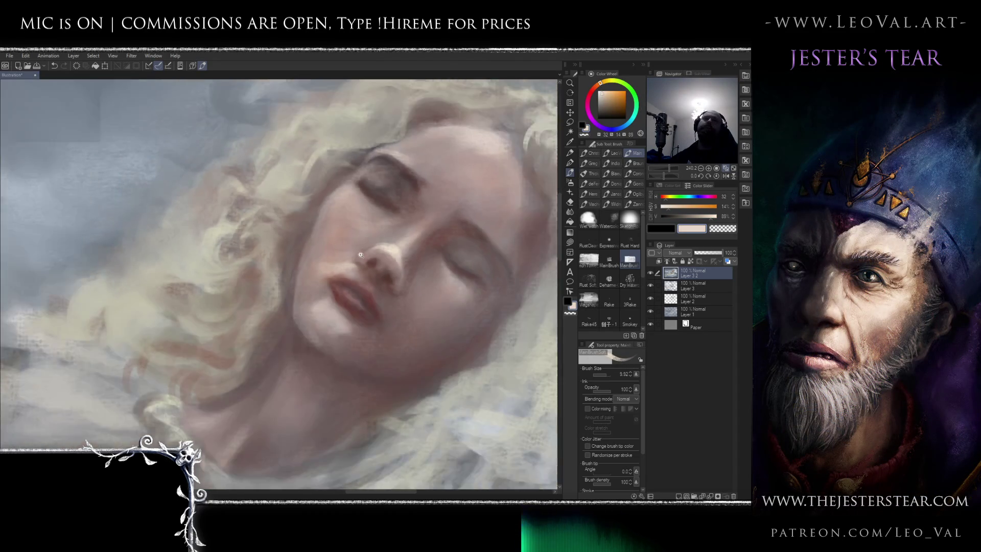
scroll(337, 250, "up", 2)
left_click(319, 275, "alt")
left_click(313, 279, "alt")
key("bracketleft")
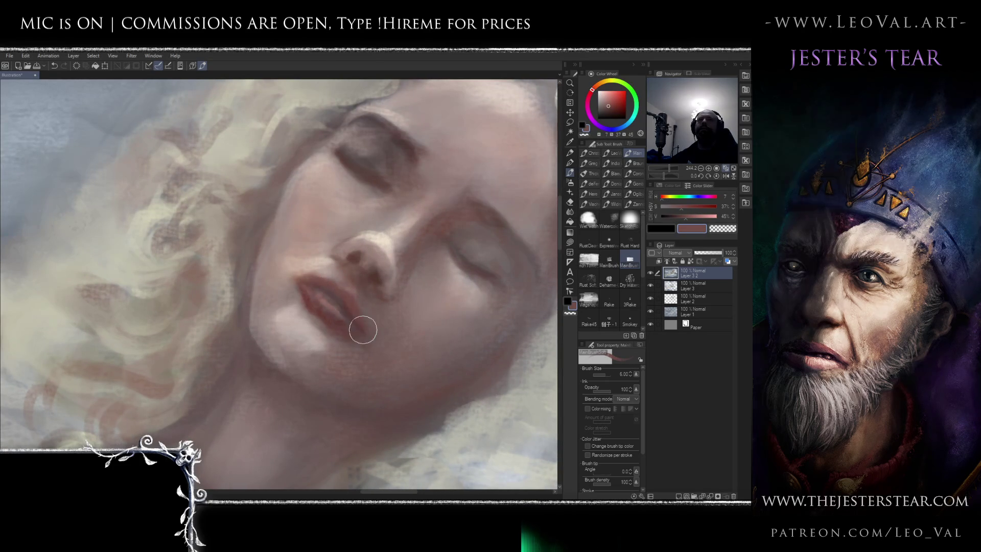
Darken the lips with a deeper, saturated red adjusted toward red on the colour wheel
left_click_drag(356, 295, 357, 258)
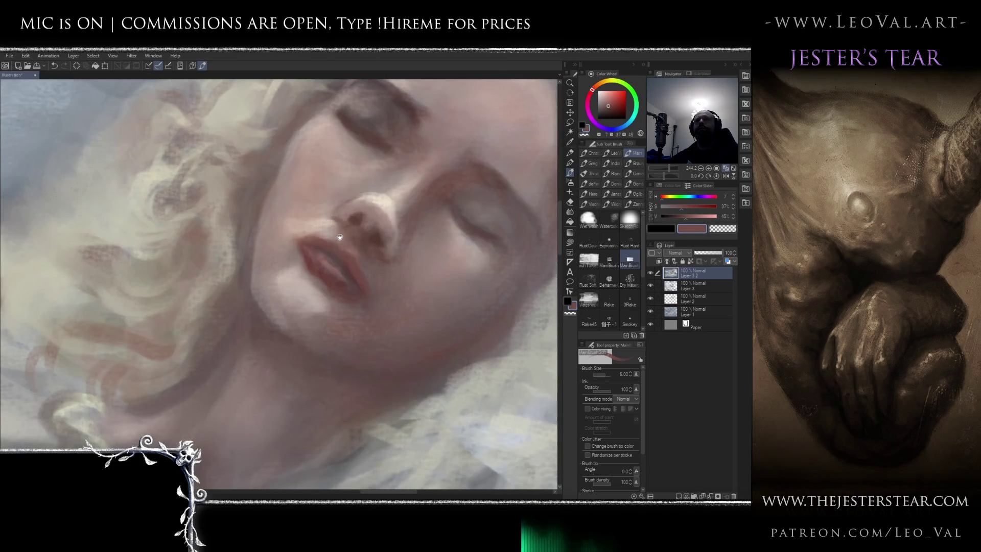
left_click(337, 261, "alt")
left_click(591, 90)
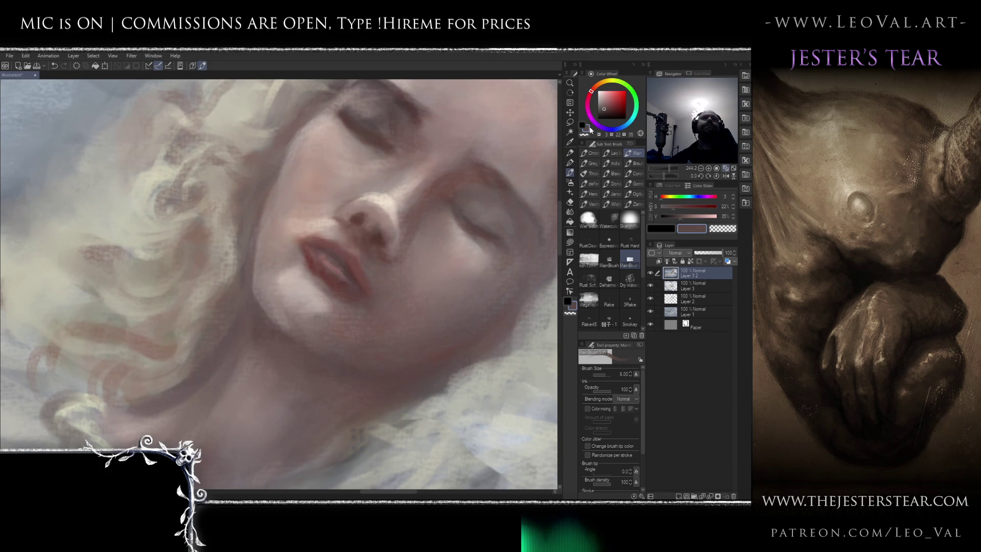
left_click(615, 111)
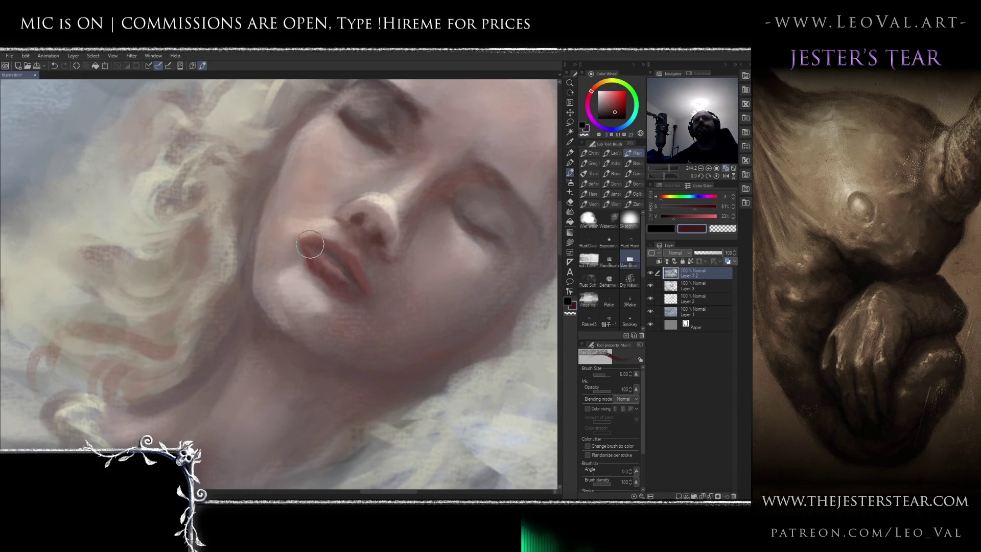
key("ctrl+z")
left_click_drag(324, 253, 332, 261)
Add light skin strokes near the eye using a tone sampled from the face
scroll(332, 256, "down", 2)
left_click(357, 208, "alt")
left_click_drag(358, 208, 348, 210)
scroll(348, 210, "down", 6)
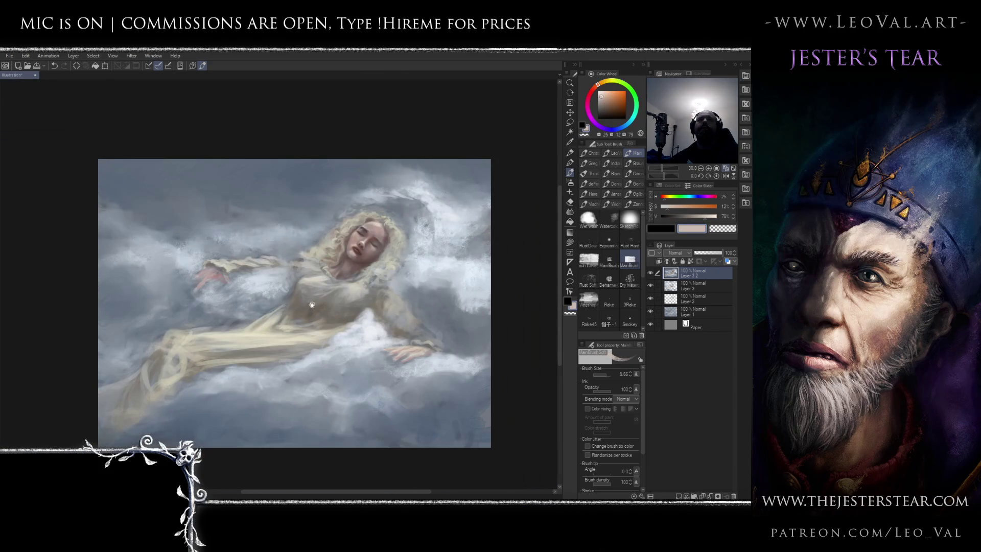
Refine the chin and lips with a darker, more saturated brown, resizing the brush from about 4 to 18
left_click_drag(311, 307, 310, 298)
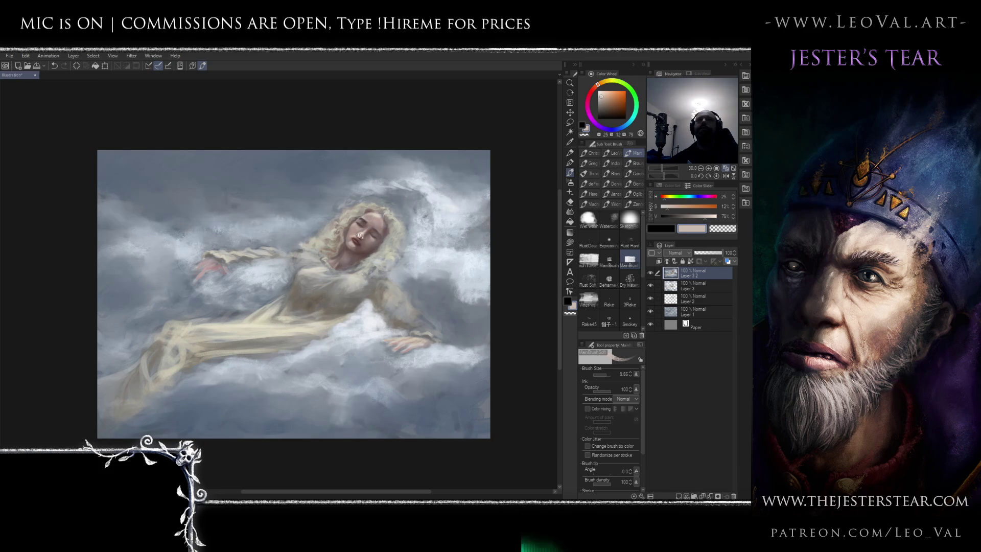
scroll(360, 236, "up", 6)
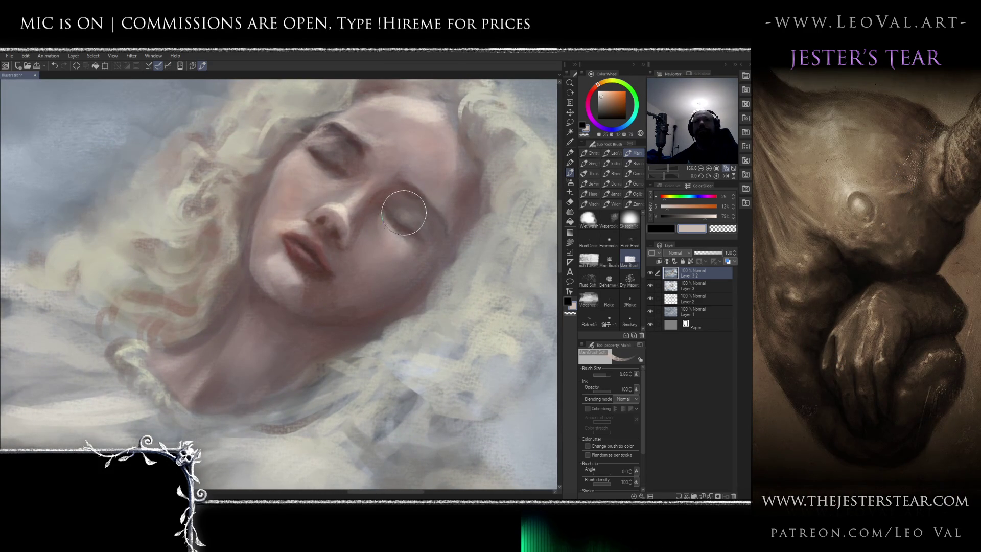
left_click_drag(613, 101, 613, 106)
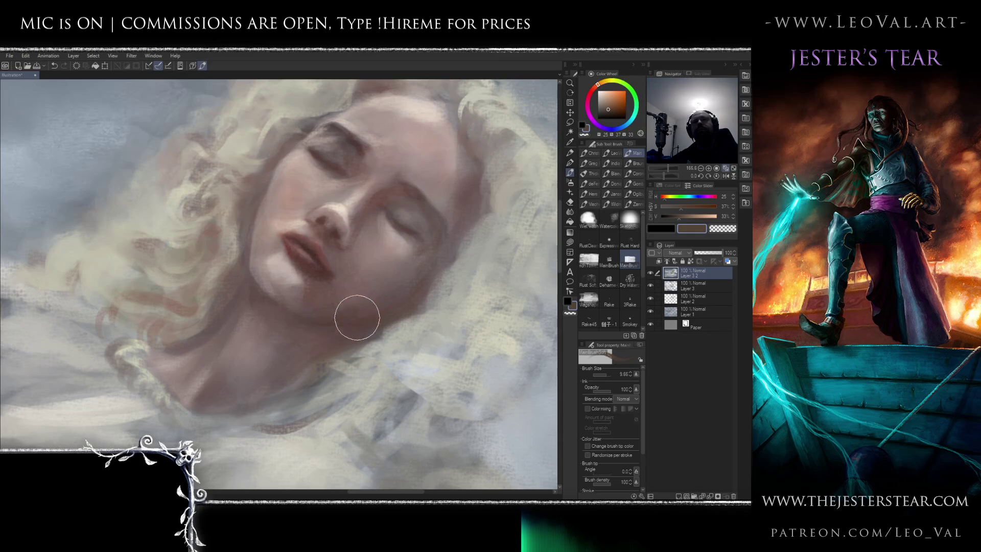
key("bracketleft")
key("bracketleft")
key("bracketleft")
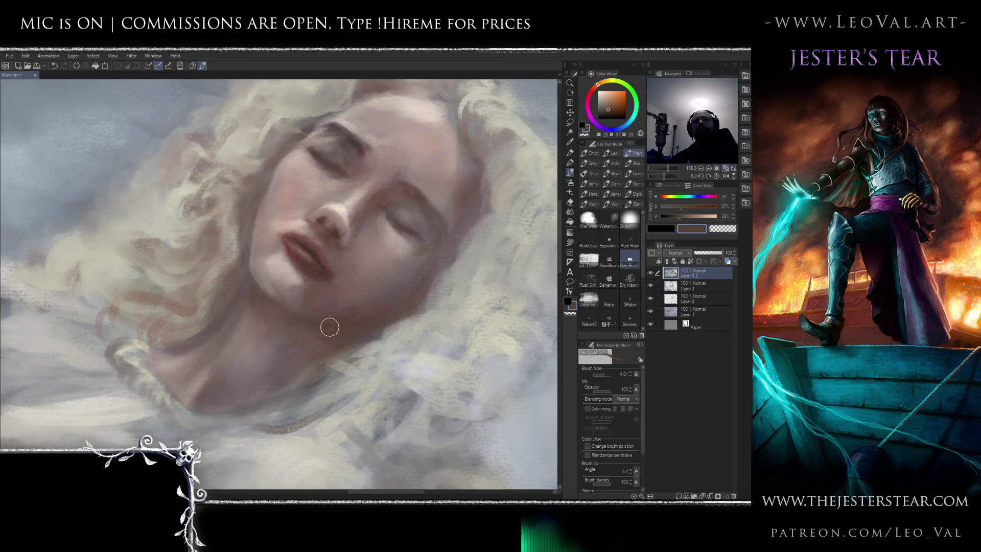
left_click(613, 109)
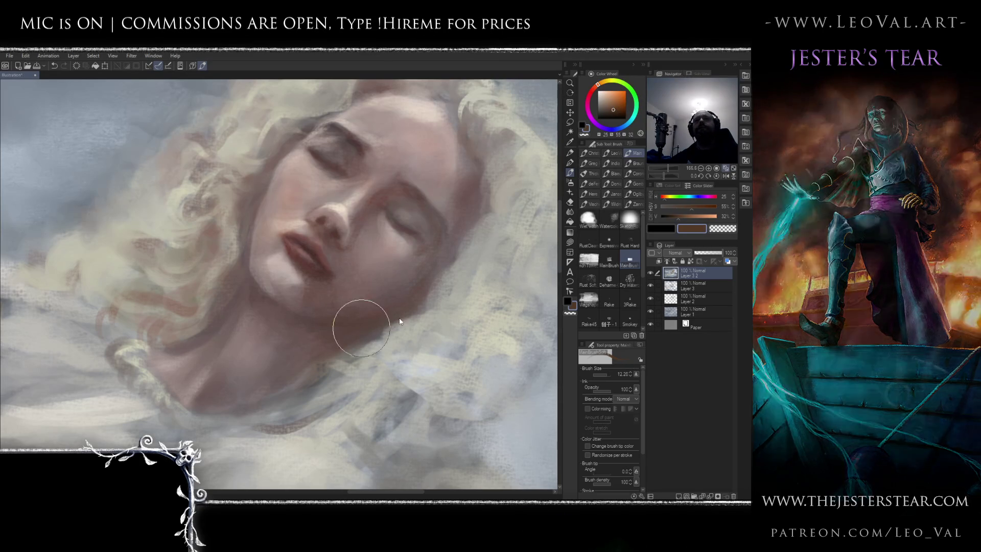
key("bracketright")
key("bracketright")
key("bracketright")
scroll(416, 302, "down", 6)
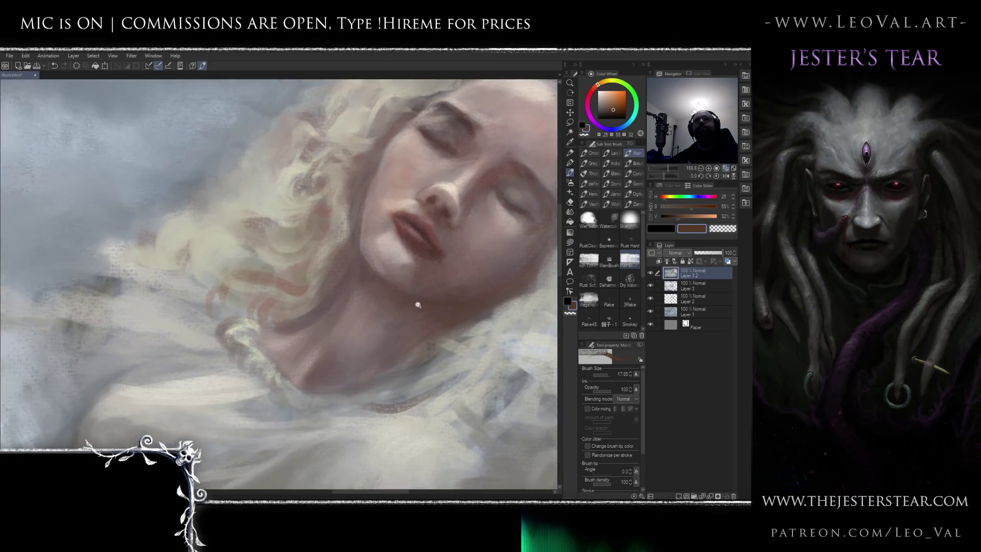
scroll(430, 288, "up", 4)
scroll(429, 289, "up", 5)
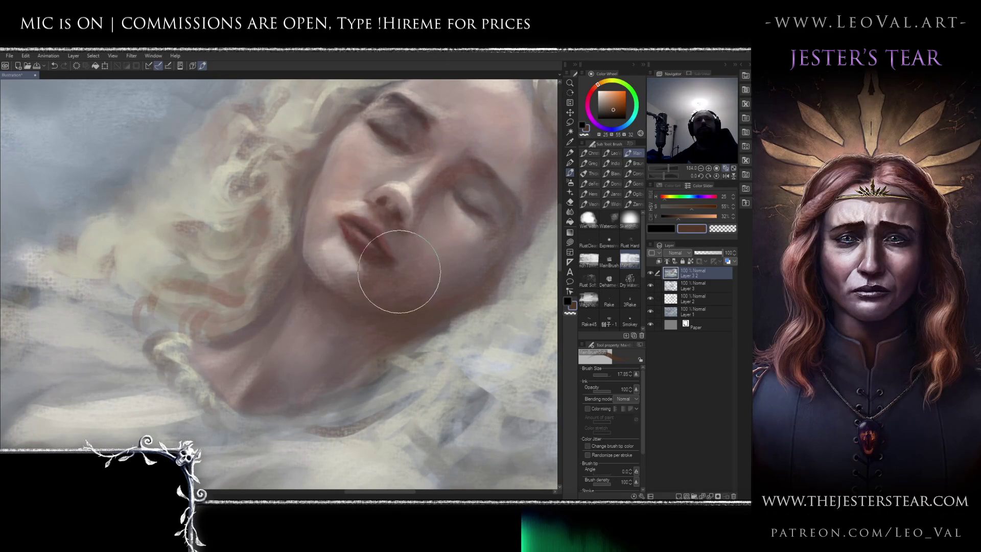
Centre the mouth and chin and paint a pale skin tone with a size 7 brush
mouse_move(378, 258)
left_mouse_down()
mouse_move(410, 270)
mouse_move(368, 267)
left_mouse_up()
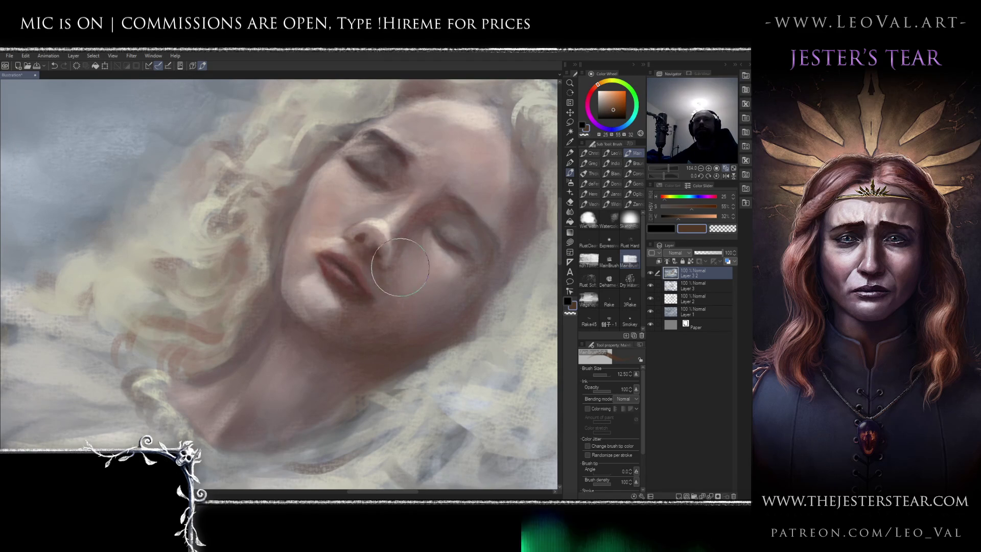
left_click_drag(392, 270, 383, 271)
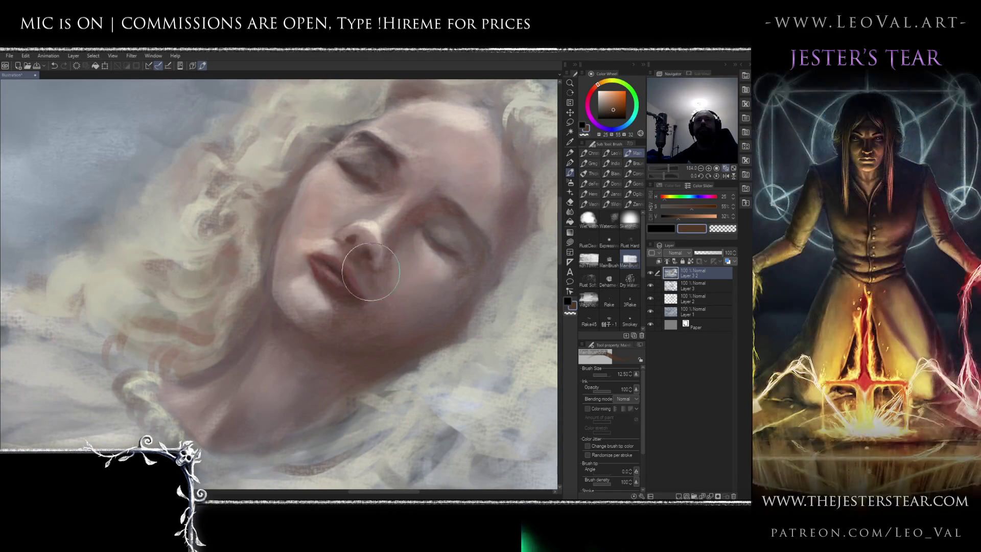
key("bracketleft")
key("bracketleft")
key("bracketleft")
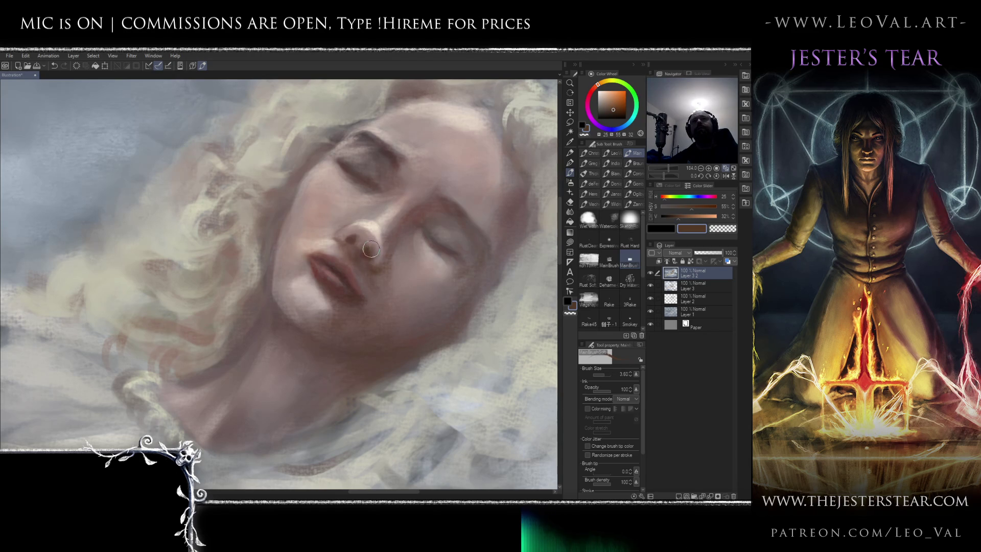
key("bracketright")
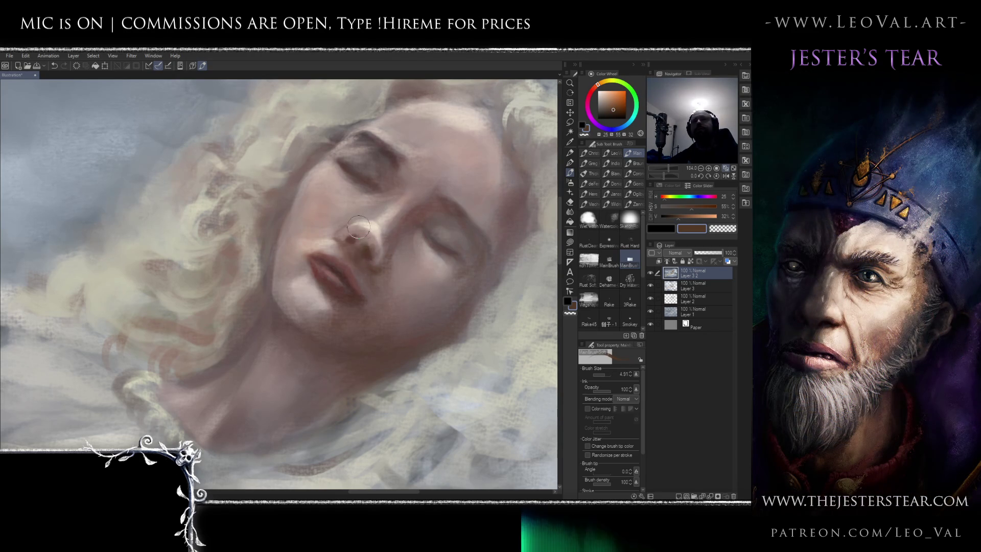
left_click(357, 258, "alt")
key("bracketright")
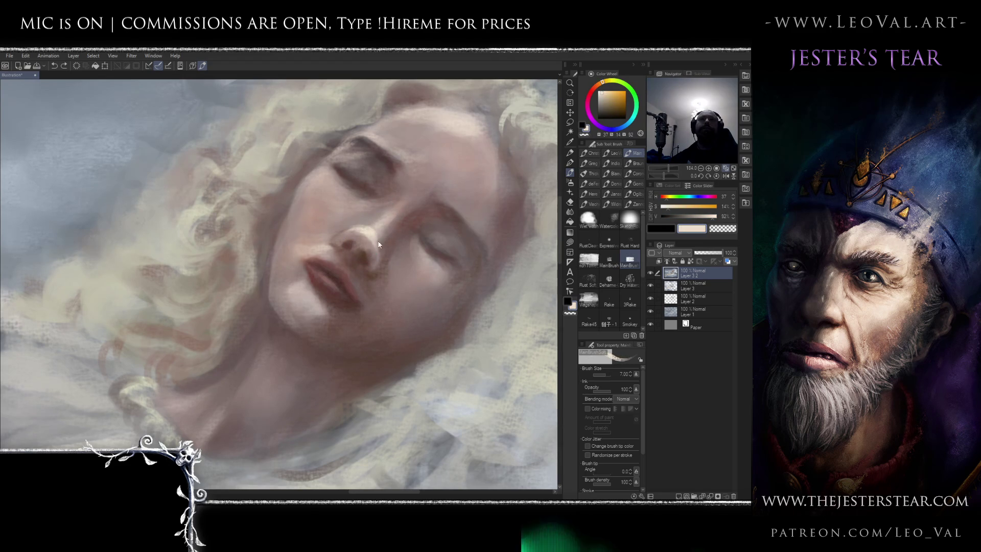
Paint the lips and cheek with darker, rosy and paler cheek tones, brush sized 5 to 10
left_click_drag(353, 257, 367, 257)
left_click(368, 255, "alt")
key("bracketleft")
left_click_drag(322, 252, 325, 244)
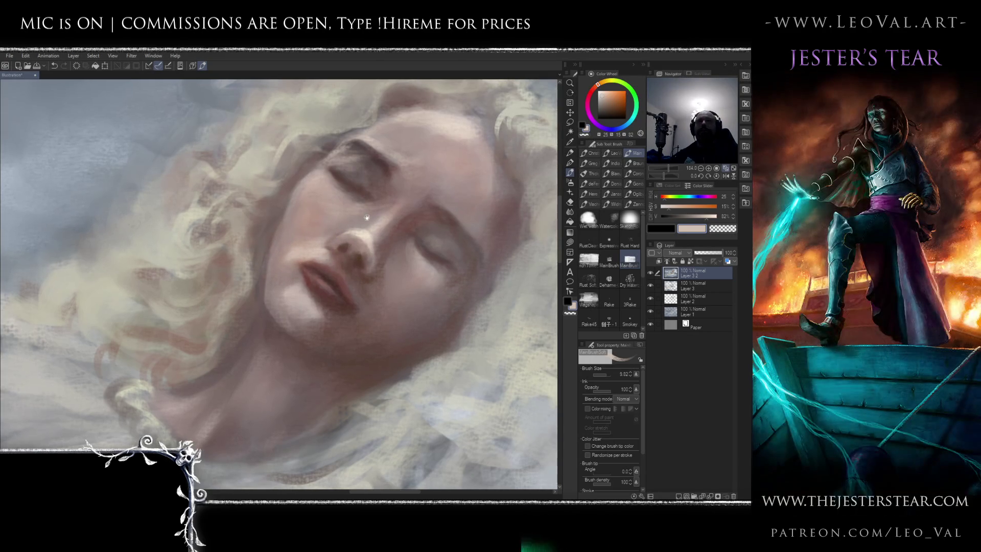
left_click(366, 184, "alt")
left_click(316, 236, "alt")
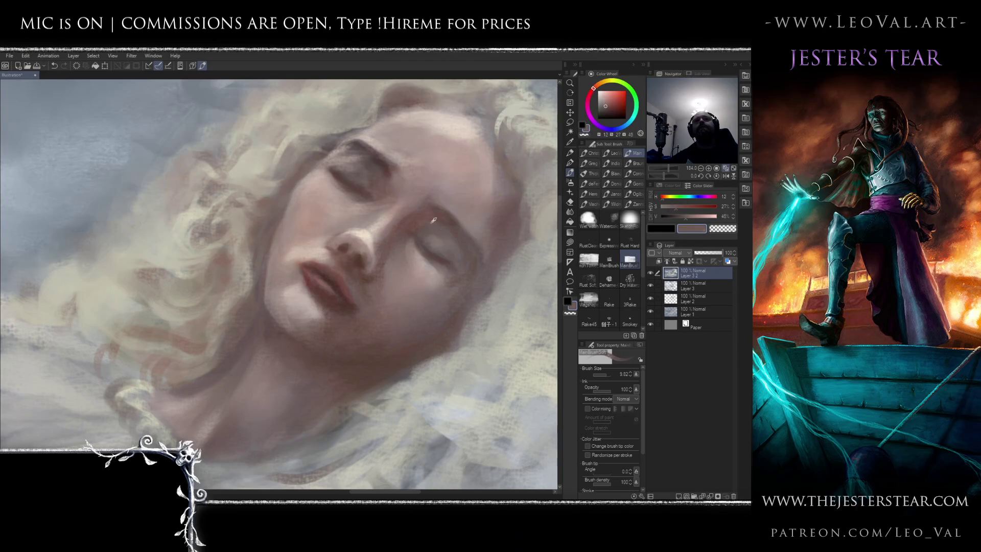
left_click(326, 226, "alt")
left_click(326, 227, "alt")
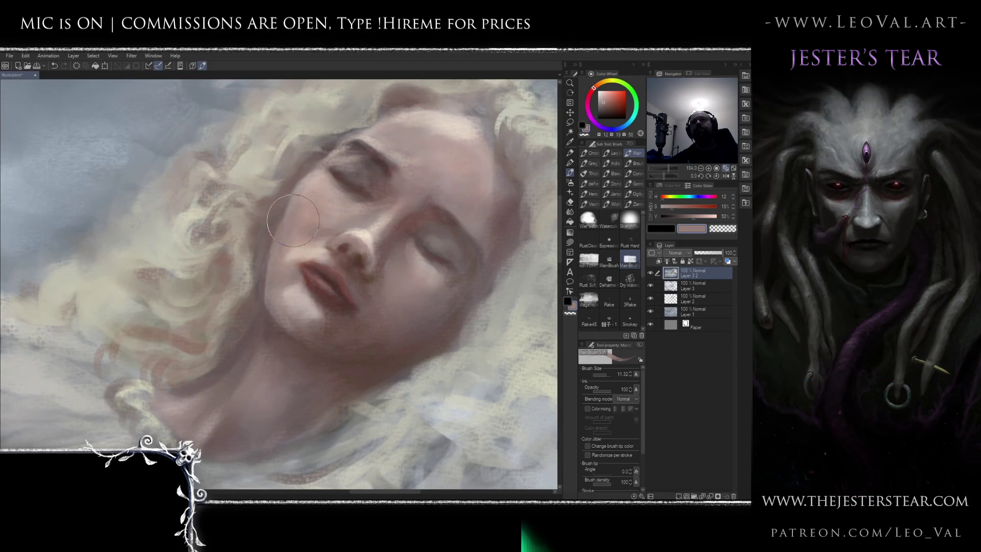
Touch up the chin and lip with light skin and dark lip red, then switch to blending
scroll(327, 279, "down", 5)
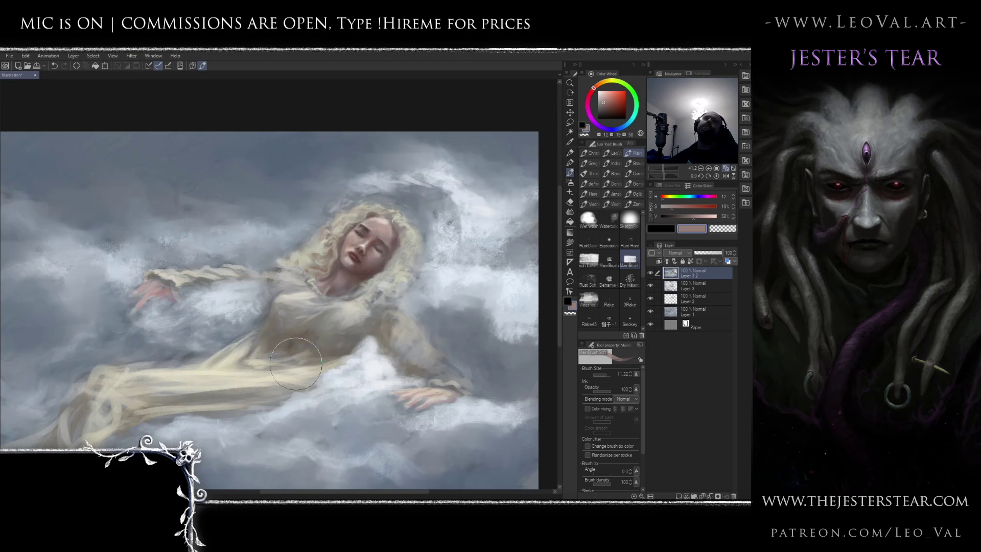
scroll(327, 279, "up", 5)
left_click_drag(368, 246, 353, 236)
left_click(350, 256, "alt")
left_click(367, 261, "alt")
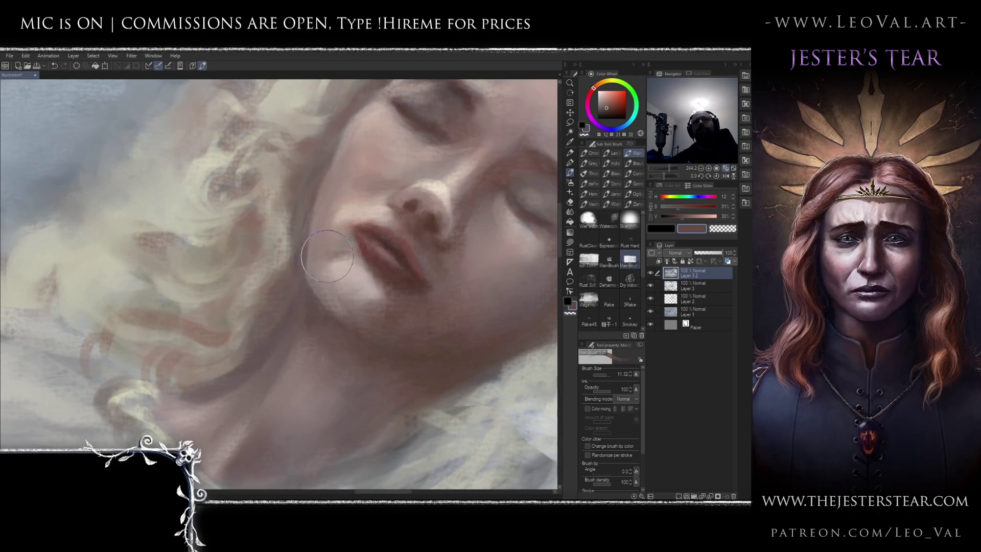
left_click(345, 242, "alt")
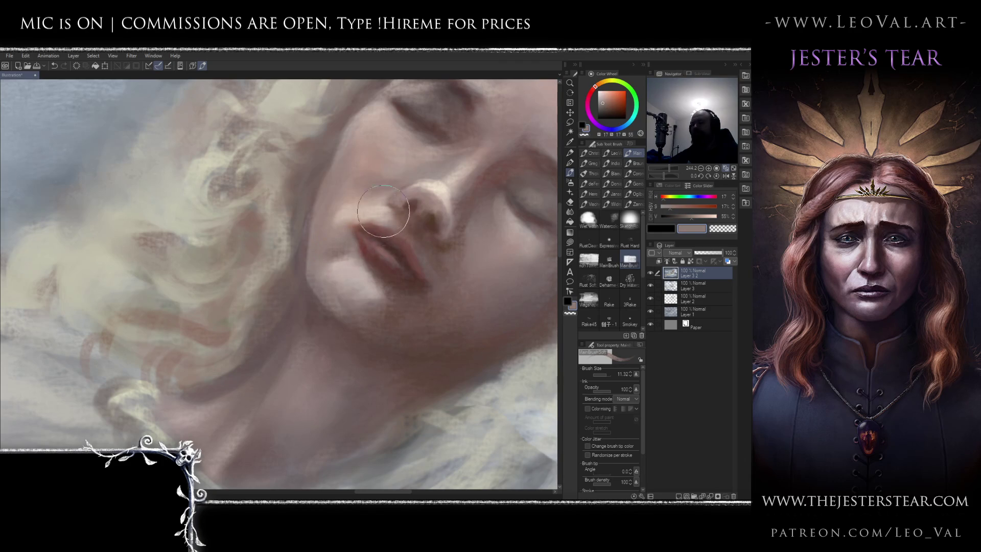
key("j")
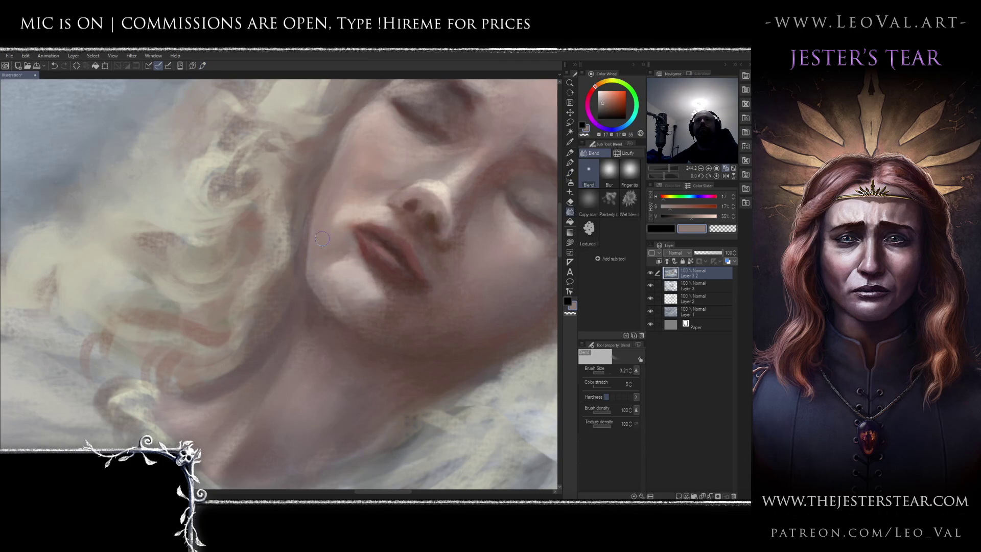
Blend and soften the chin with the Blend tool
mouse_move(317, 260)
left_mouse_down()
mouse_move(333, 266)
mouse_move(339, 298)
mouse_move(390, 291)
mouse_move(344, 314)
mouse_move(453, 340)
mouse_move(396, 329)
mouse_move(399, 314)
mouse_move(348, 304)
left_mouse_up()
mouse_move(311, 205)
left_mouse_down()
mouse_move(352, 261)
mouse_move(396, 225)
mouse_move(368, 241)
mouse_move(353, 215)
mouse_move(330, 253)
left_mouse_up()
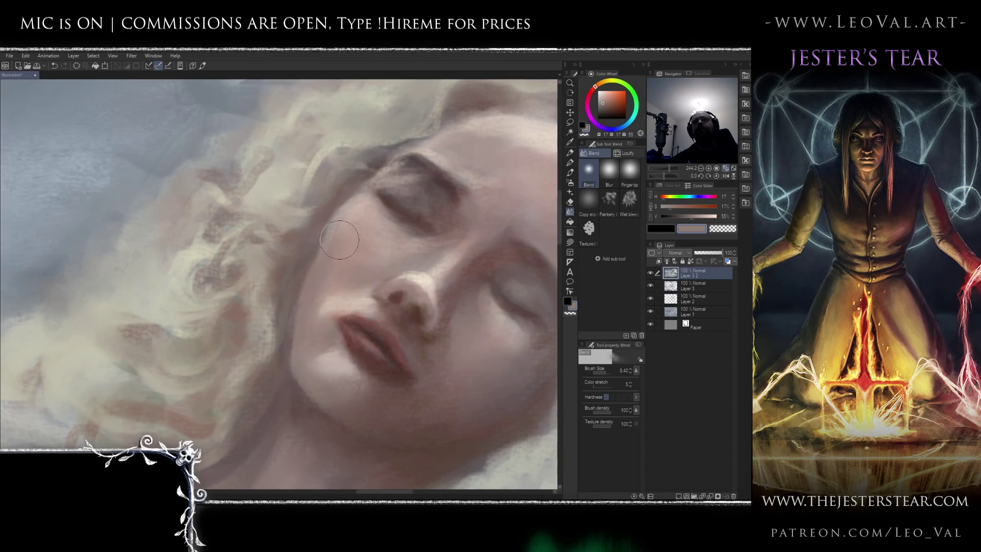
scroll(327, 251, "down", 2)
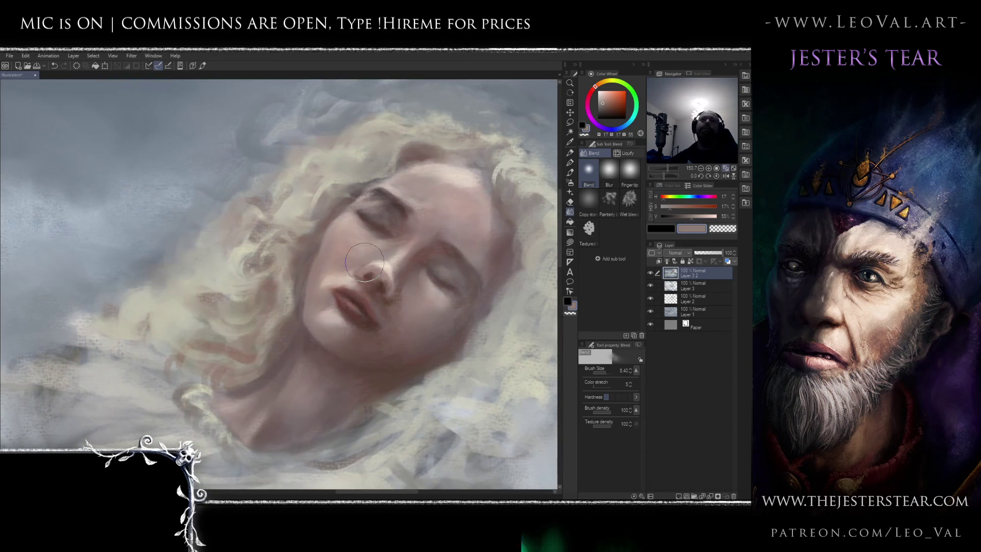
Paint pale highlights on the brow above the closed eyes with the soft brush
key("b")
scroll(360, 252, "up", 1)
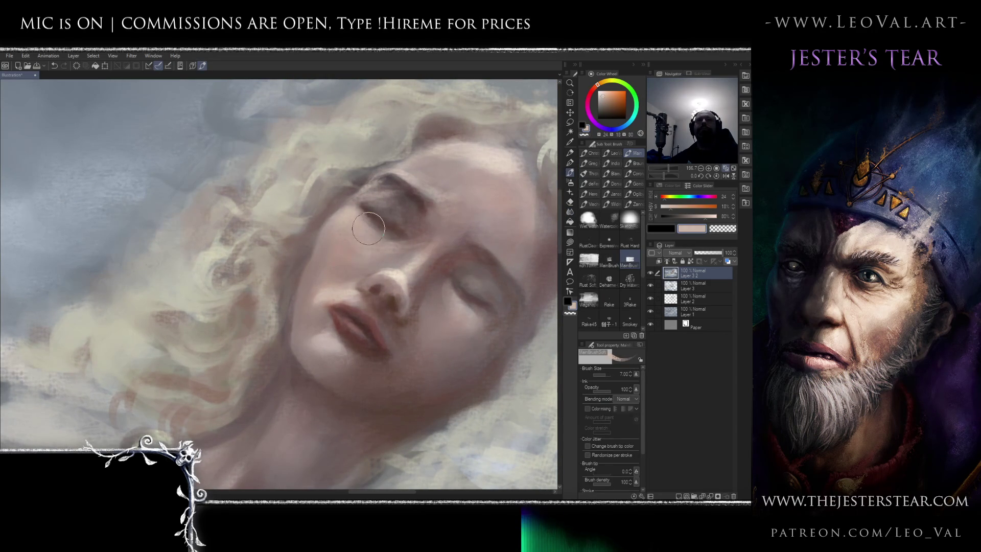
left_click(361, 222, "alt")
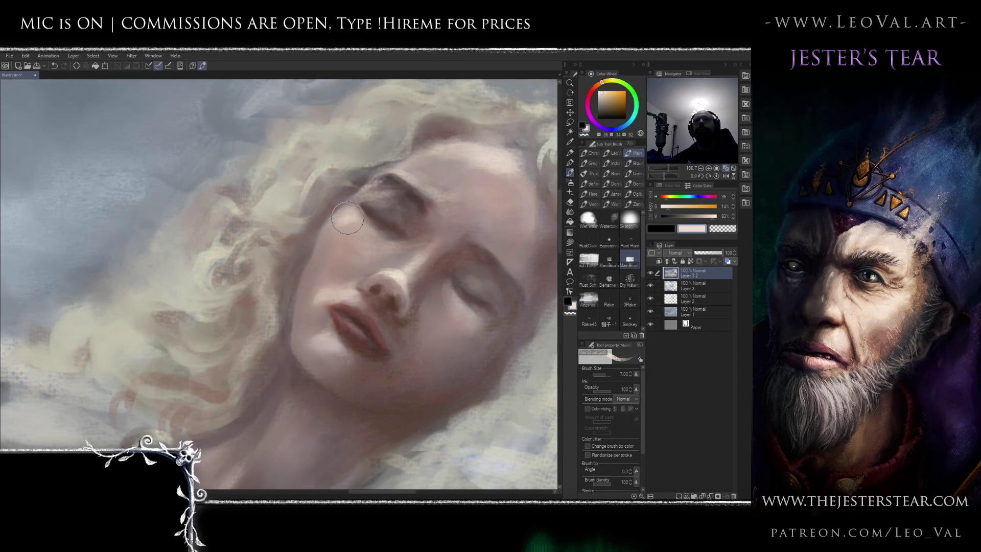
left_click_drag(340, 216, 331, 229)
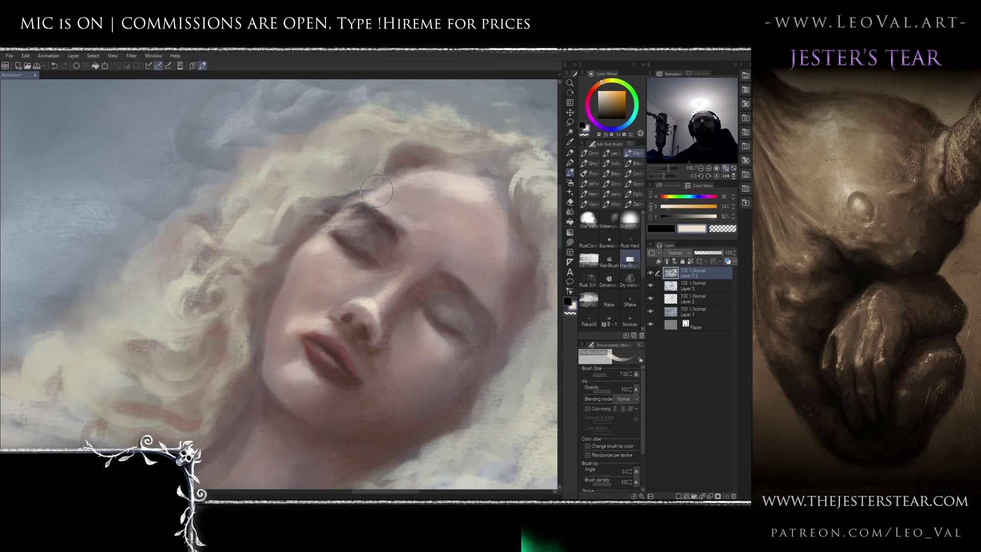
scroll(346, 273, "down", 4)
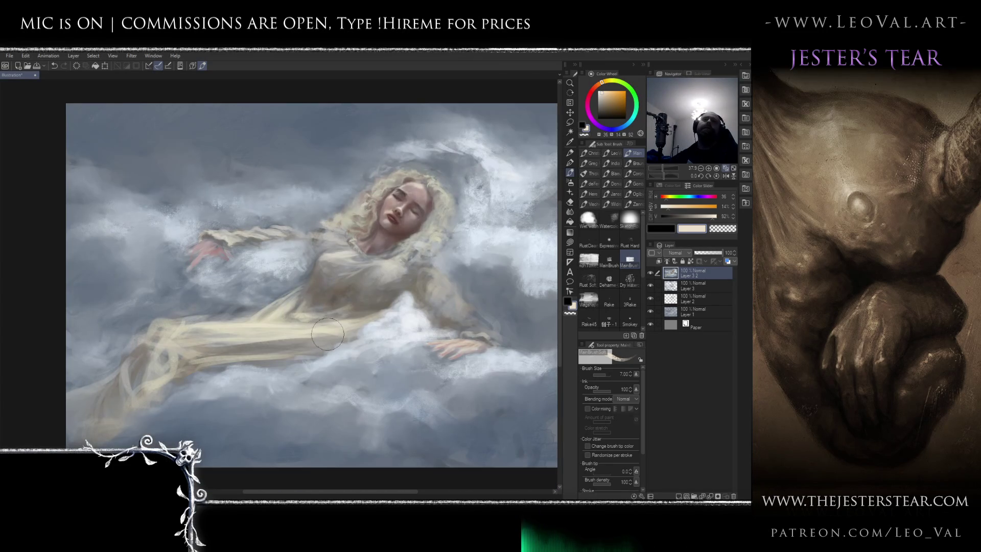
left_click_drag(410, 249, 454, 230)
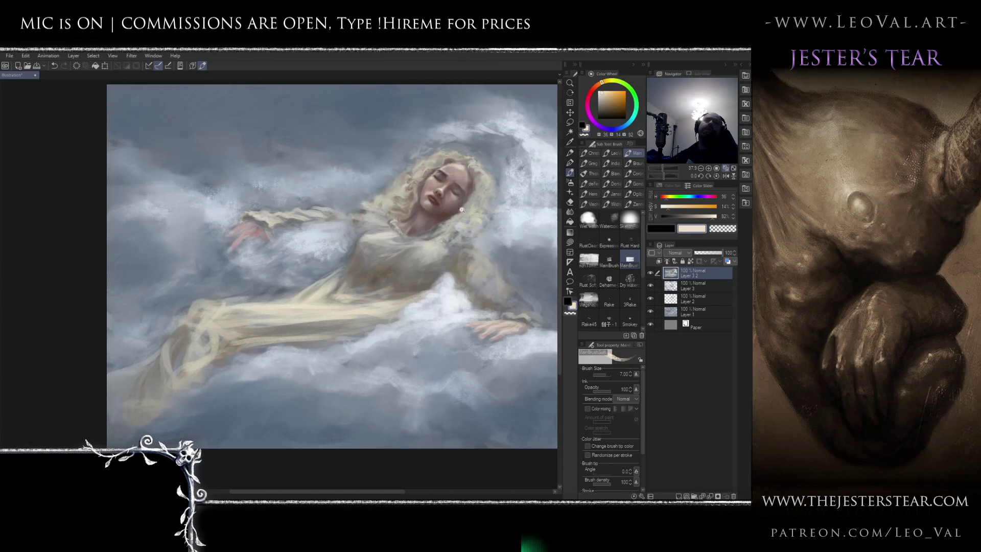
scroll(462, 211, "up", 2)
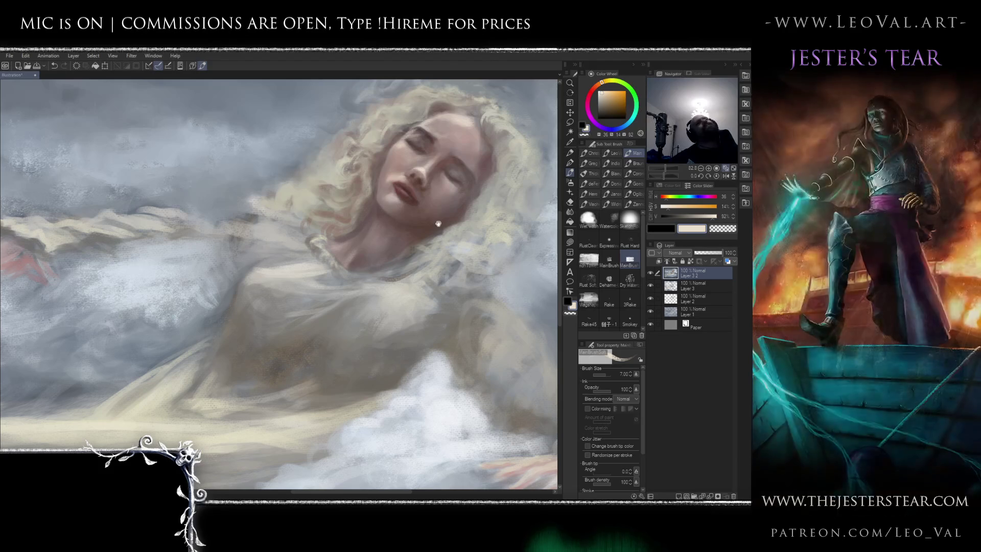
Sample pale, darker and warmer greys from the gown around the neckline
mouse_move(379, 247)
left_mouse_down()
mouse_move(388, 281)
mouse_move(412, 263)
left_mouse_up()
scroll(357, 241, "up", 1)
left_click(366, 243, "alt")
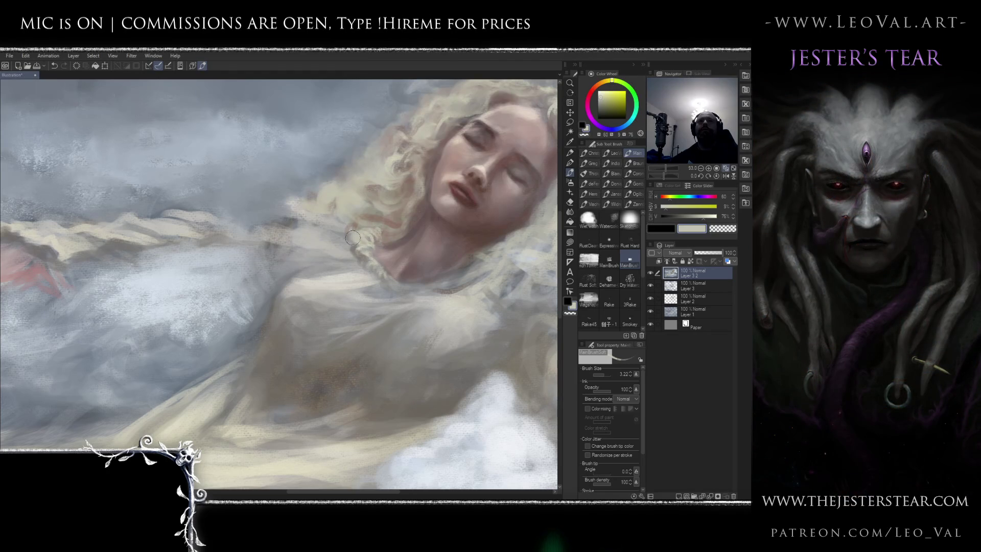
scroll(392, 279, "down", 3)
scroll(379, 276, "up", 3)
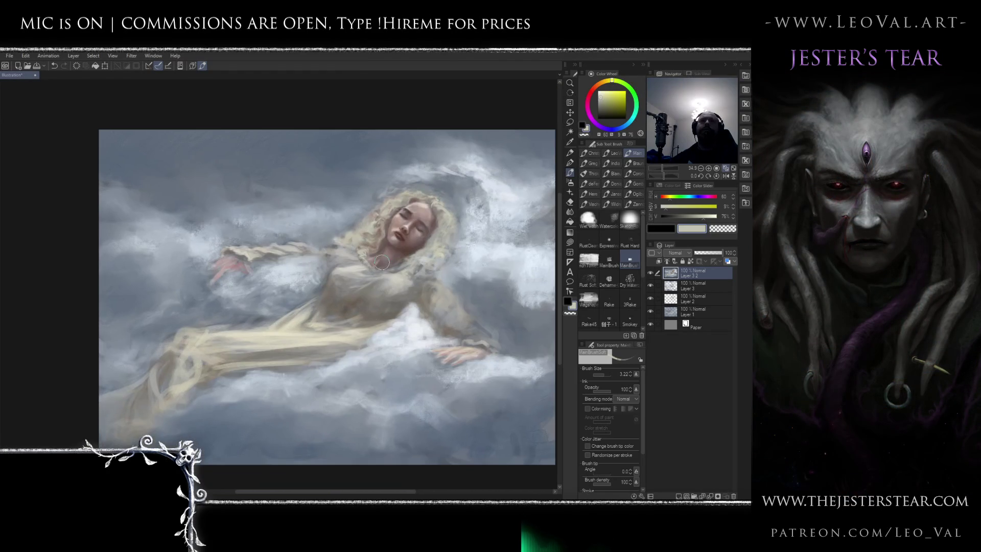
left_click(367, 275, "alt")
left_click(361, 272, "alt")
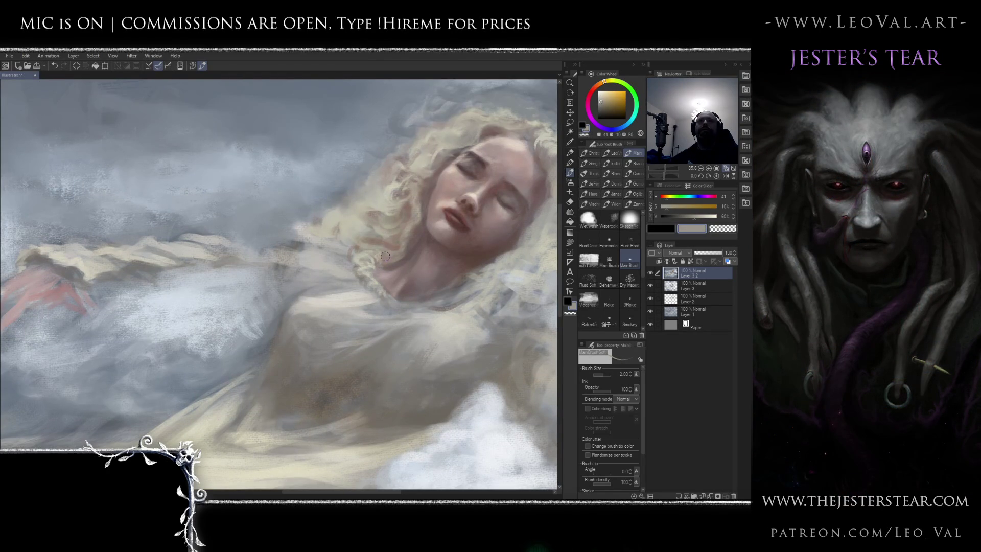
Paint a bright cream lace ruffle at the neckline with a brush sized between 3 and 6
left_click(401, 251, "alt")
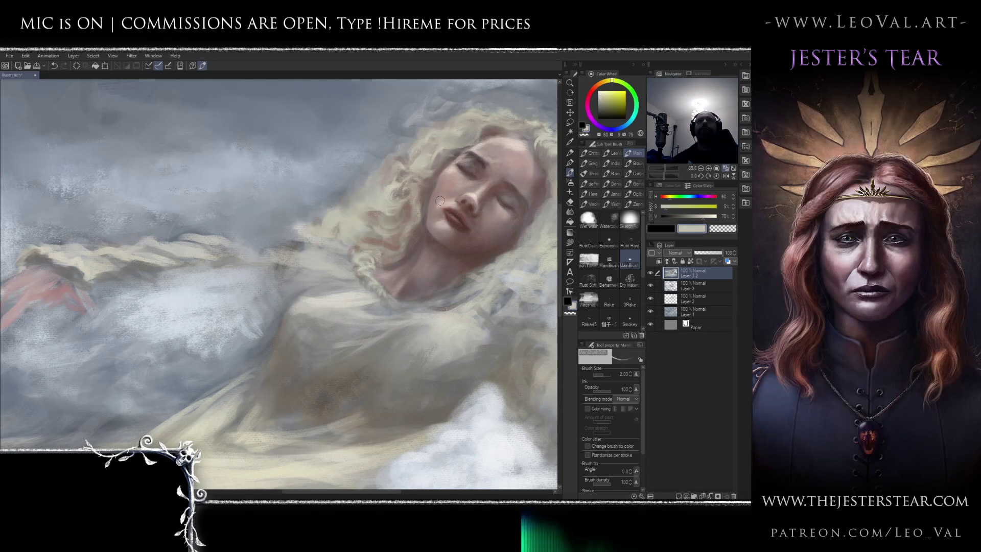
left_click(367, 252, "alt")
key("bracketleft")
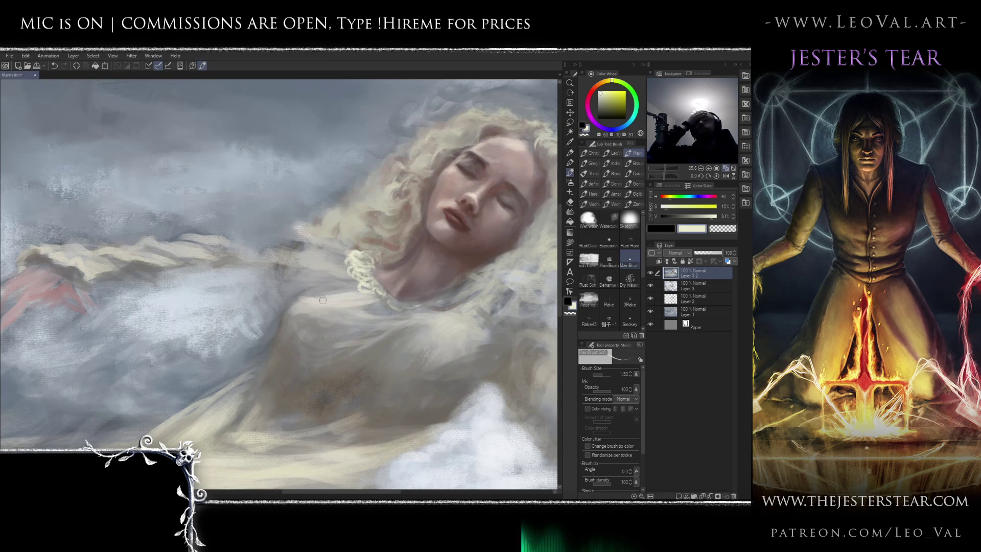
left_click_drag(337, 298, 351, 298)
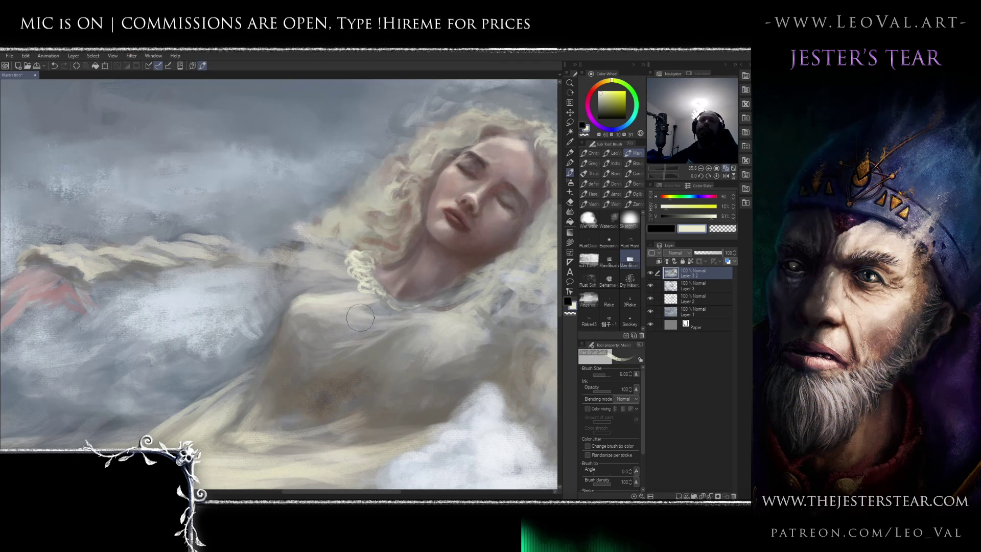
key("bracketleft")
key("bracketleft")
key("bracketleft")
scroll(323, 313, "down", 5)
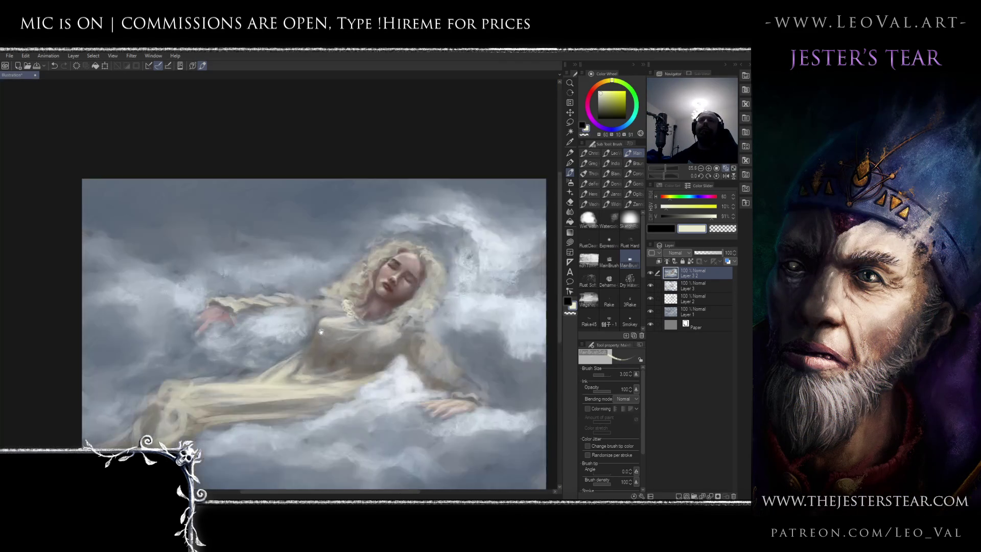
Glaze a warm brown over the shoulder and collar, sampling gown and shoulder tones, then zoom out
scroll(362, 297, "up", 5)
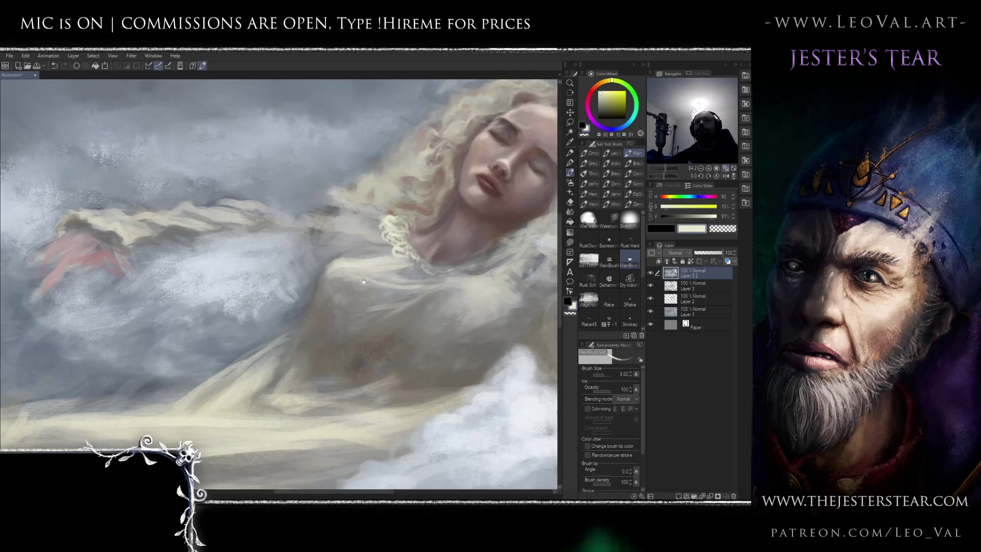
left_click_drag(365, 280, 399, 289)
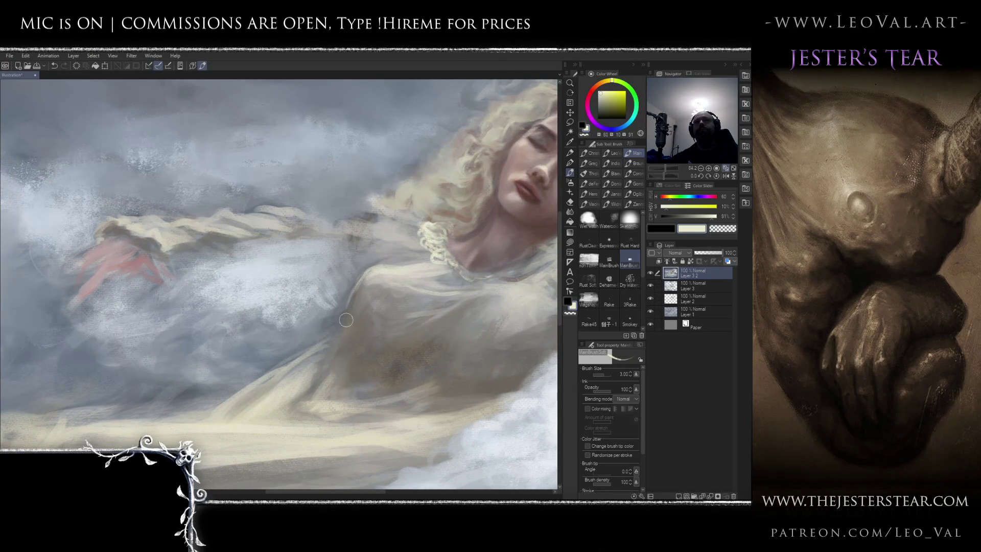
left_click_drag(374, 264, 368, 291)
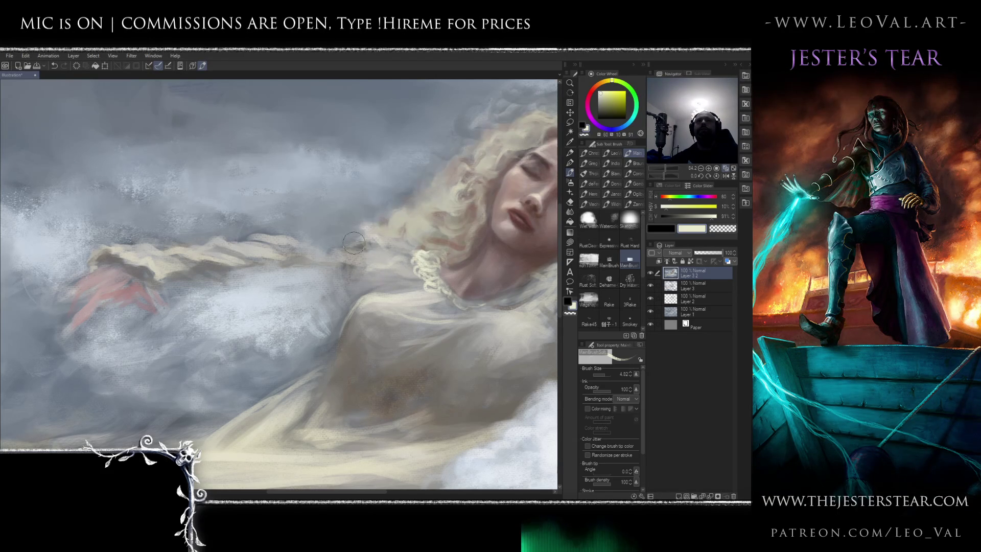
left_click(361, 372, "alt")
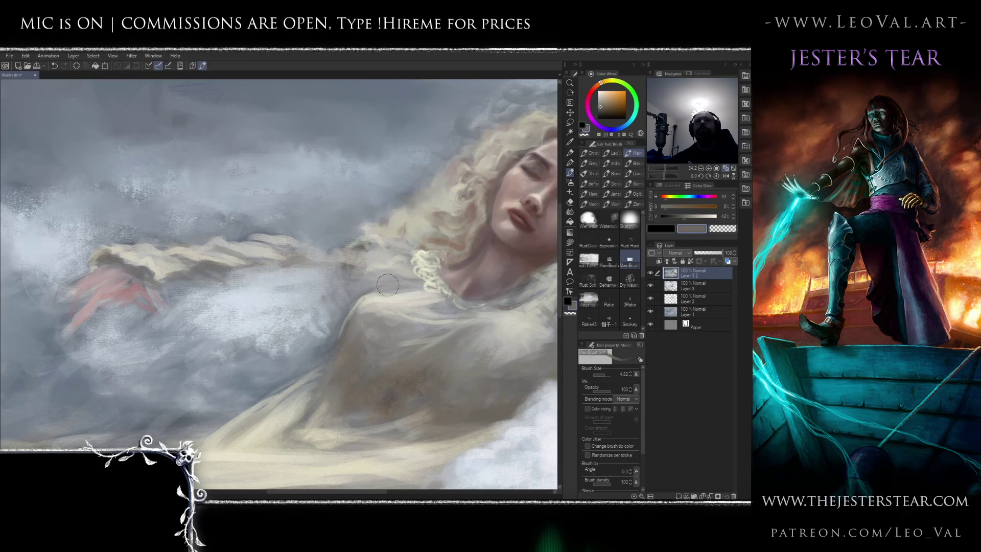
left_click(359, 258, "alt")
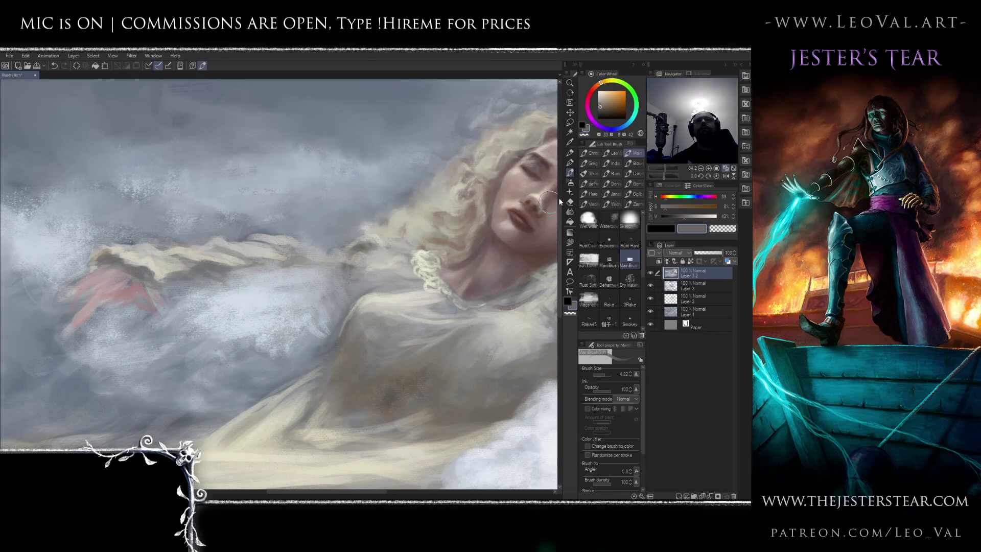
left_click(355, 251, "alt")
mouse_move(371, 248)
left_mouse_down()
mouse_move(402, 266)
mouse_move(391, 285)
mouse_move(368, 293)
mouse_move(394, 284)
mouse_move(365, 286)
mouse_move(388, 273)
mouse_move(395, 280)
left_mouse_up()
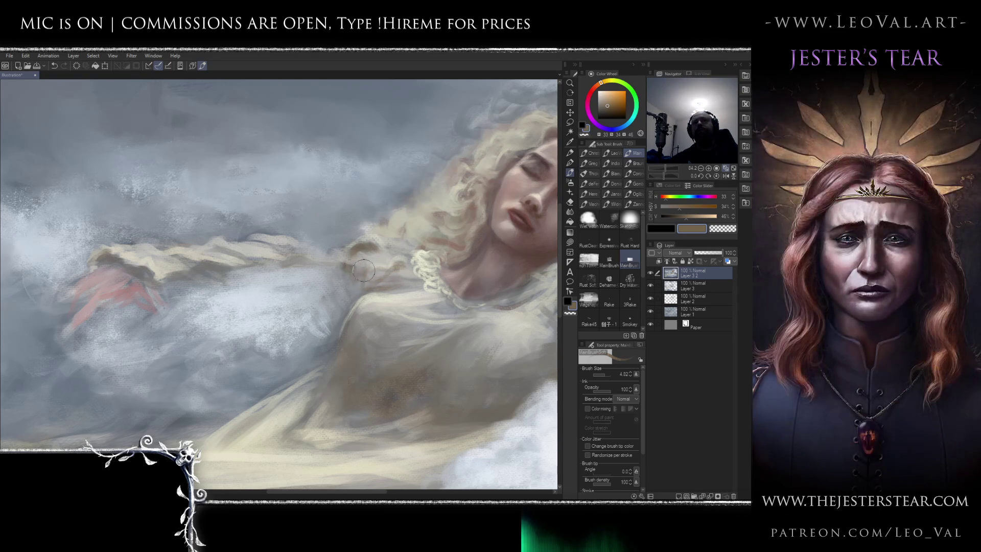
scroll(365, 289, "down", 5)
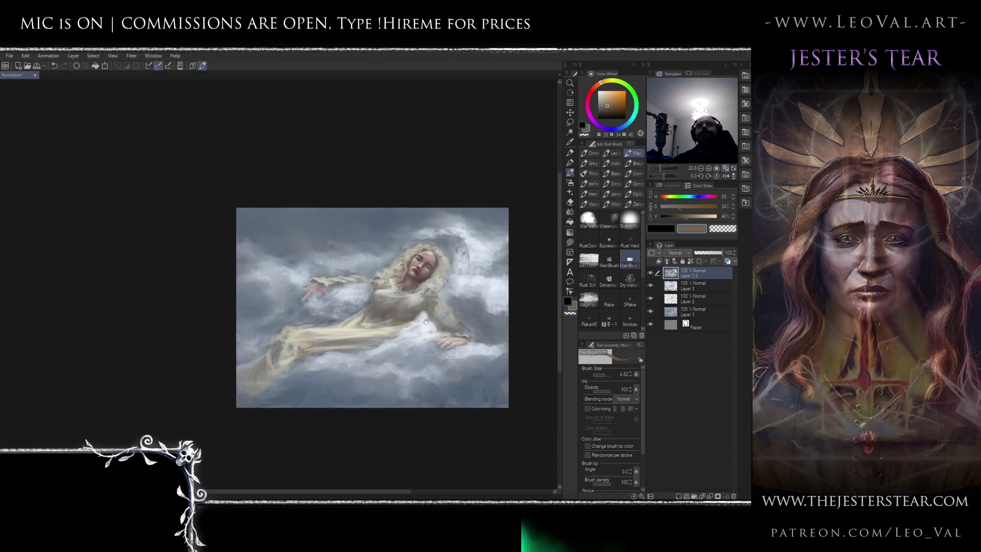
key("h")
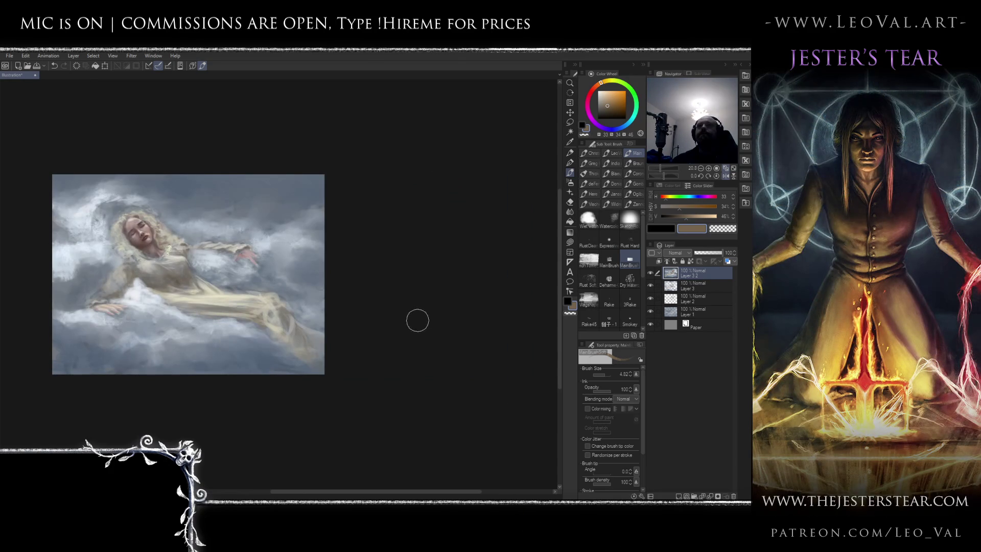
mouse_move(417, 322)
left_mouse_down()
mouse_move(414, 283)
mouse_move(486, 271)
mouse_move(408, 261)
left_mouse_up()
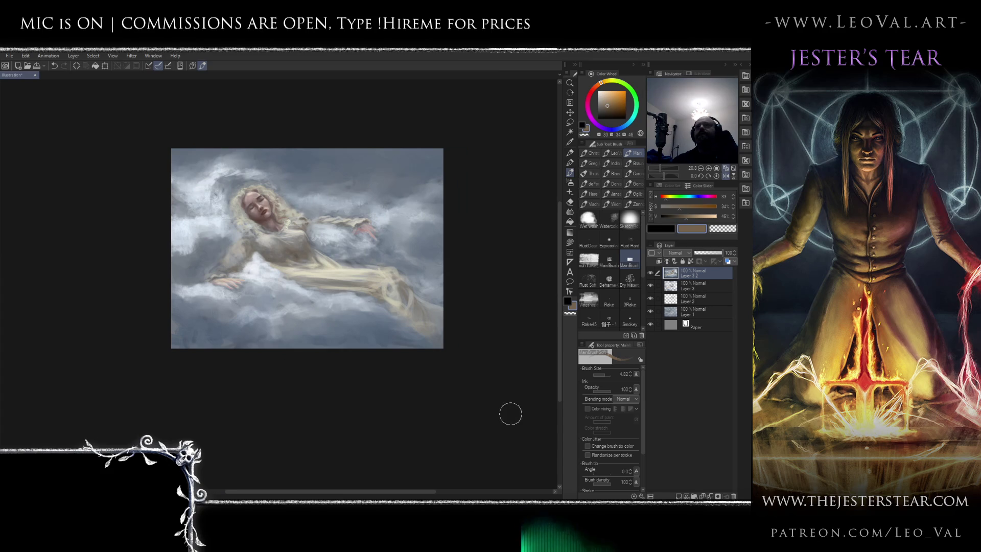
scroll(345, 271, "up", 4)
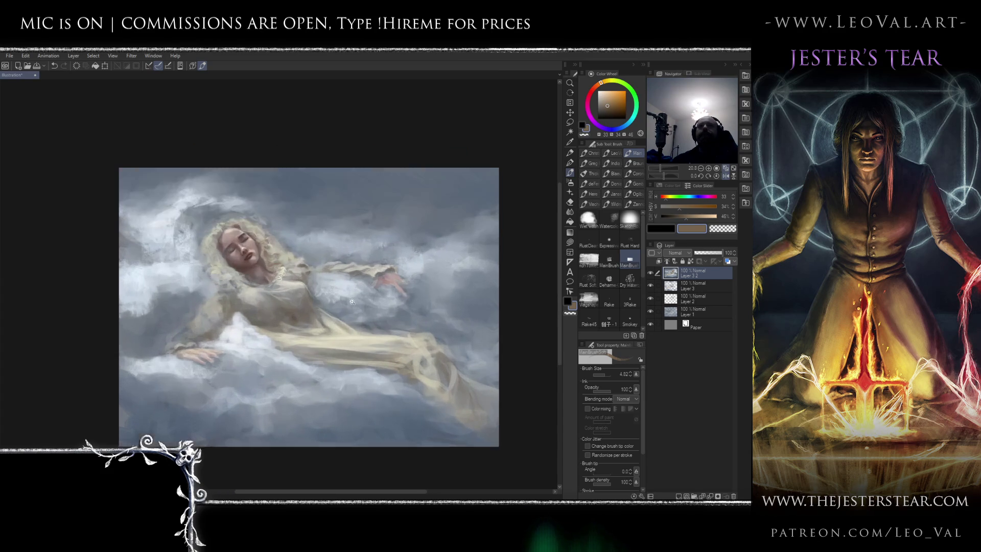
key("h")
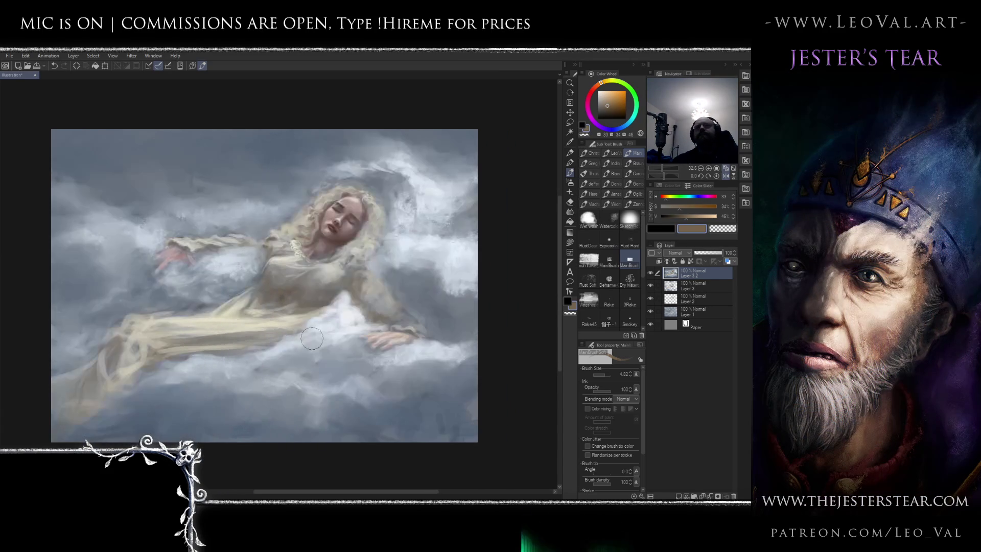
key("h")
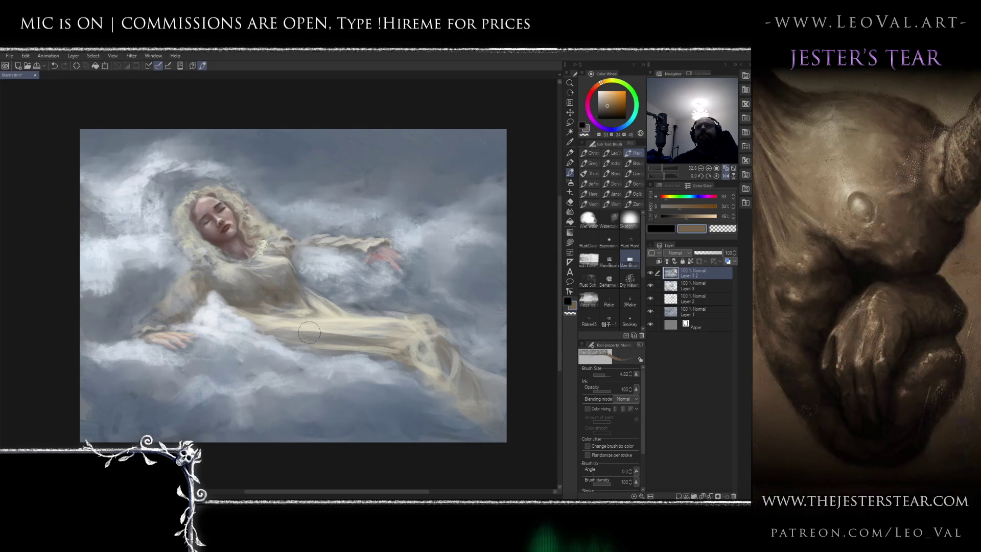
left_click_drag(295, 282, 315, 309)
key("m")
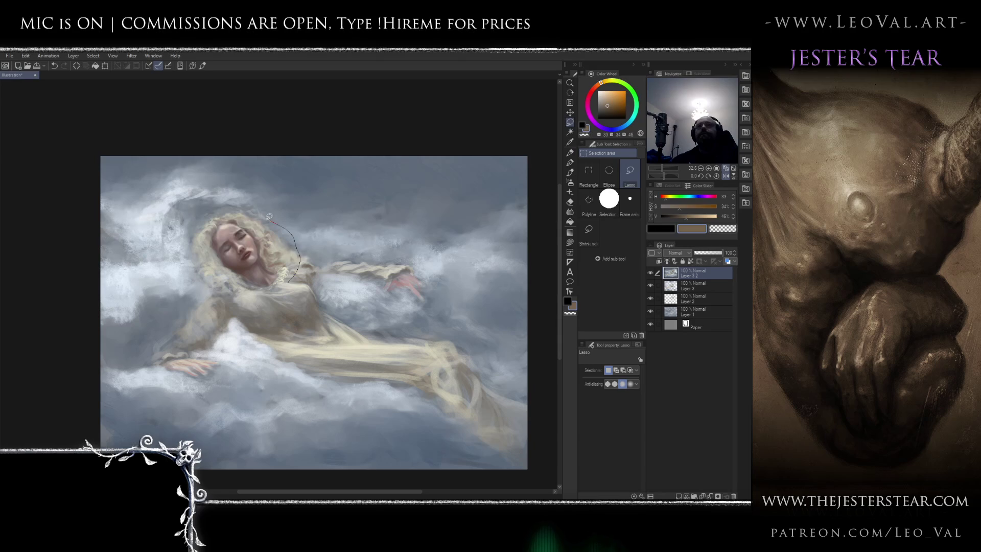
Lasso the woman's head and hair and shrink it with Liquify
left_click_drag(235, 294, 272, 295)
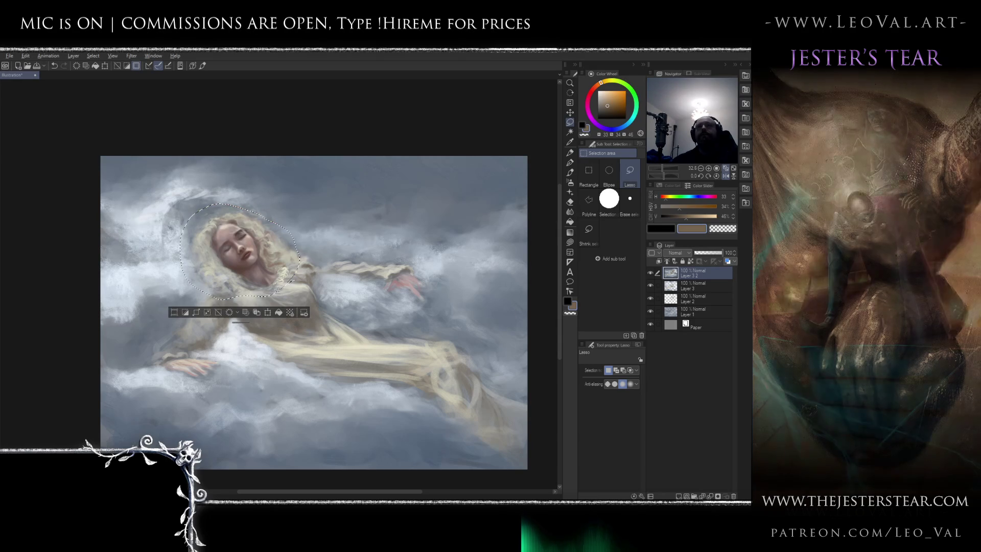
key("alt")
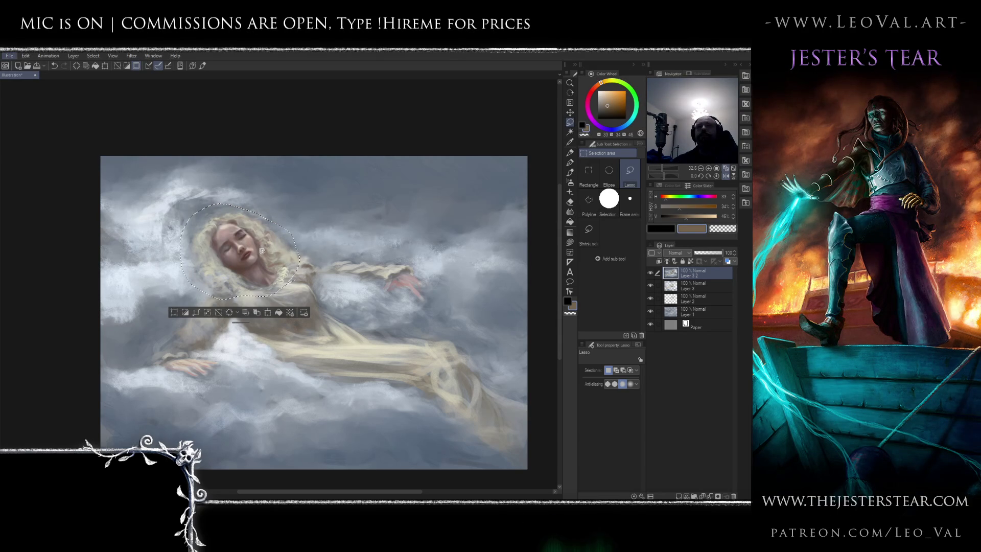
key("j")
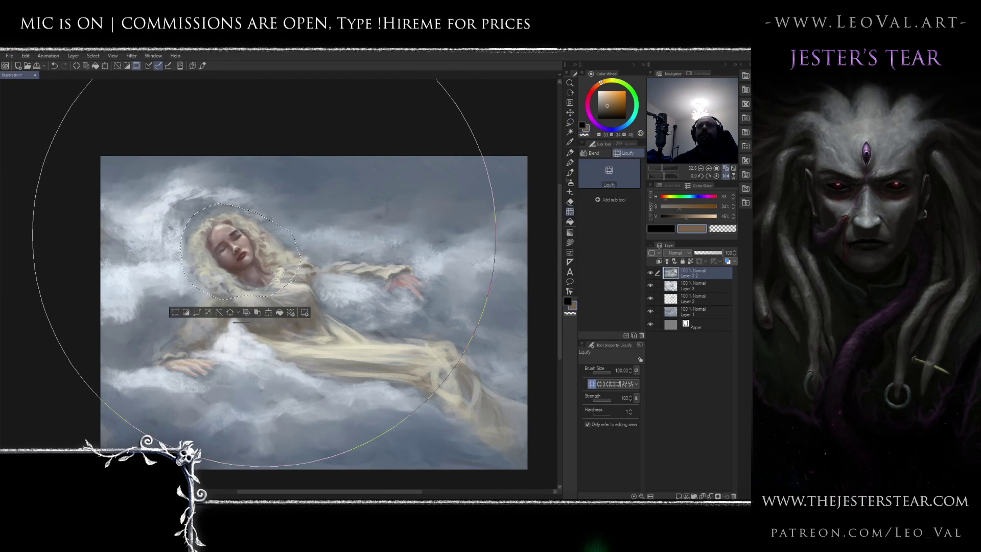
mouse_move(264, 235)
left_mouse_down()
mouse_move(287, 240)
mouse_move(292, 276)
left_mouse_up()
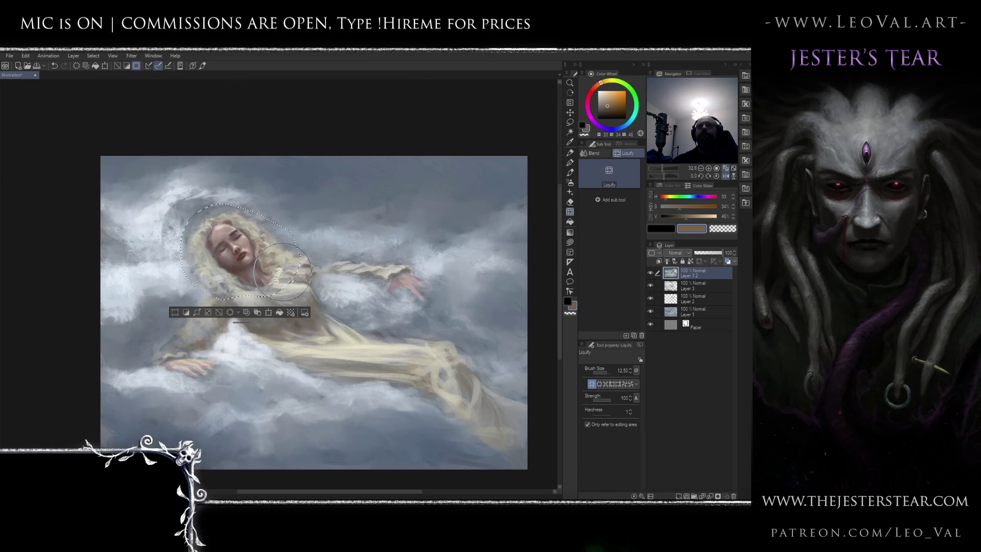
left_click_drag(283, 273, 241, 282)
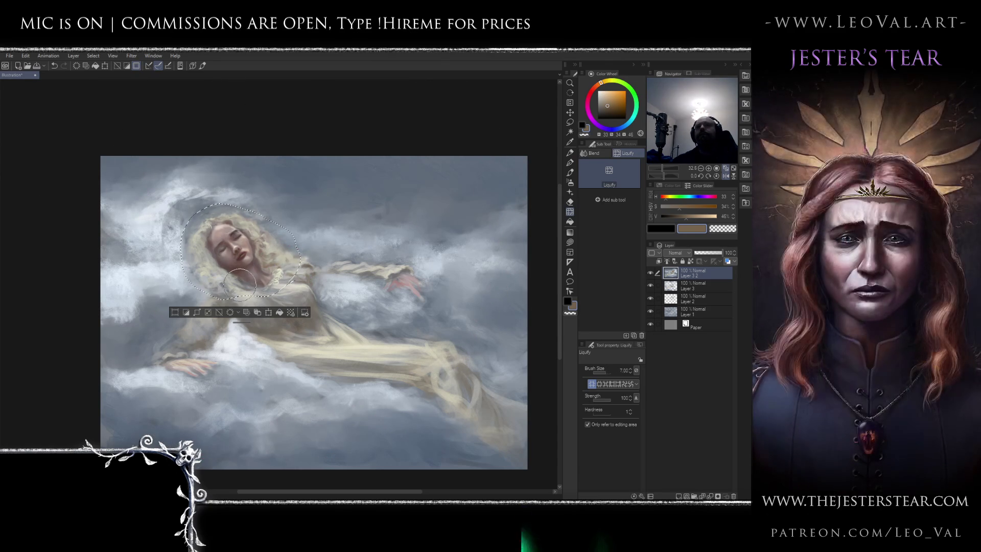
Drop the selection around the head and mirror the canvas view
key("ctrl+d")
key("ctrl+z")
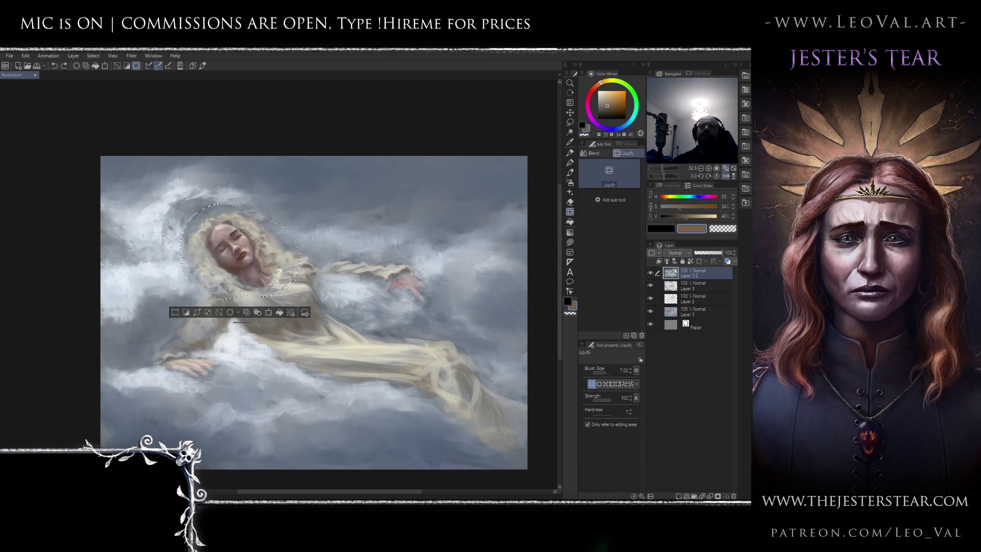
key("ctrl+d")
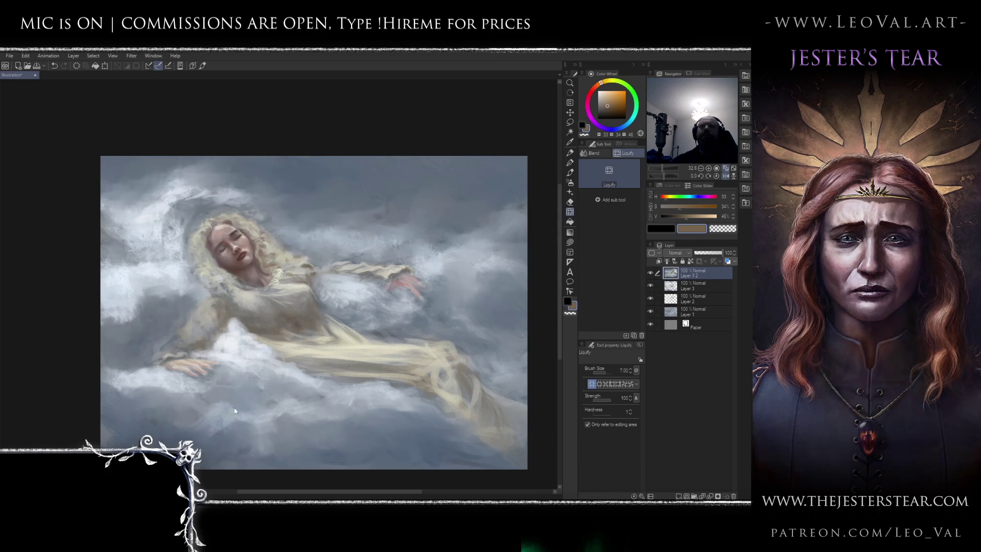
key("h")
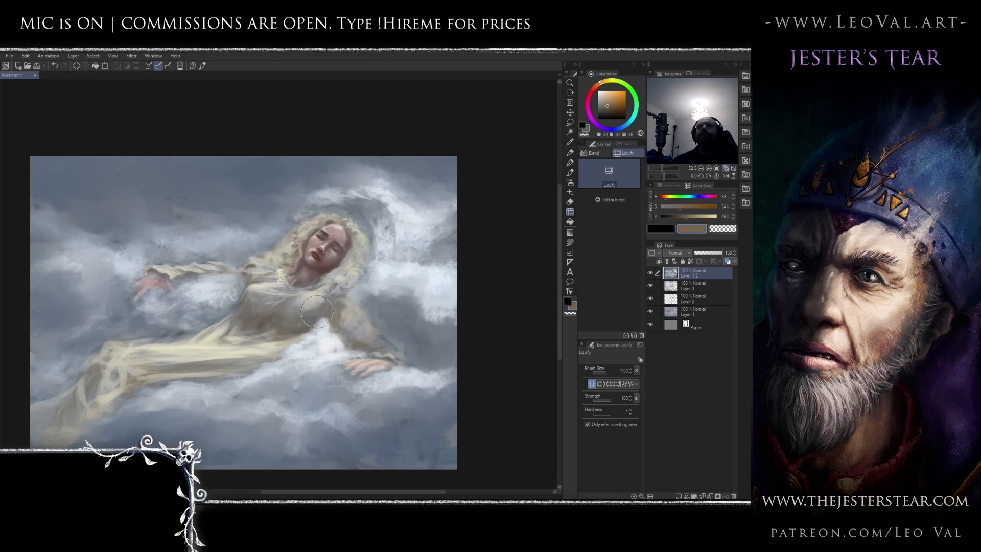
Adjust the Liquify brush size, then return to the brush with a light cream colour
left_click_drag(317, 313, 300, 314)
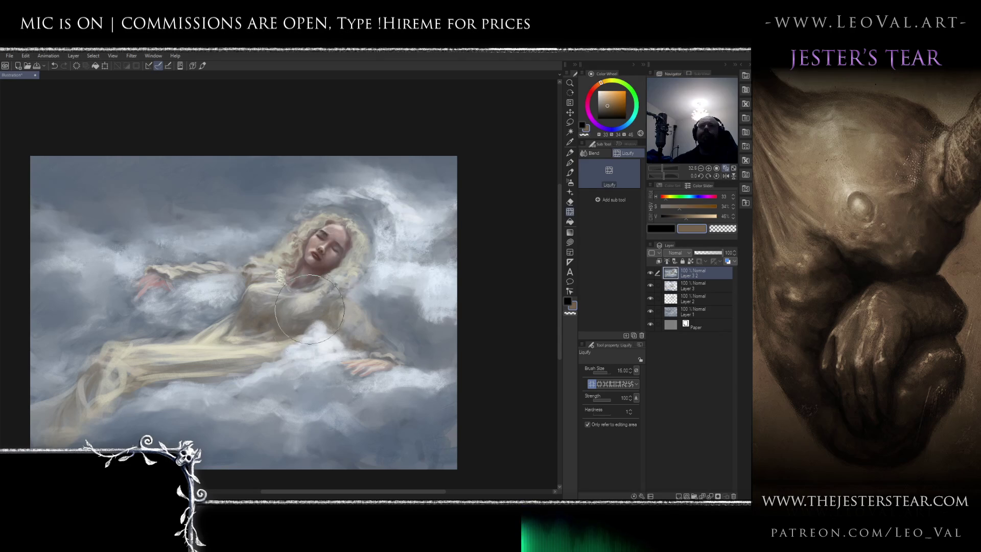
left_click_drag(299, 310, 286, 310)
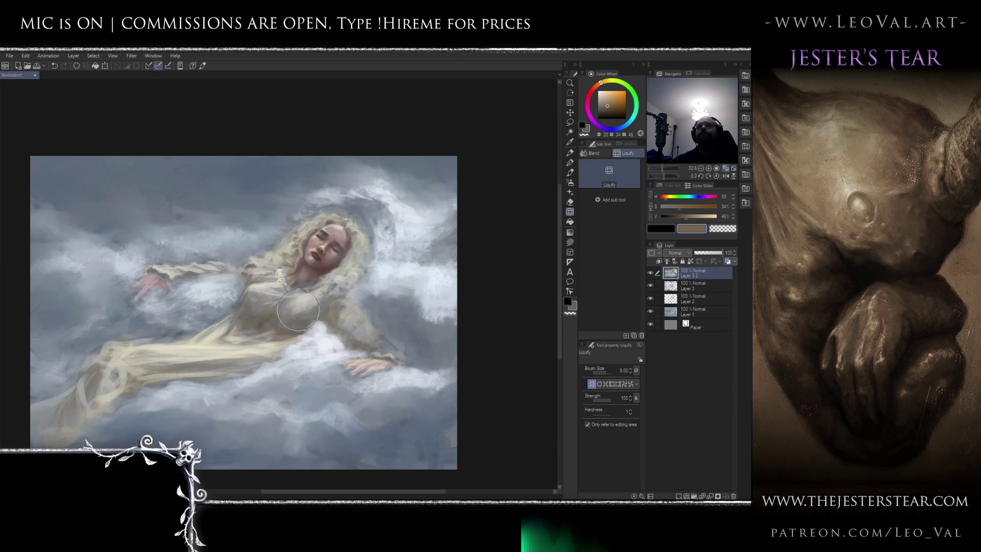
key("b")
left_click(600, 96)
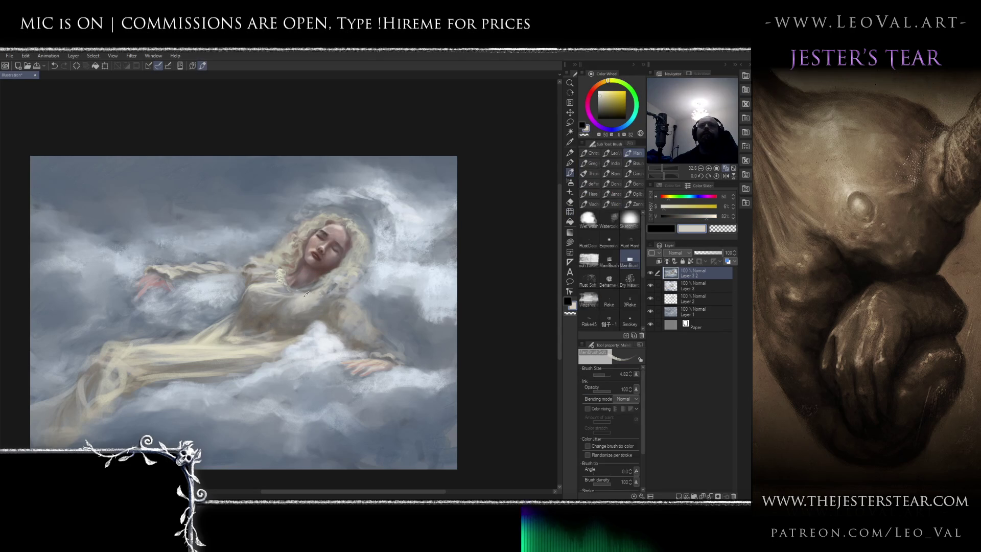
Stroke over the gown in richer cream, sampled dark grey and warm grey-brown, varying brush size
left_click(603, 92)
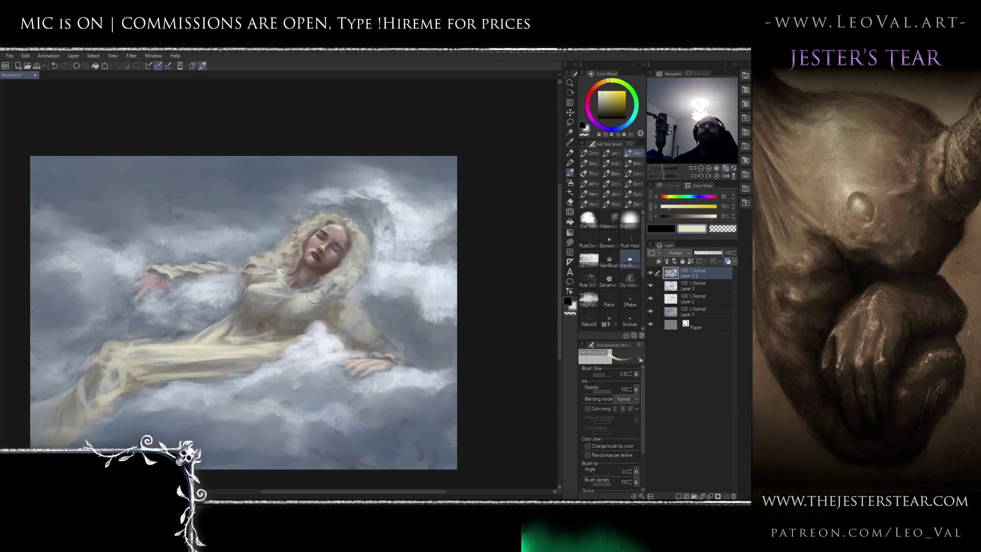
key("bracketleft")
left_click(298, 292, "alt")
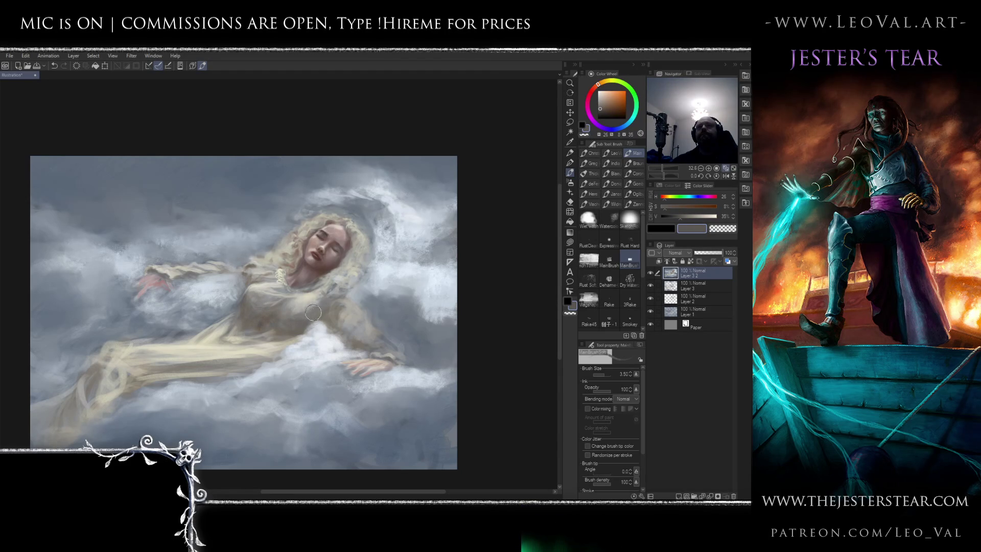
left_click_drag(307, 305, 293, 310)
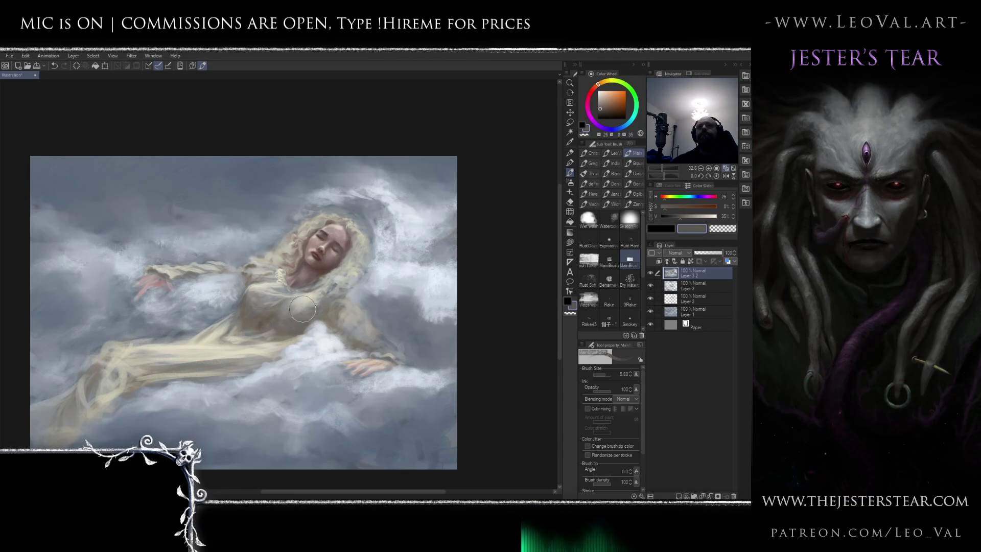
left_click_drag(296, 309, 287, 311)
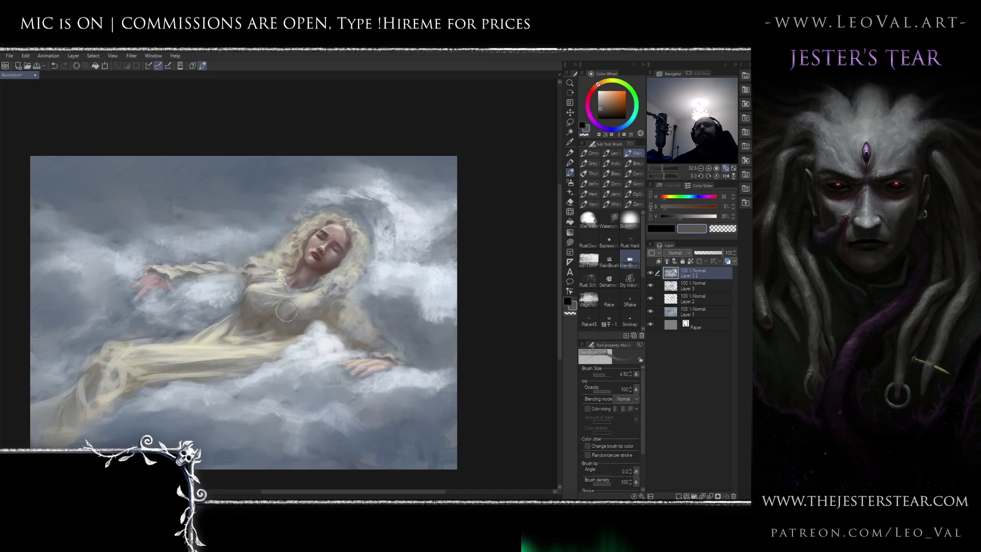
left_click(604, 105)
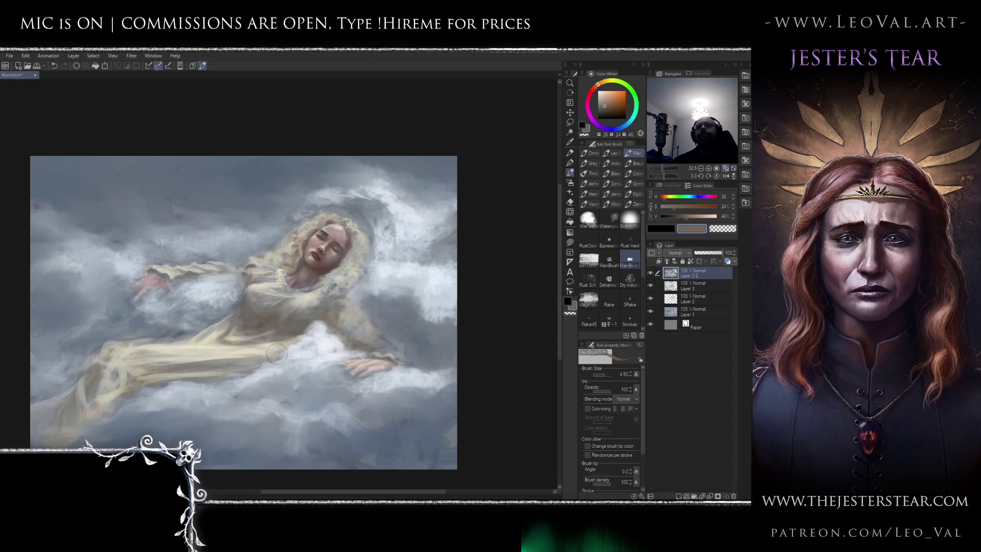
mouse_move(245, 364)
left_mouse_down()
mouse_move(225, 368)
mouse_move(271, 358)
mouse_move(153, 363)
left_mouse_up()
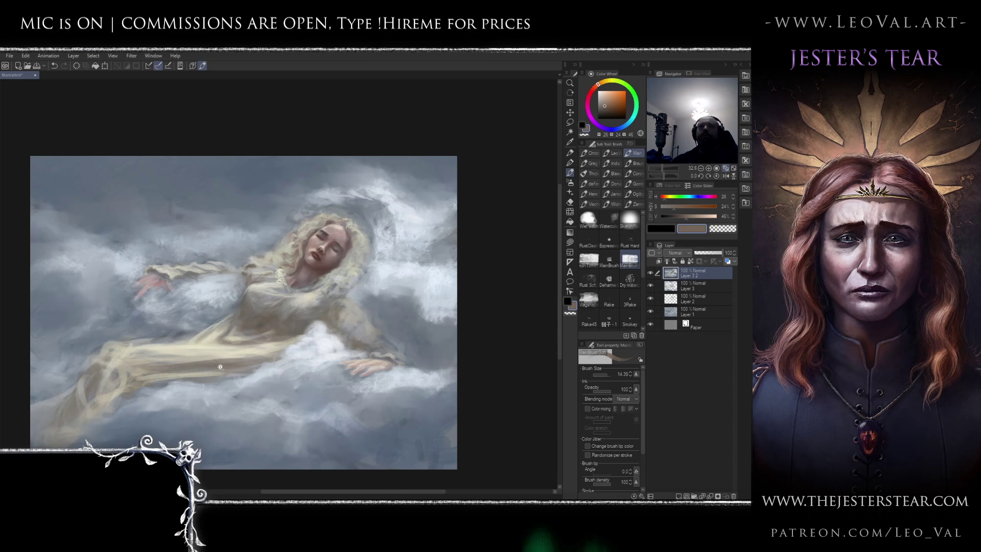
scroll(256, 348, "down", 5)
scroll(256, 348, "up", 3)
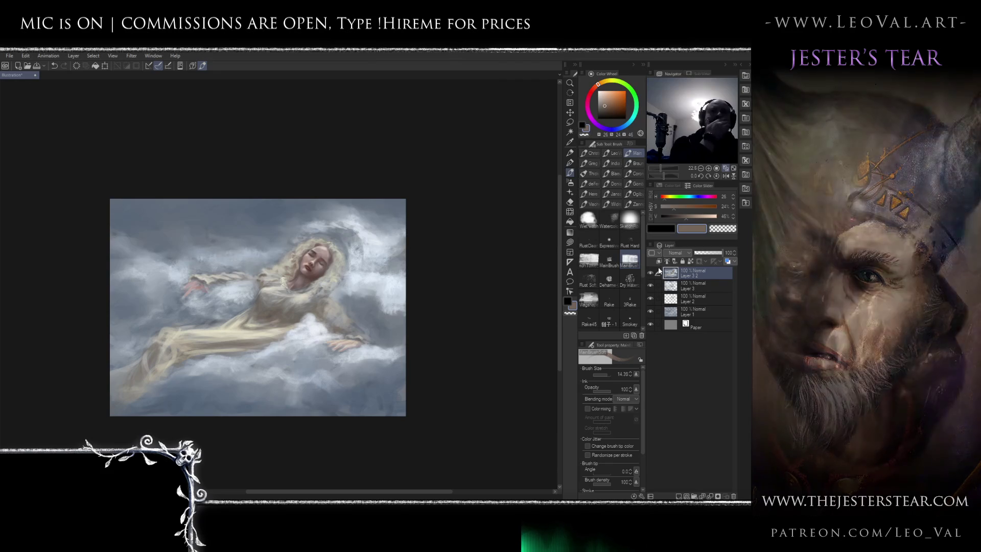
Toggle Layer 3 2's visibility to compare the painting before and after
left_click(651, 274)
left_click(650, 274)
left_click(651, 274)
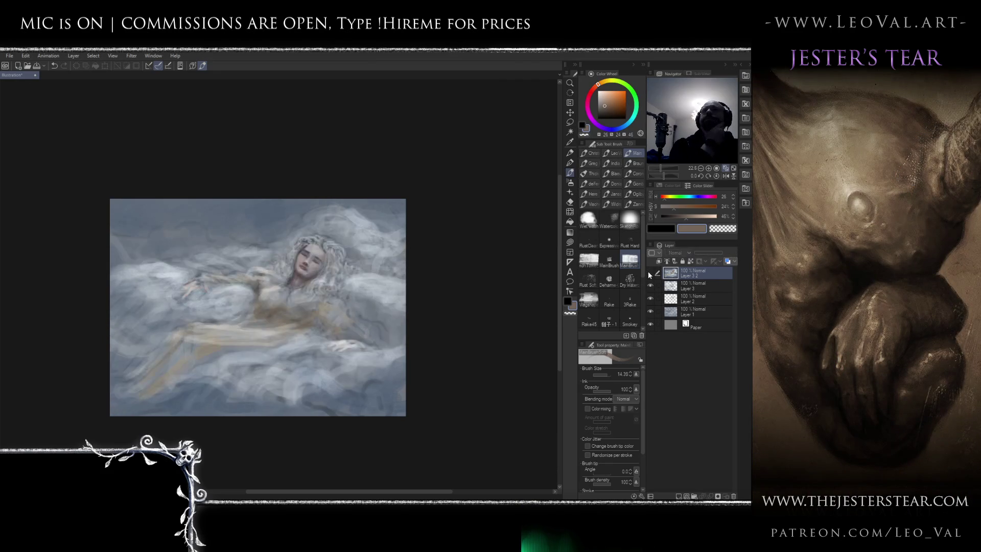
left_click(651, 274)
left_click(651, 274)
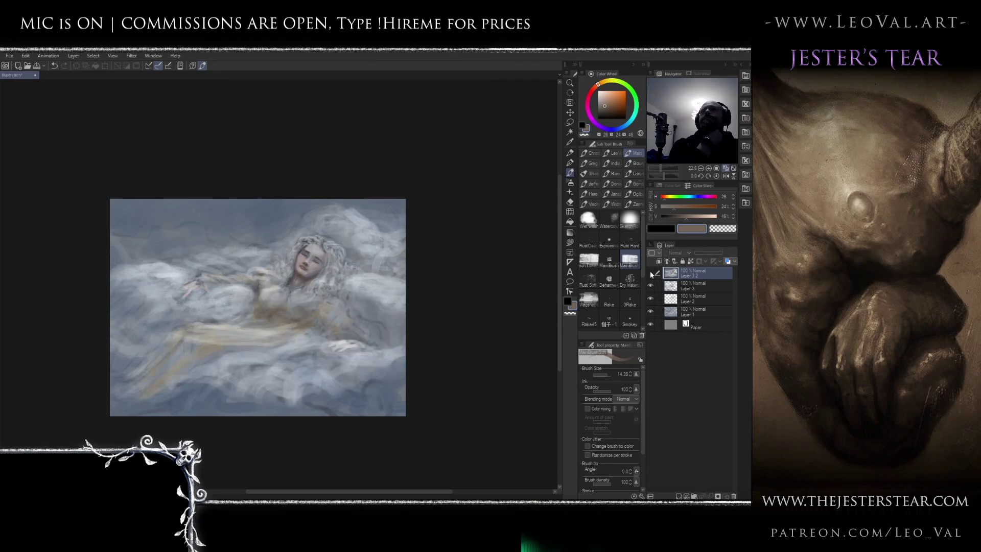
left_click(651, 273)
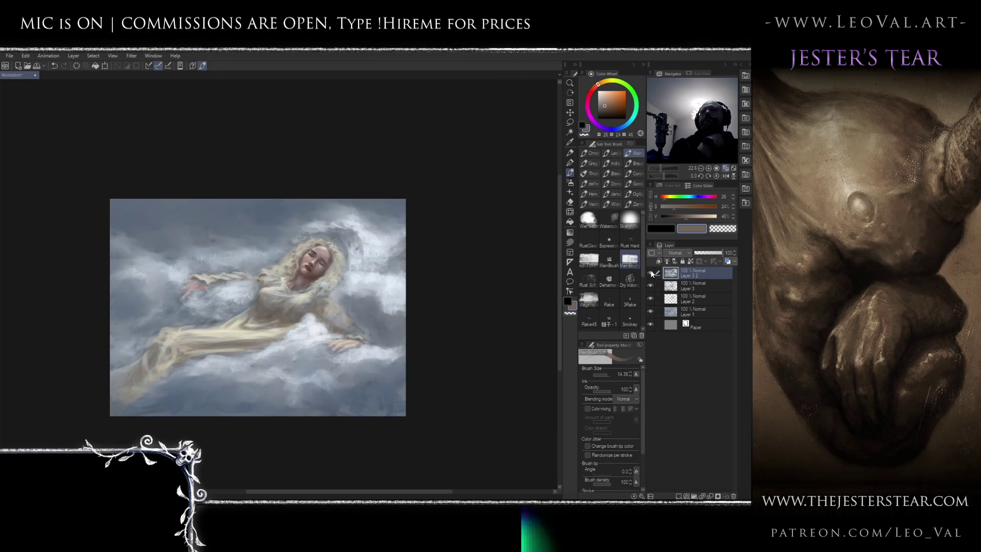
Duplicate the whole painting onto a new layer with select all, copy and paste
key("ctrl+a")
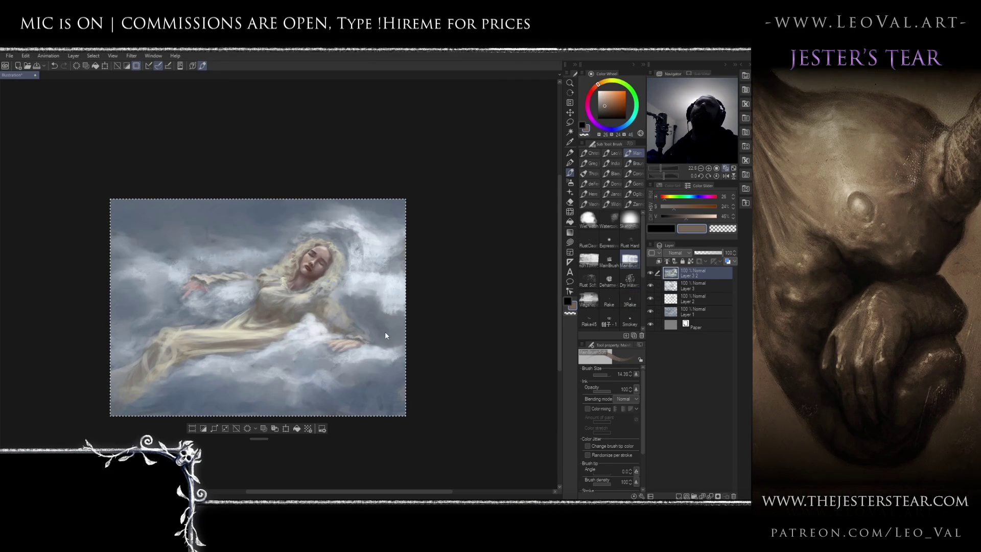
key("ctrl+c")
key("ctrl+v")
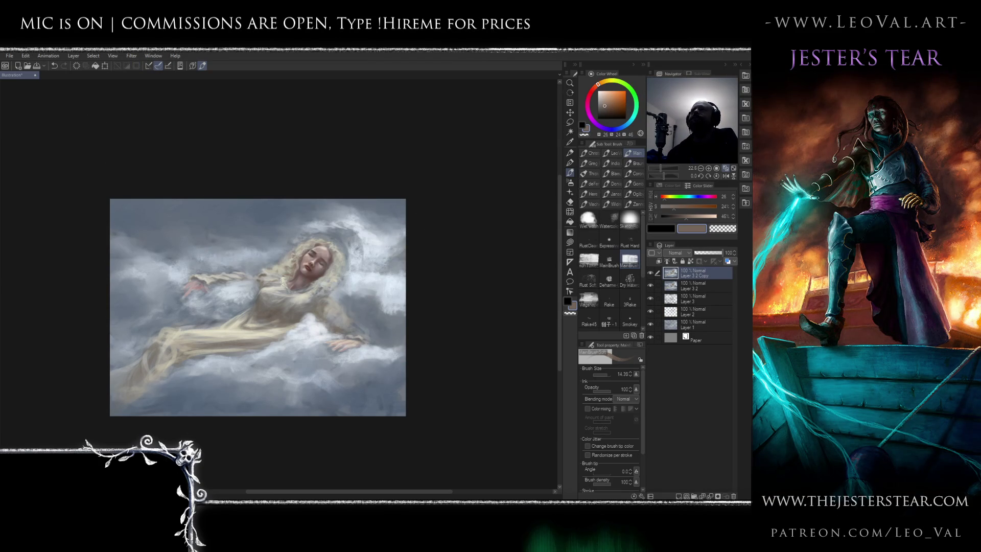
scroll(428, 254, "up", 2)
Zoom in on the figure, sample the sky's blue-grey and shrink the brush
left_click_drag(397, 278, 428, 254)
scroll(427, 254, "down", 1)
scroll(323, 195, "up", 1)
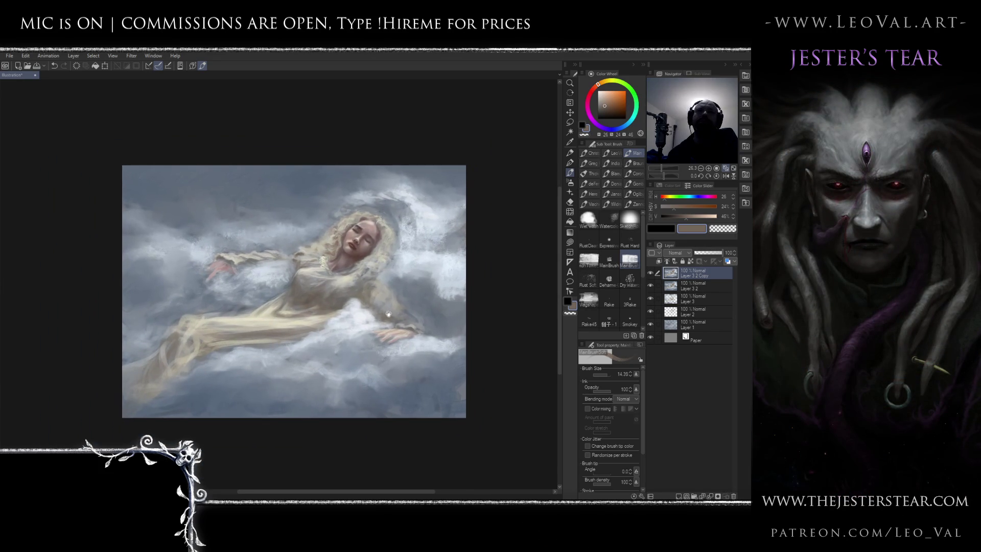
scroll(322, 195, "up", 2)
left_click(322, 254, "alt")
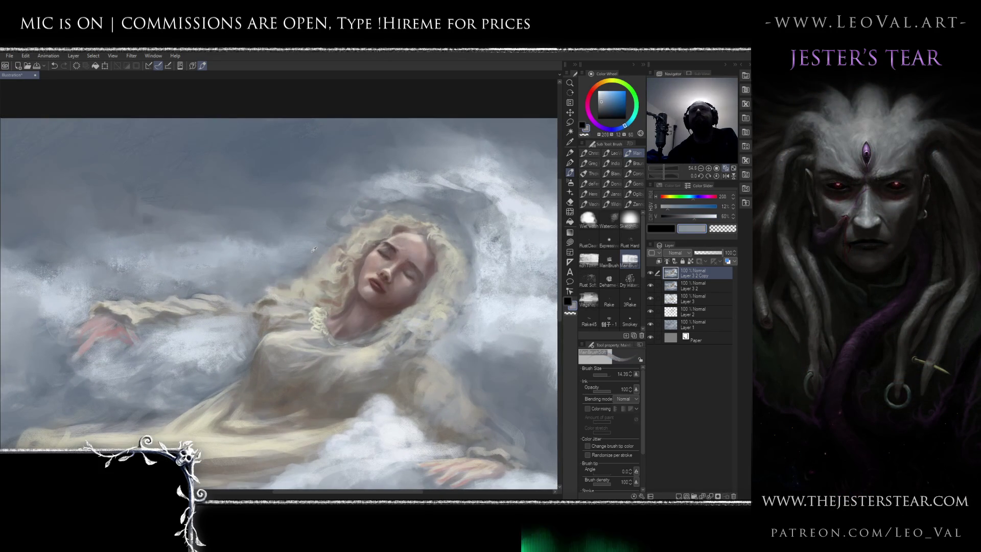
key("bracketleft")
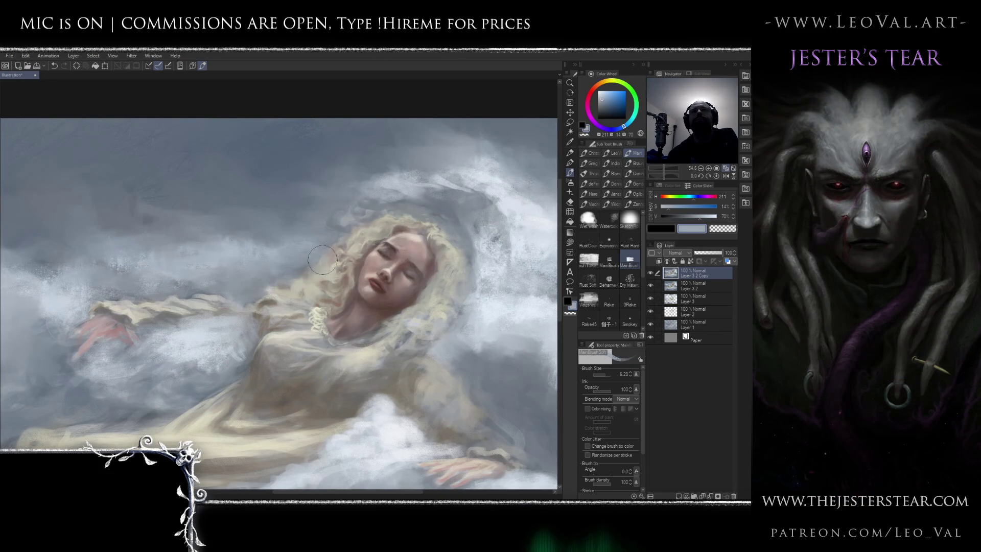
key("bracketleft")
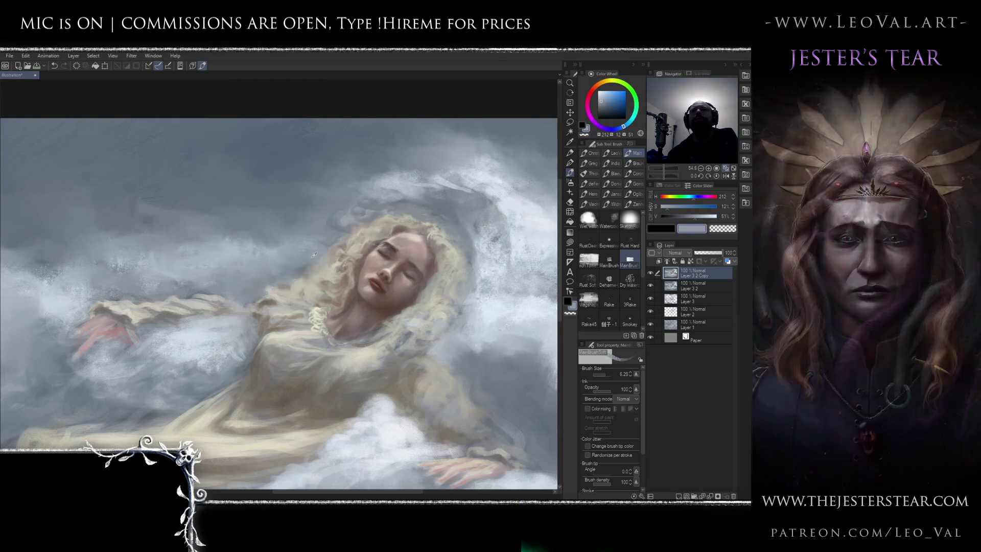
Sample darker and warmer cloud greys beside the hair and refine clouds with a fine tip
left_click(311, 259, "alt")
key("bracketleft")
key("bracketleft")
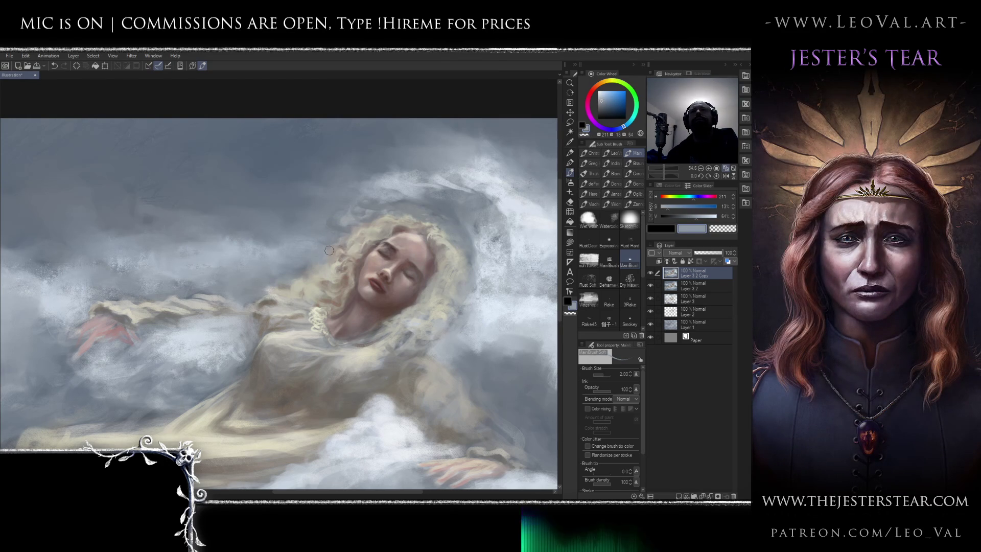
left_click(337, 239, "alt")
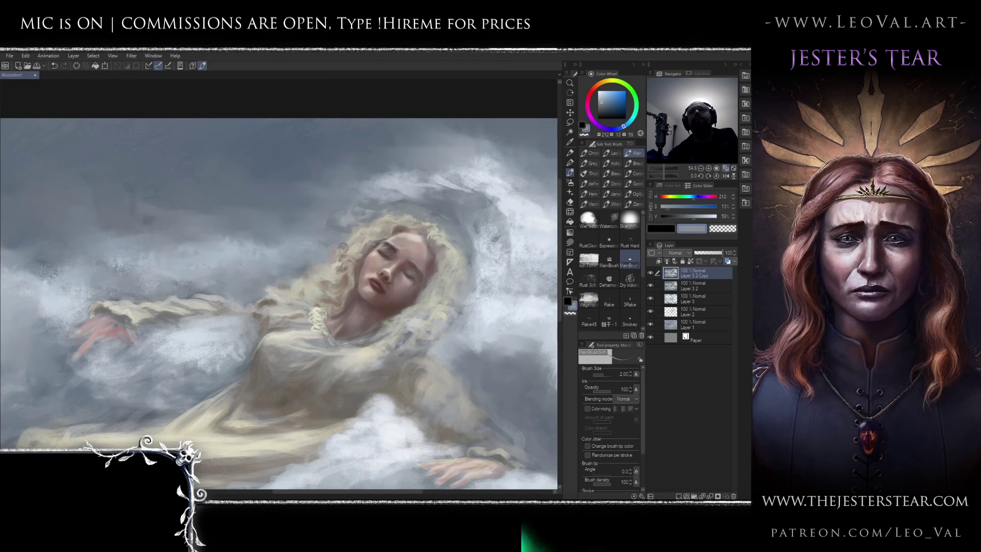
left_click(360, 221, "alt")
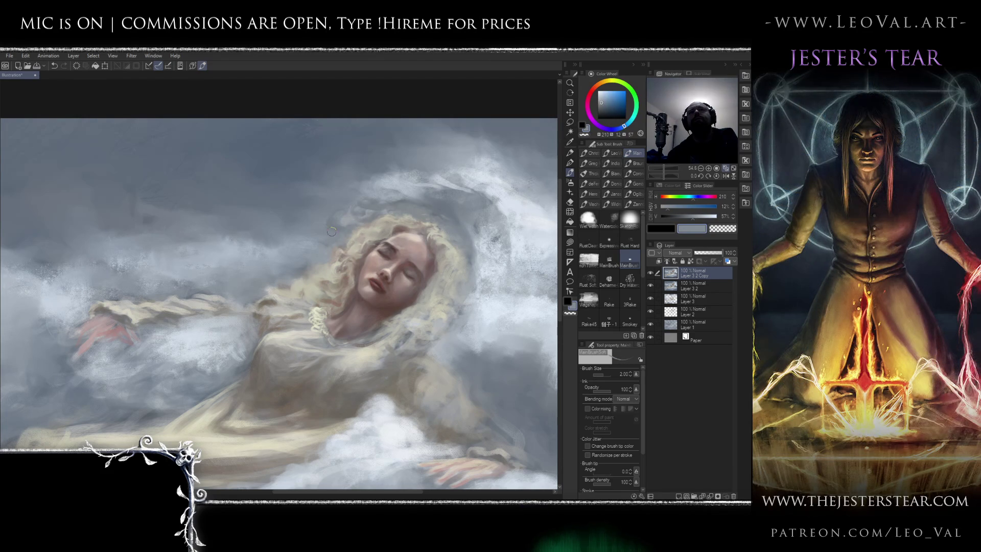
scroll(340, 230, "down", 3)
left_click_drag(319, 258, 310, 274)
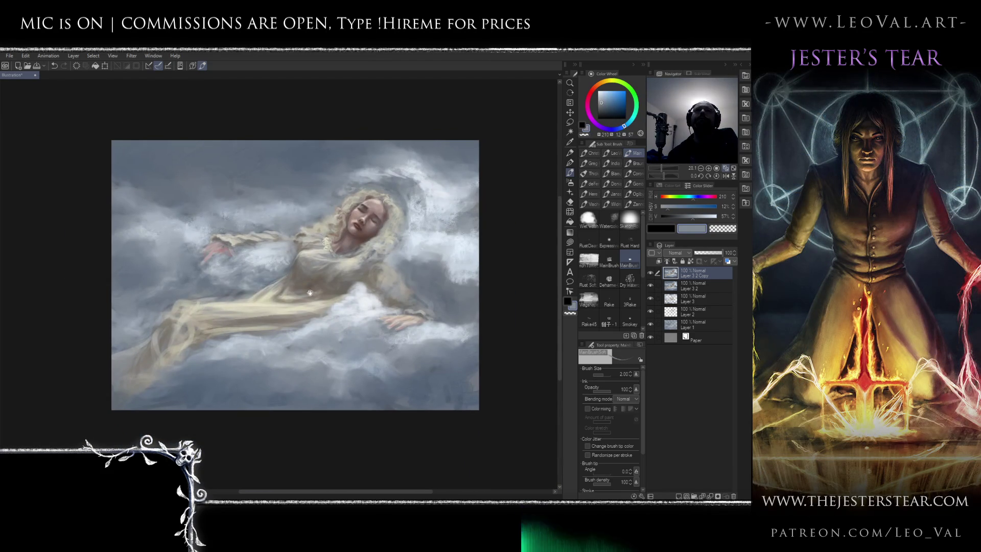
Sample the gown's cream and a darker brown-grey, resizing the brush for shading
scroll(307, 299, "up", 2)
left_click(293, 247, "alt")
key("bracketleft")
key("bracketleft")
key("bracketleft")
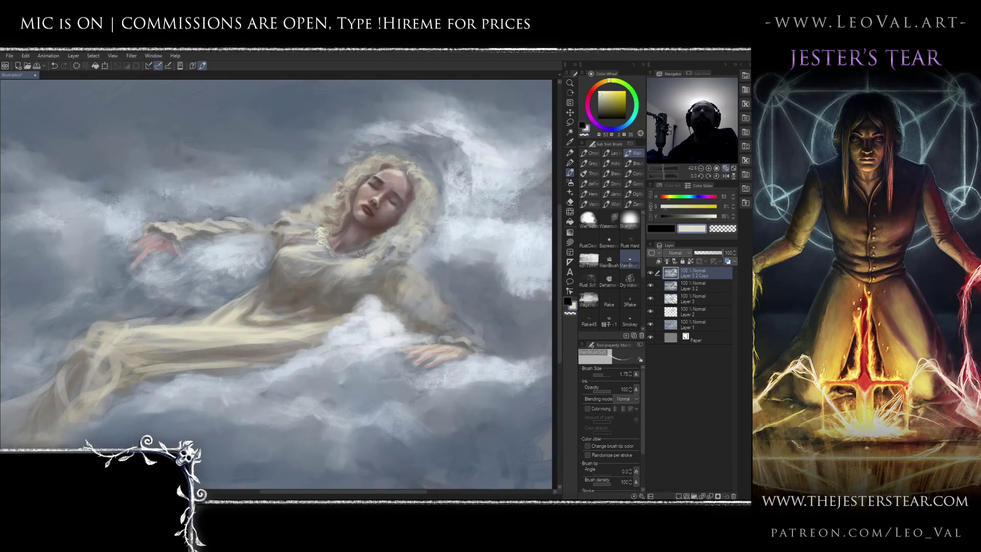
left_click(348, 262, "alt")
left_click(405, 235, "alt")
key("bracketright")
key("bracketright")
key("bracketright")
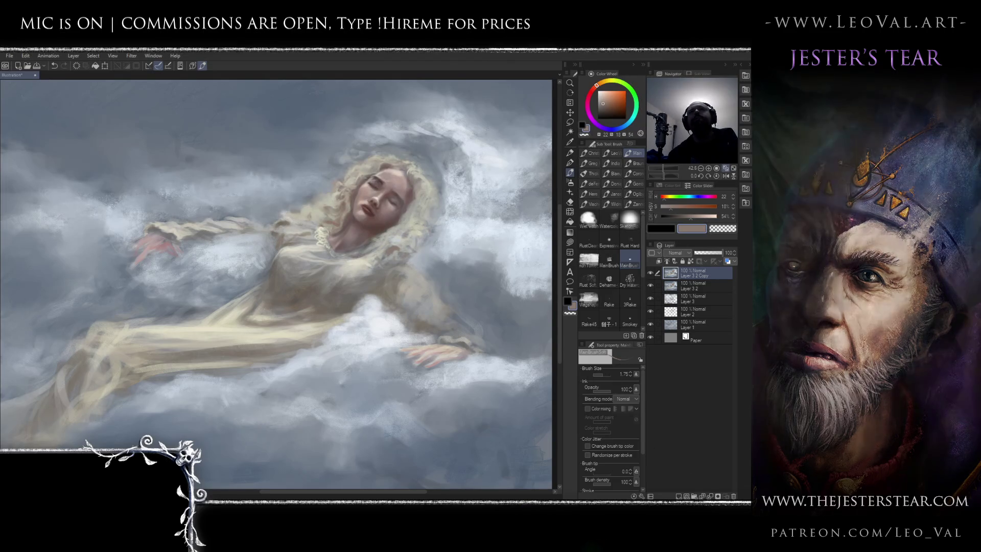
key("bracketright")
key("bracketright")
key("bracketright")
key("bracketright")
Paint darker shading along the gown's folds using the neck's shadow colour, then take a 1.5 Blend brush
left_click(372, 246, "alt")
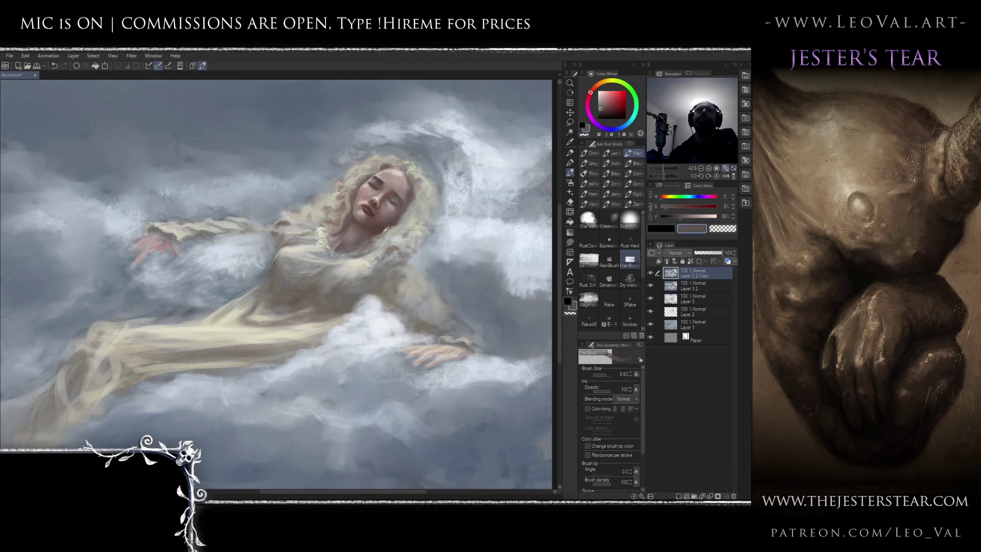
key("bracketleft")
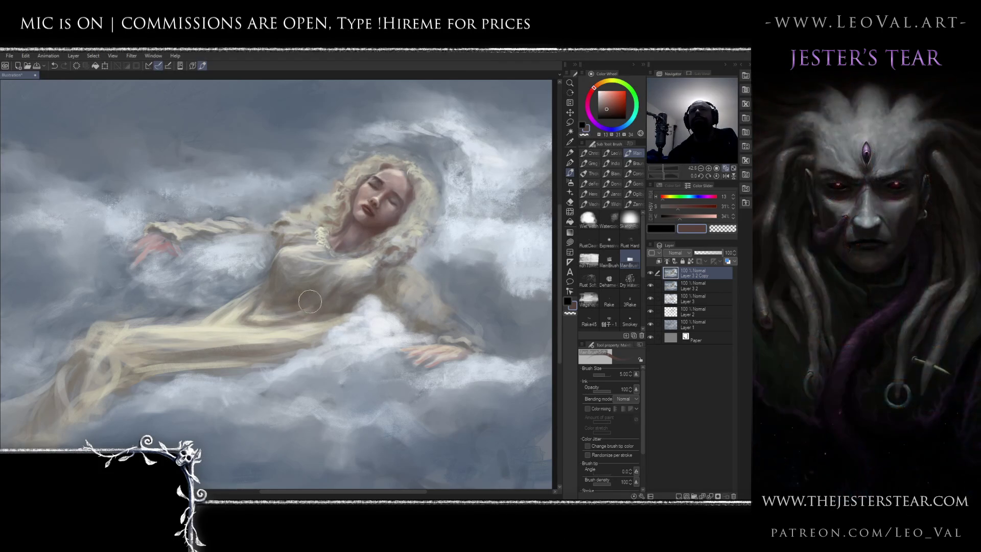
mouse_move(299, 296)
left_mouse_down()
mouse_move(284, 304)
mouse_move(269, 289)
mouse_move(240, 300)
left_mouse_up()
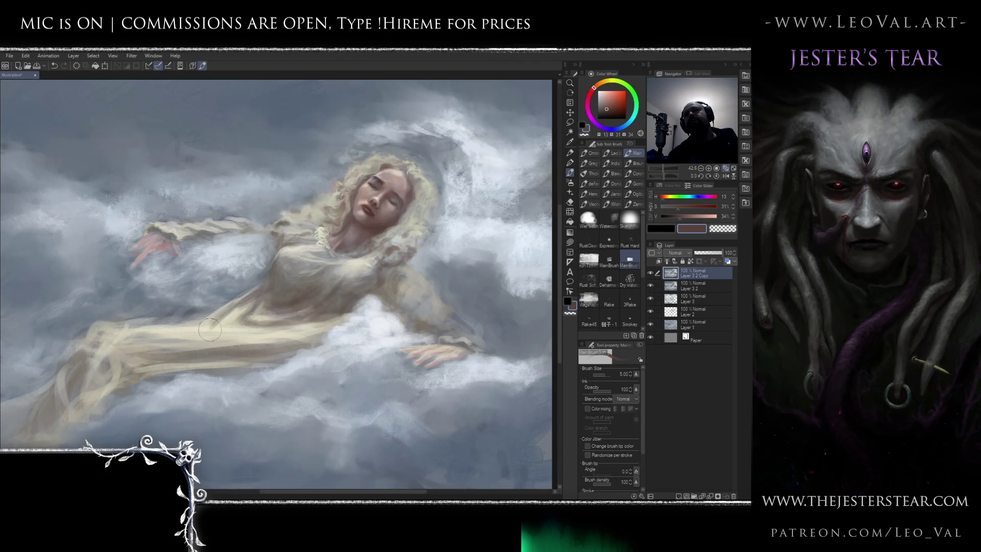
left_click_drag(246, 300, 226, 307)
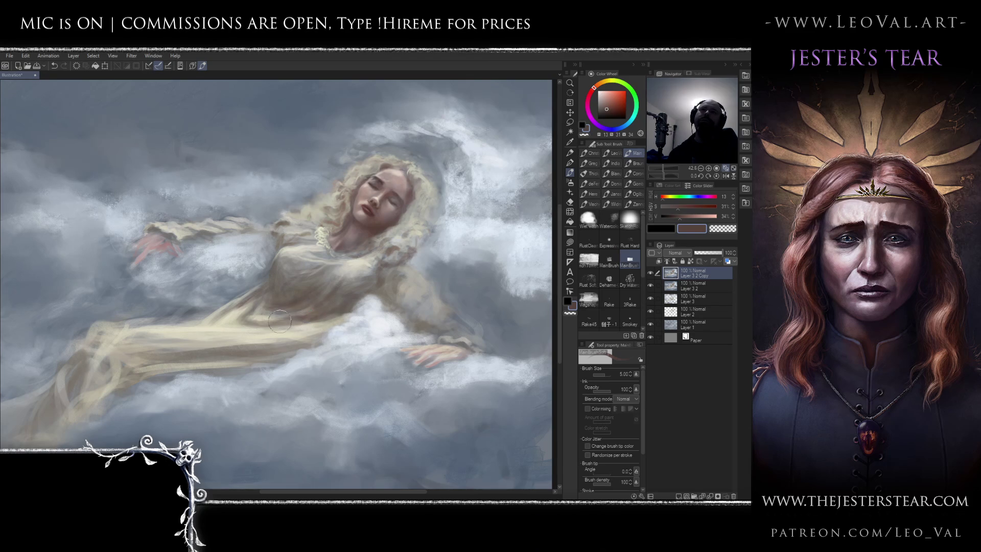
key("j")
key("bracketleft")
key("bracketleft")
key("bracketleft")
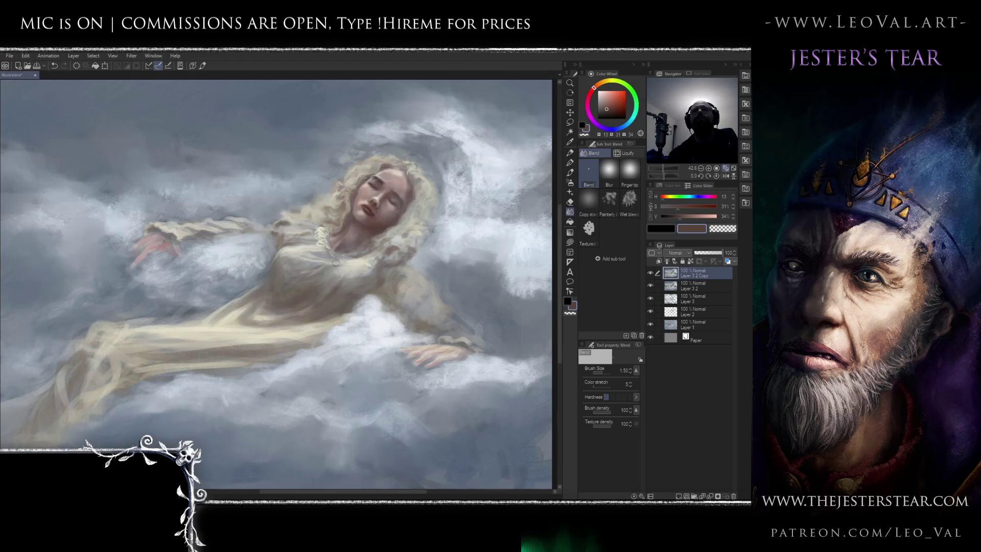
left_click_drag(324, 264, 352, 285)
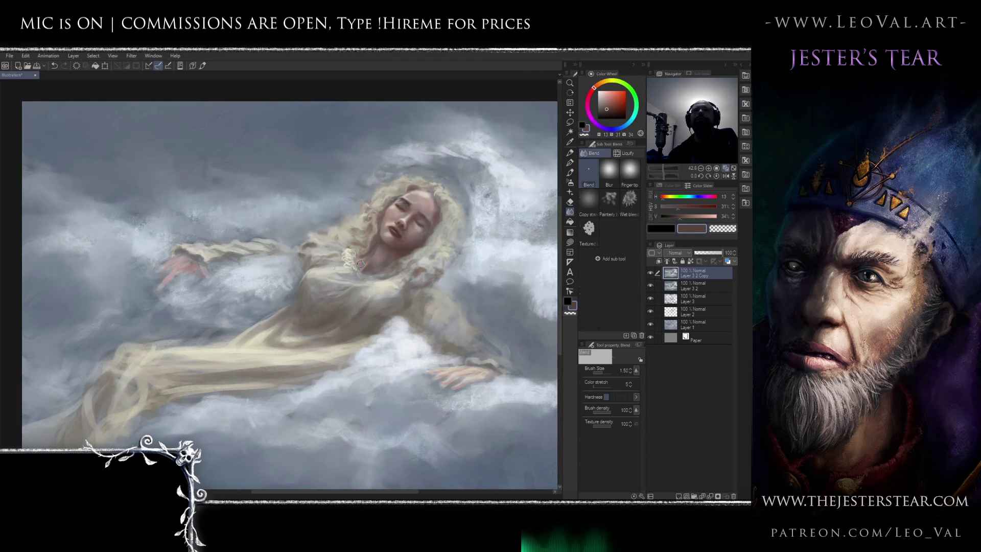
key("b")
left_click(336, 271, "alt")
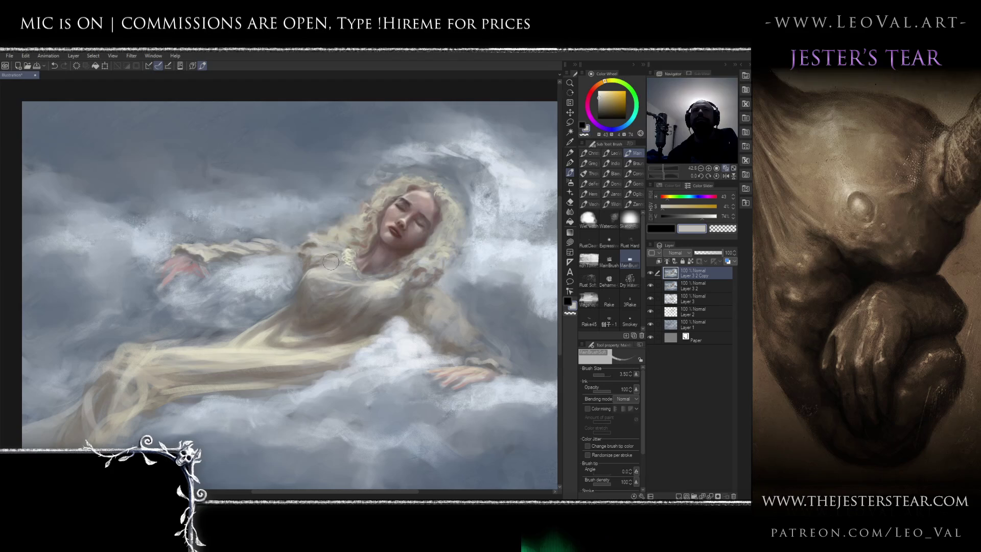
left_click(318, 263, "alt")
left_click(318, 266, "alt")
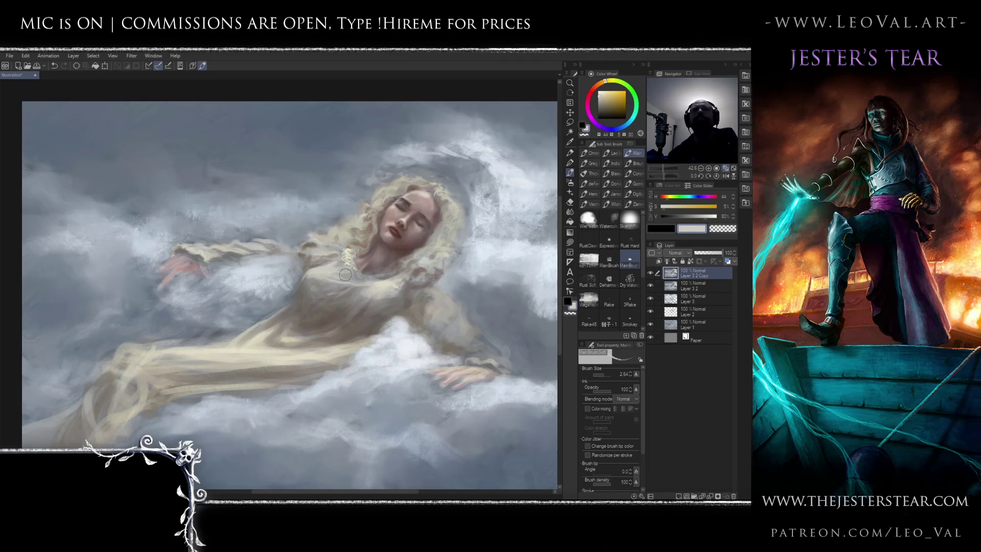
left_click(319, 262, "alt")
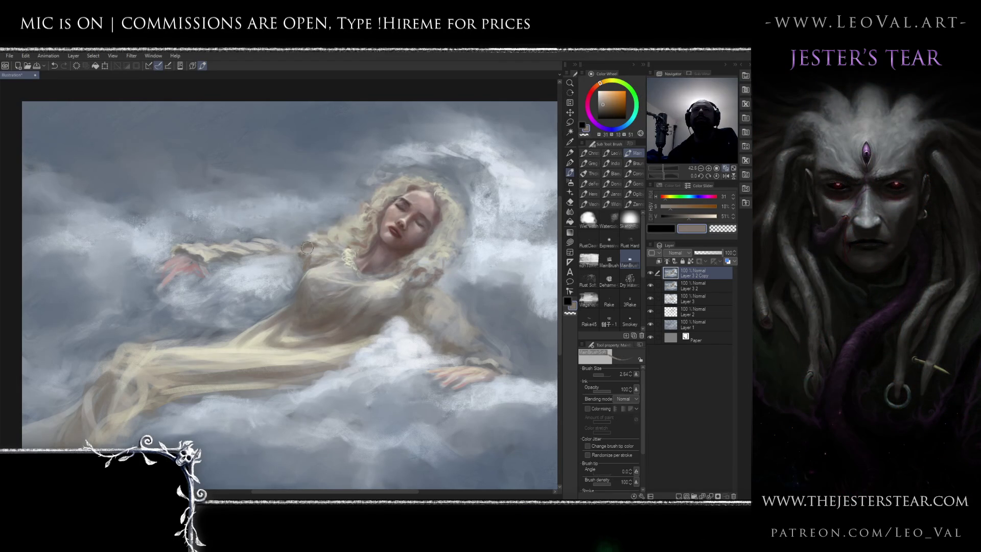
left_click(268, 233, "alt")
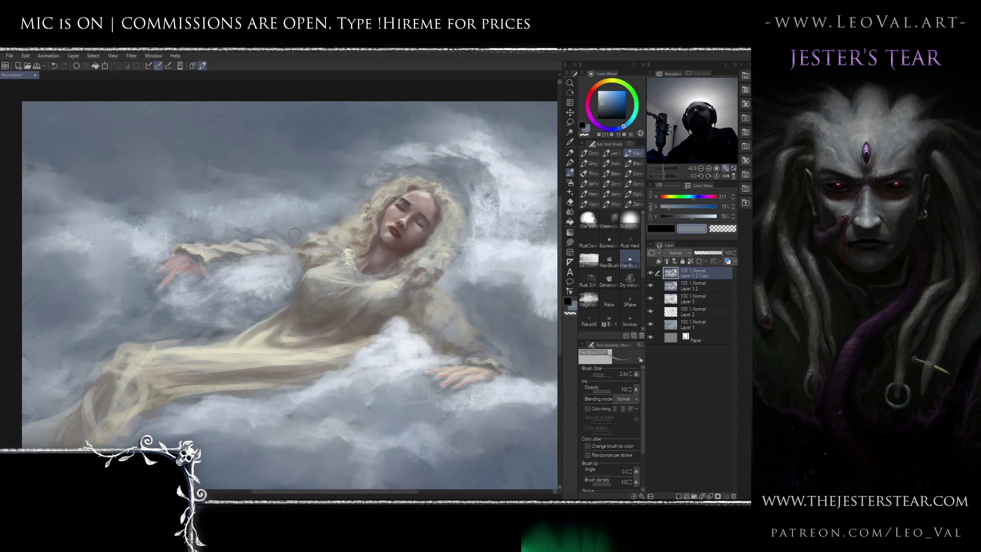
key("bracketright")
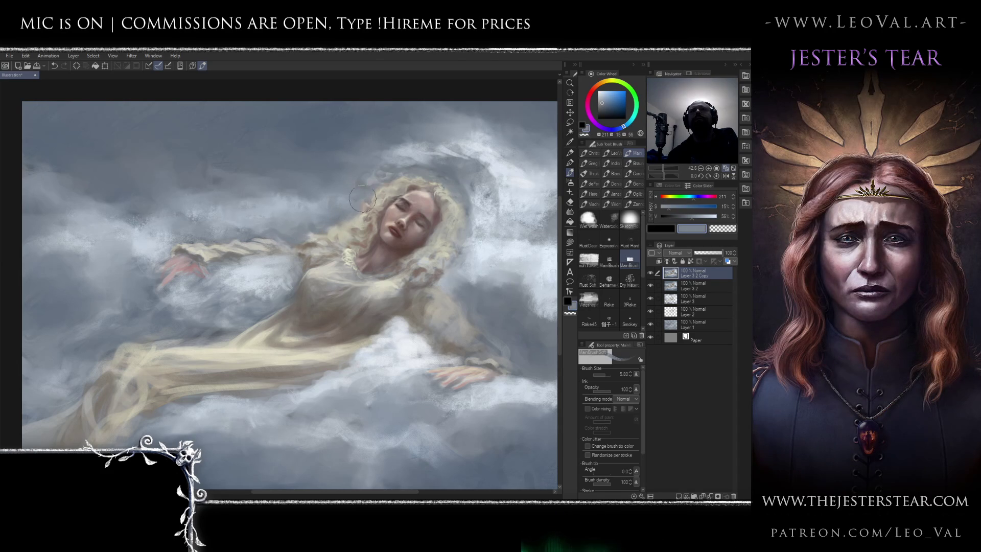
scroll(346, 176, "down", 3)
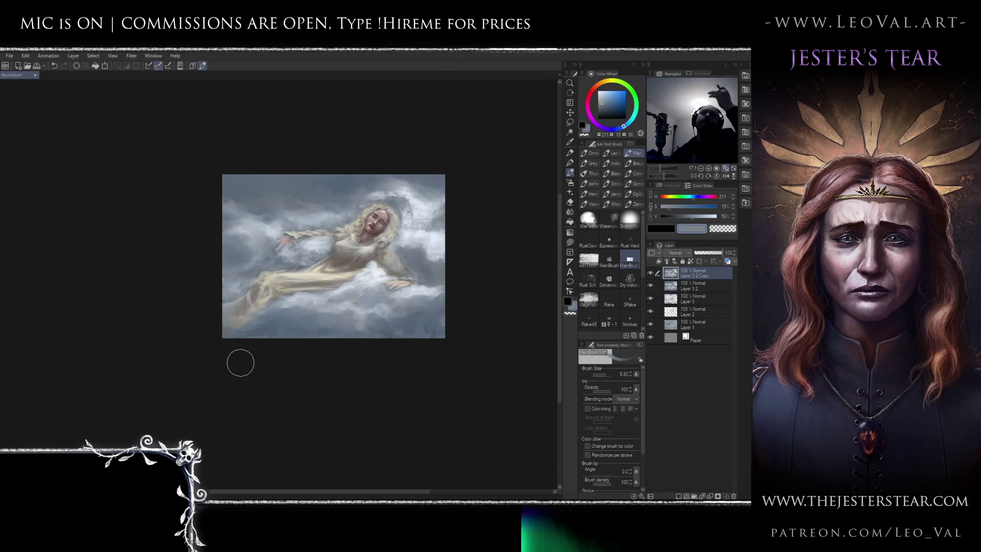
Check the mirrored composition, then paint whitish cloud wisps near the head
key("h")
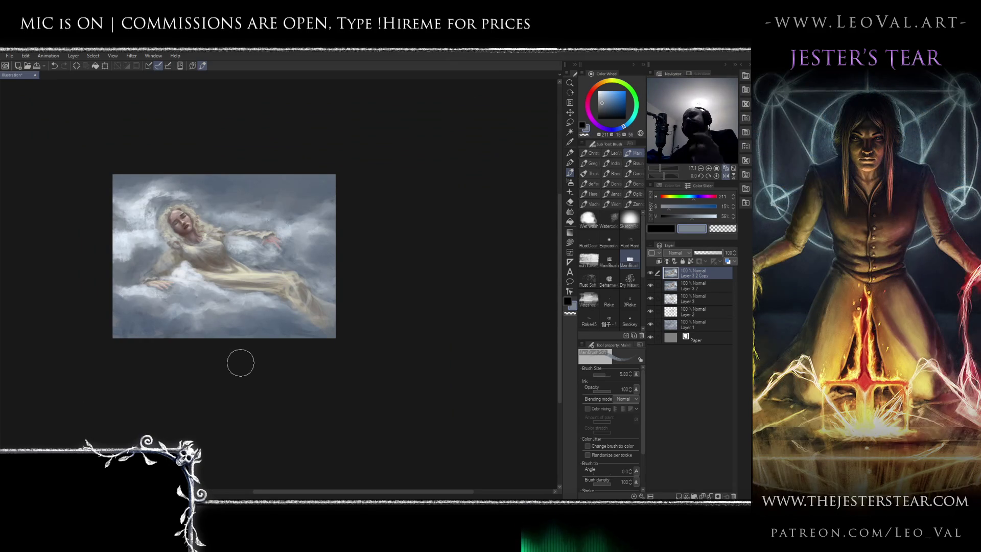
key("h")
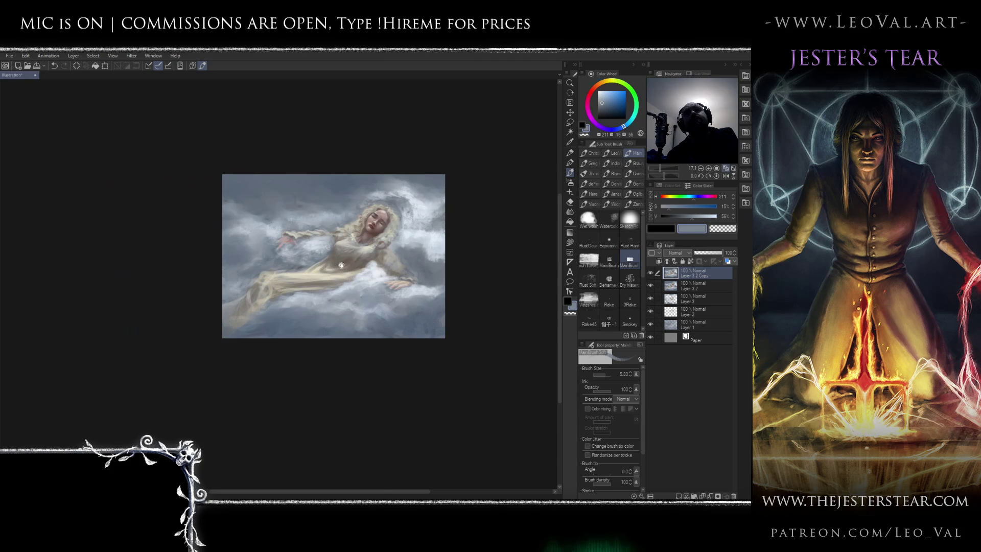
scroll(377, 238, "up", 3)
left_click(400, 189, "alt")
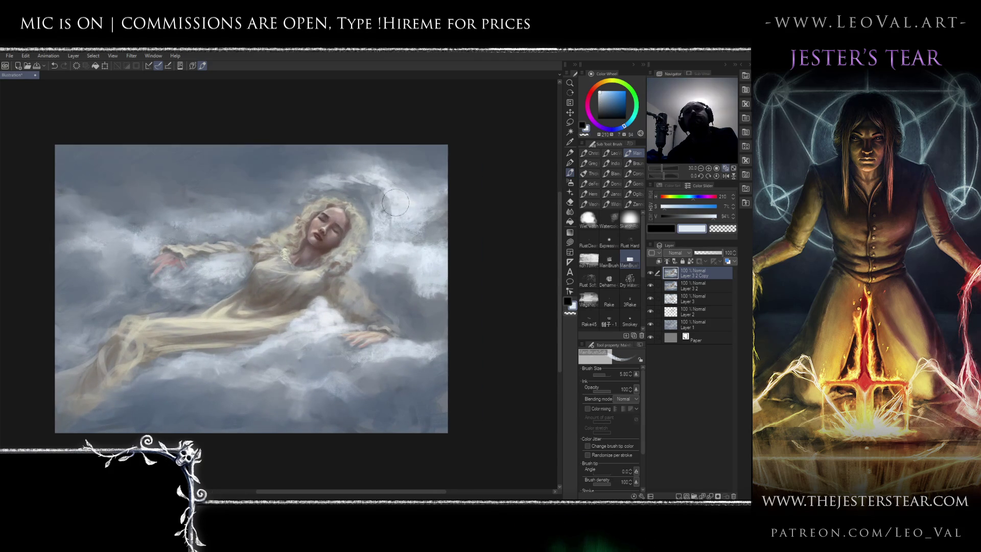
mouse_move(387, 207)
left_mouse_down()
mouse_move(369, 190)
mouse_move(332, 182)
mouse_move(363, 172)
mouse_move(314, 200)
mouse_move(307, 180)
left_mouse_up()
key("bracketleft")
key("bracketleft")
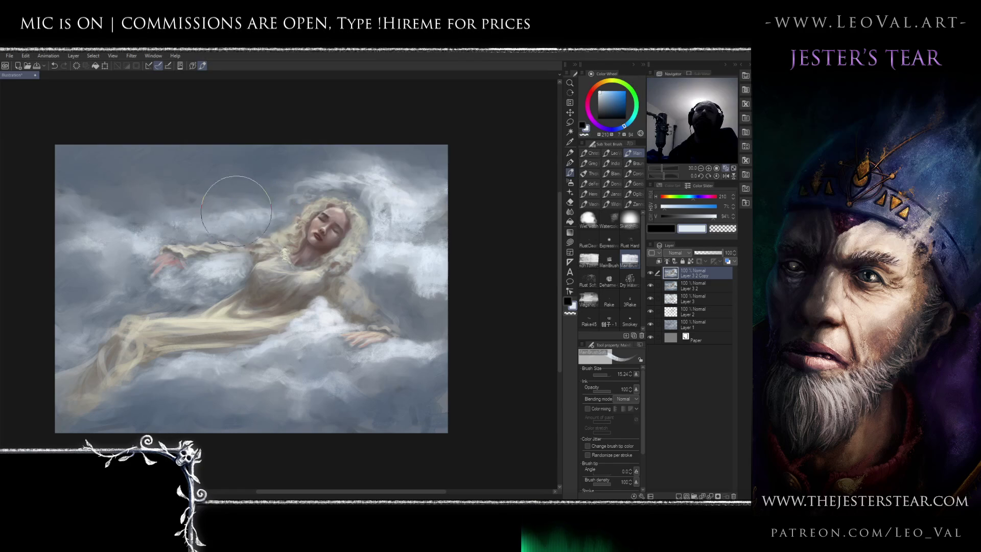
Sample a darker grey-blue from the sky and enlarge the brush for broad cloud strokes
left_click_drag(253, 247, 257, 220)
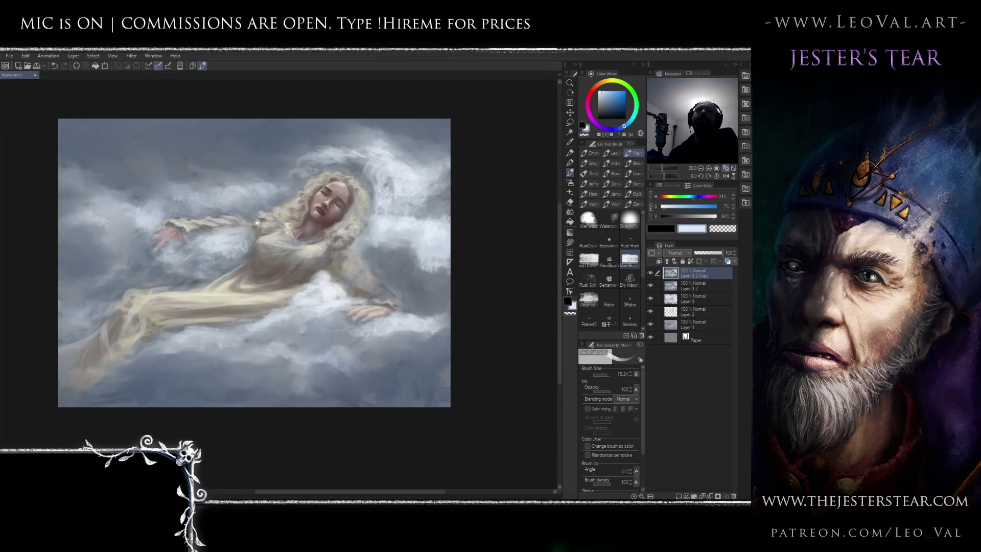
scroll(230, 224, "up", 2)
left_click(189, 297, "alt")
left_click(189, 282, "alt")
key("bracketleft")
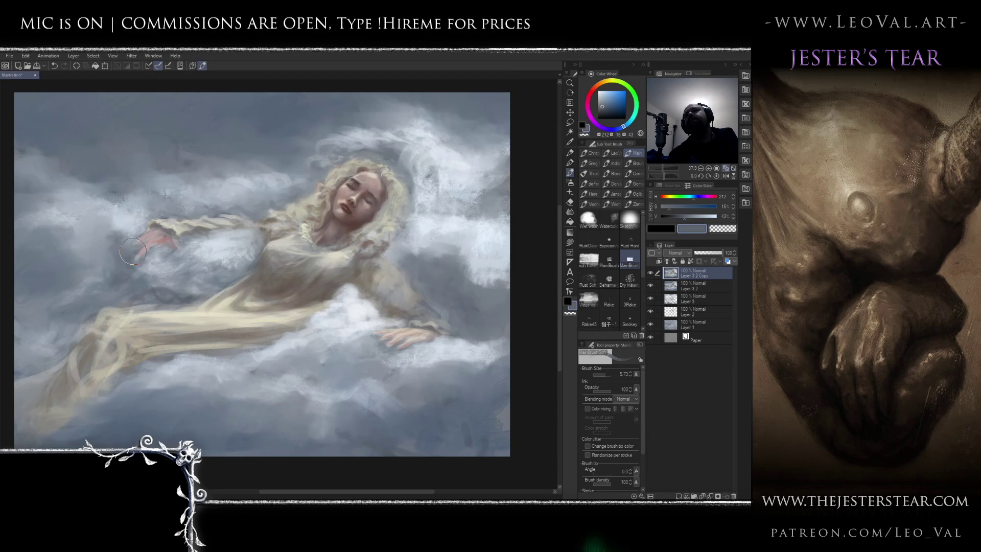
left_click_drag(46, 272, 73, 272)
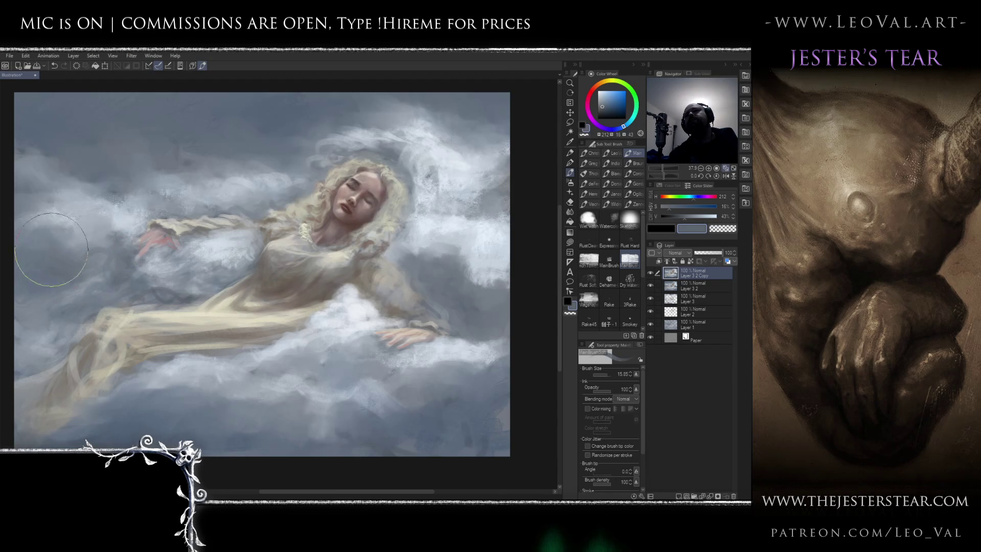
Take a paler blue-grey from the clouds with a broad brush for wisps over the lower gown
scroll(124, 349, "up", 5)
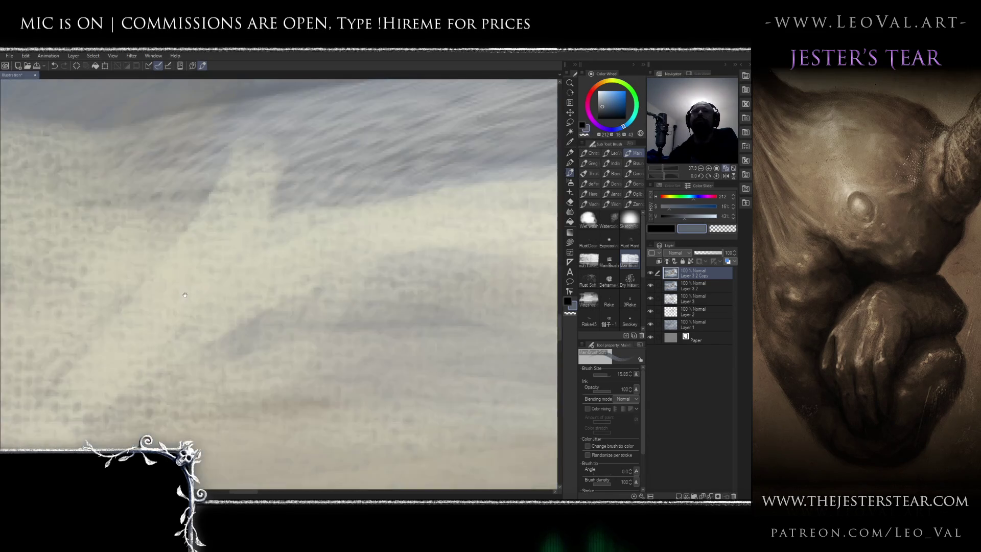
scroll(151, 251, "down", 5)
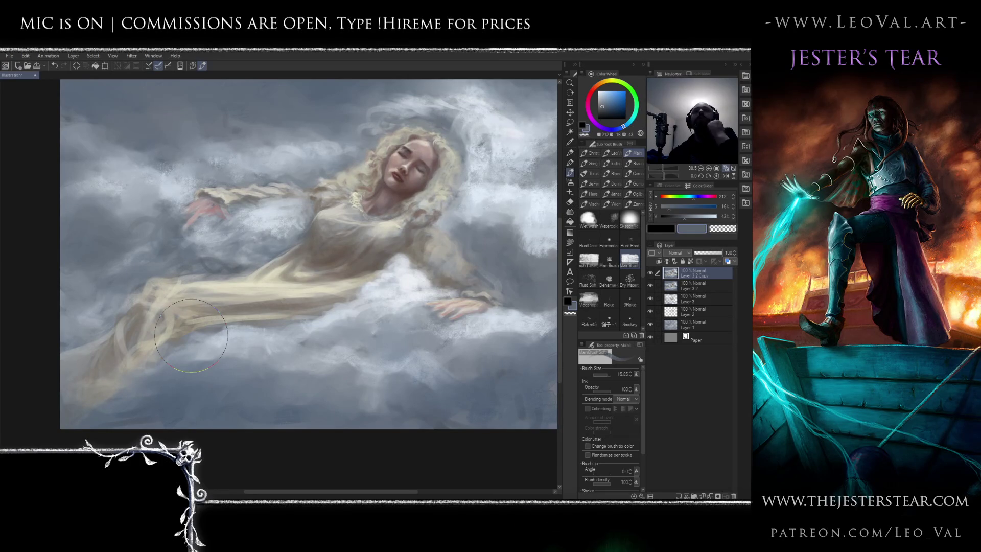
mouse_move(369, 280)
left_mouse_down()
mouse_move(344, 304)
mouse_move(360, 309)
left_mouse_up()
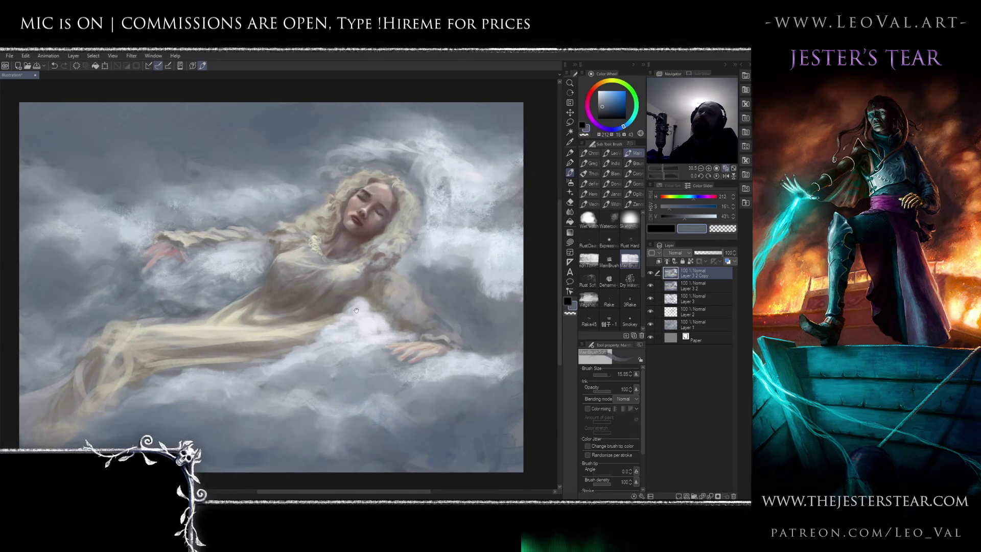
left_click(366, 310, "alt")
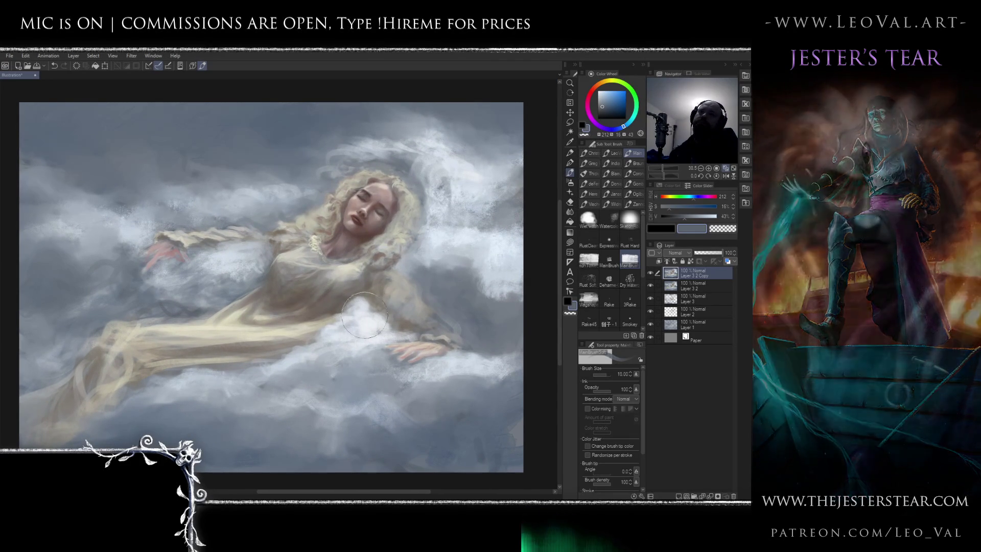
left_click(366, 309, "alt")
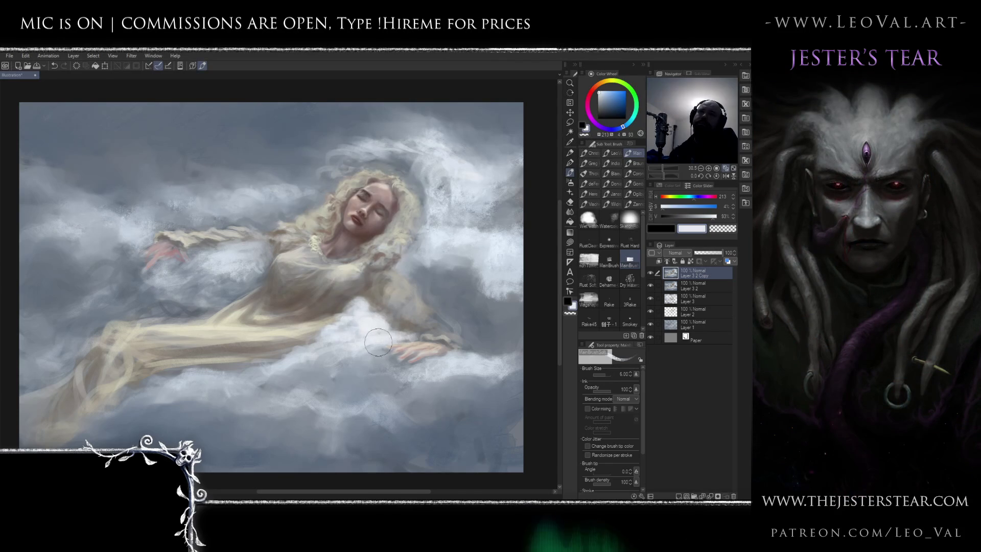
left_click_drag(228, 388, 250, 389)
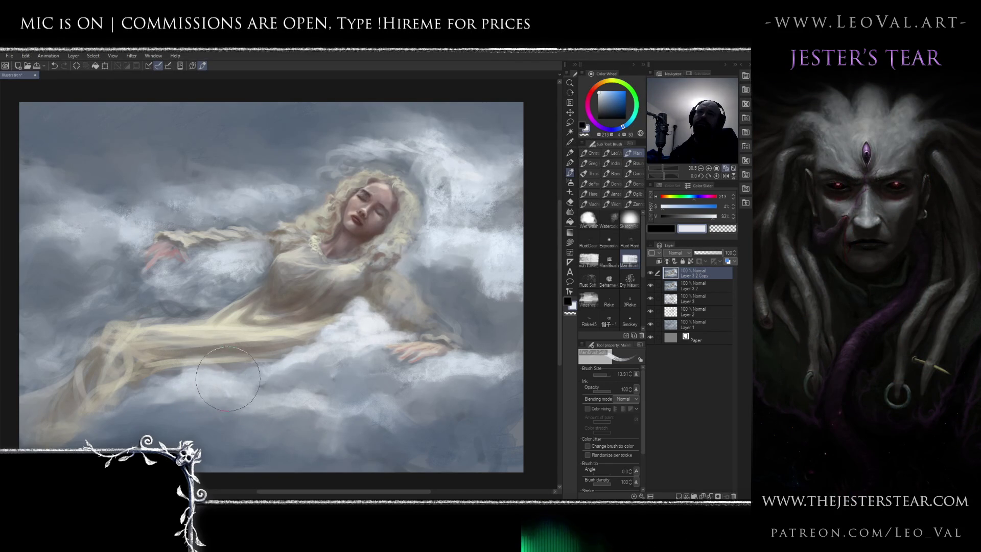
scroll(286, 312, "down", 2)
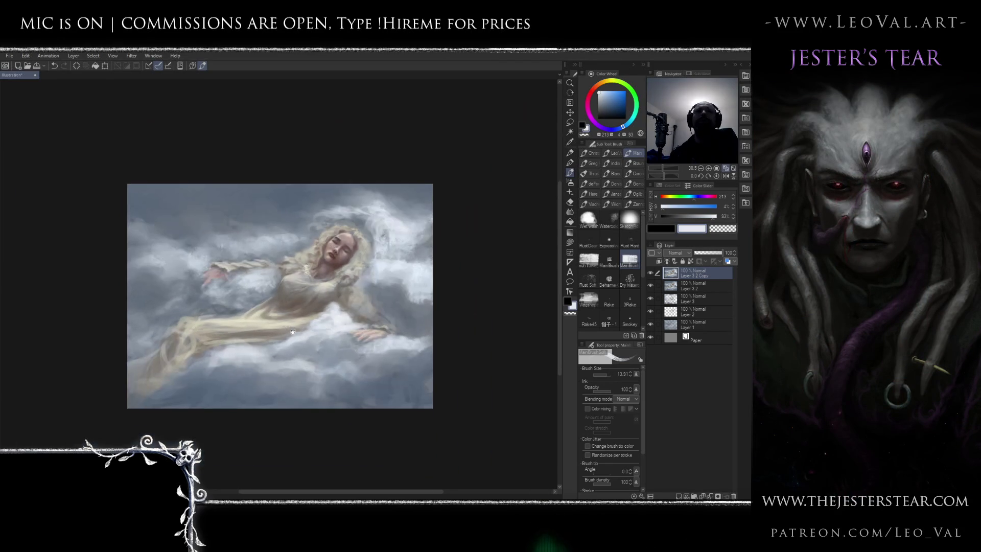
scroll(298, 318, "up", 2)
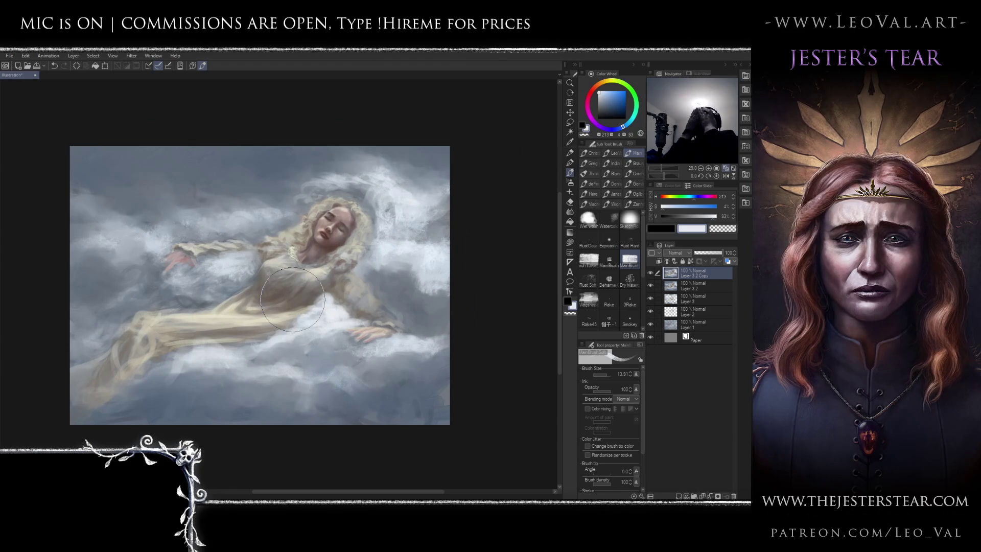
key("j")
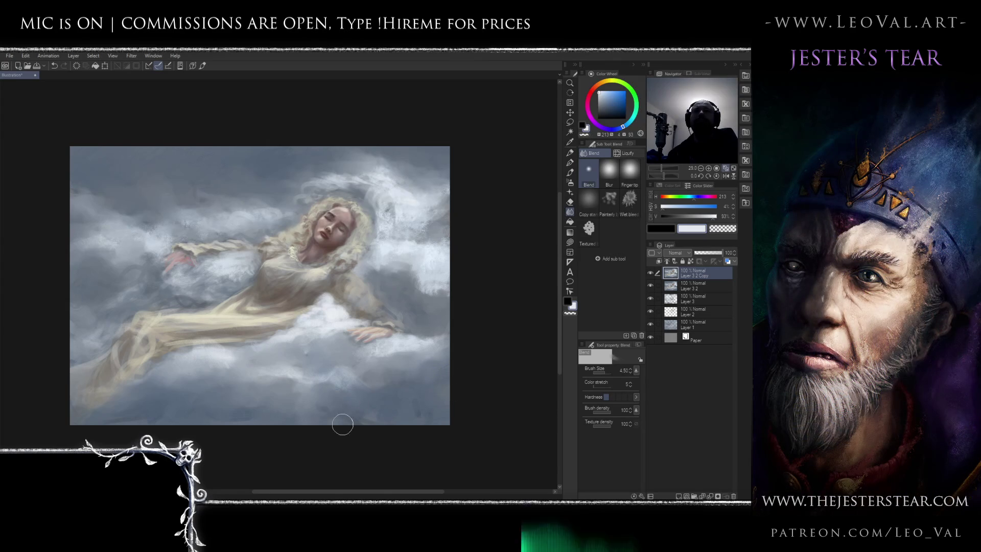
Smudge the gown's edges and lower folds into the clouds, resizing the Blend brush throughout
left_click_drag(349, 345, 374, 351)
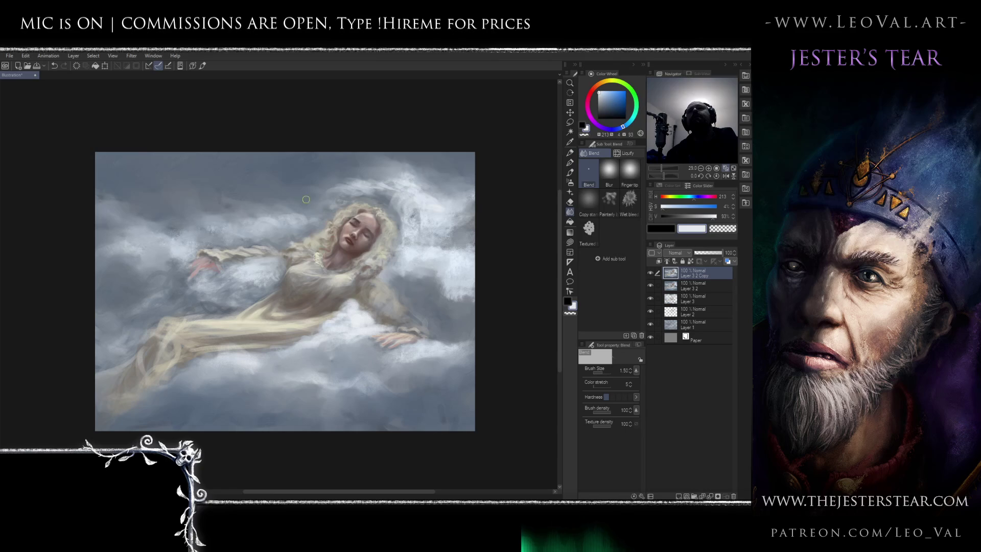
key("bracketright")
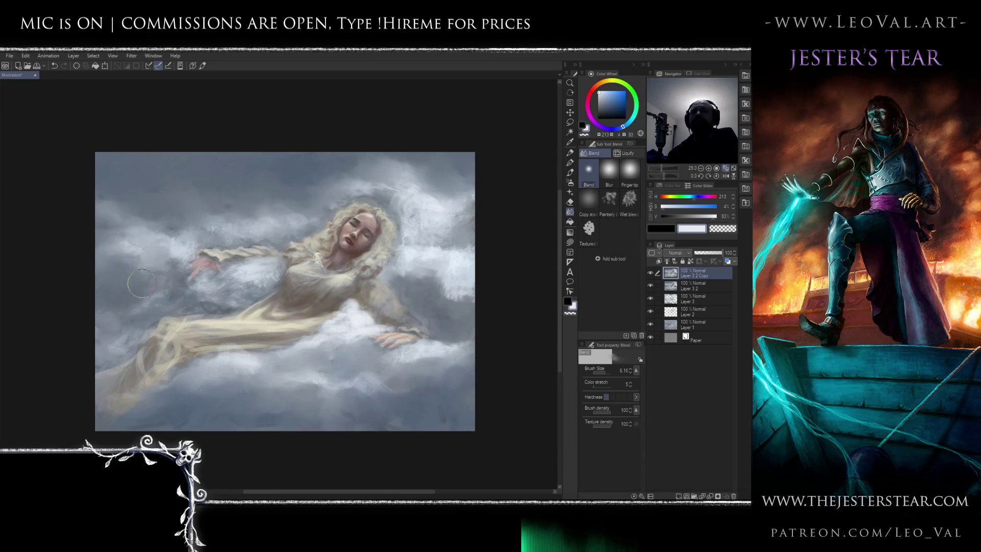
key("bracketleft")
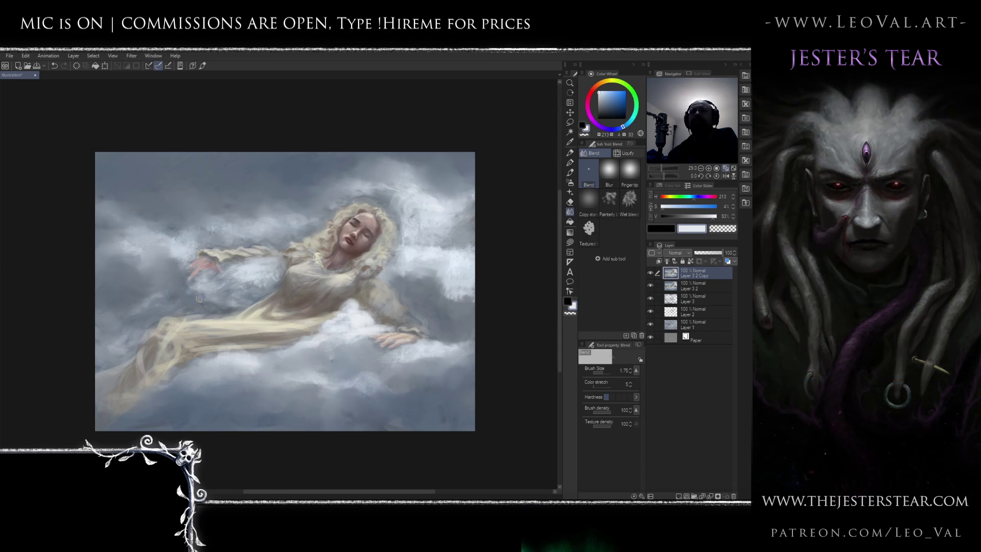
left_click_drag(200, 298, 222, 298)
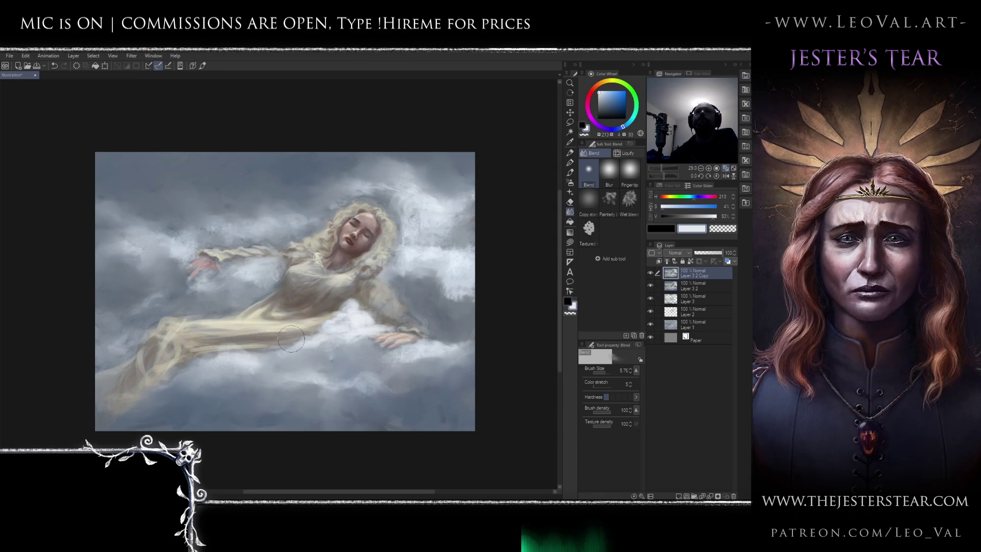
key("bracketleft")
key("bracketleft")
key("bracketleft")
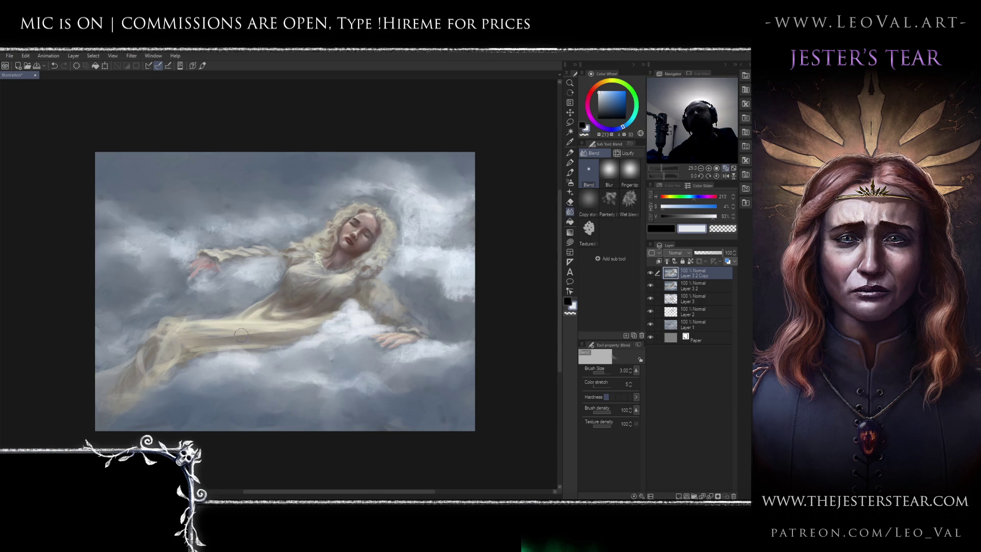
key("bracketleft")
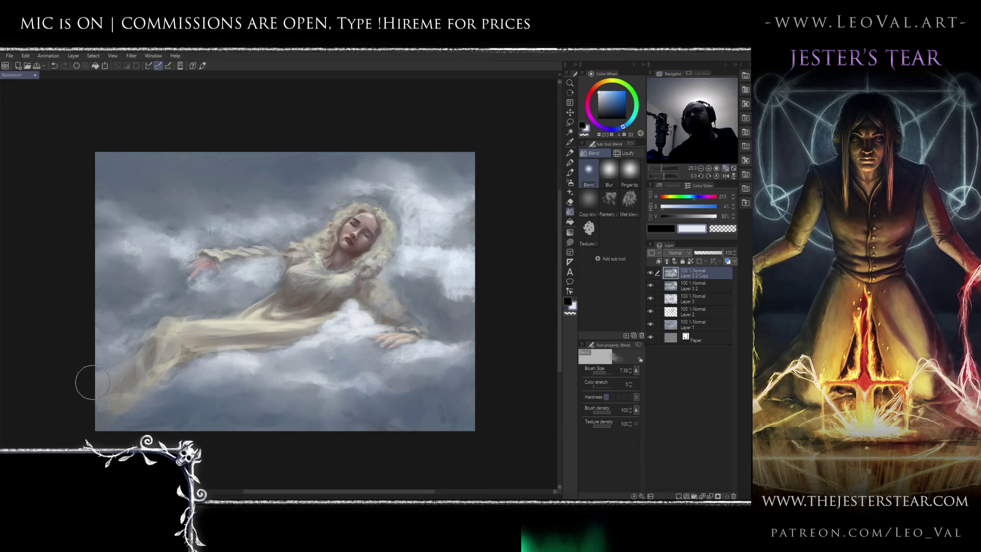
left_click_drag(186, 354, 204, 354, "ctrl+alt")
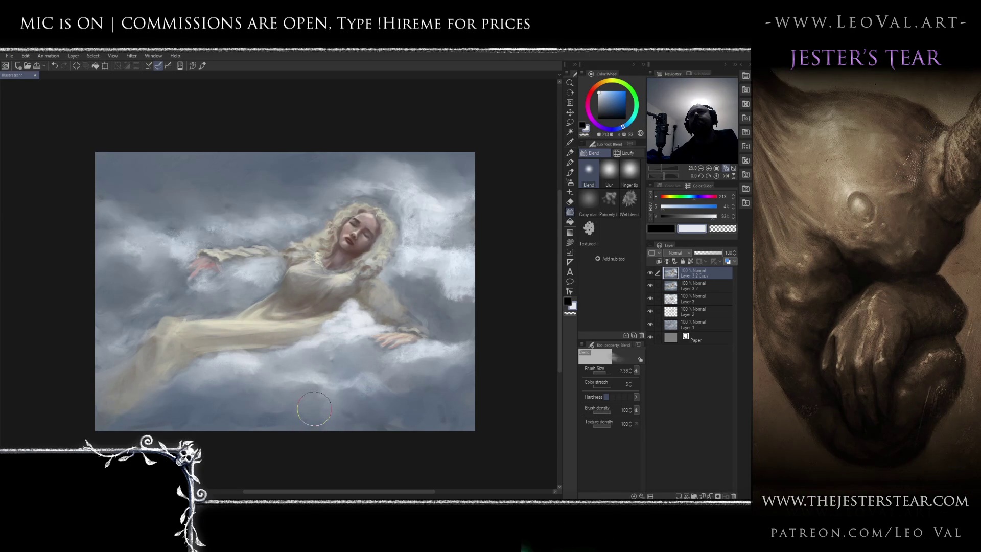
key("bracketleft")
key("bracketleft")
key("bracketleft")
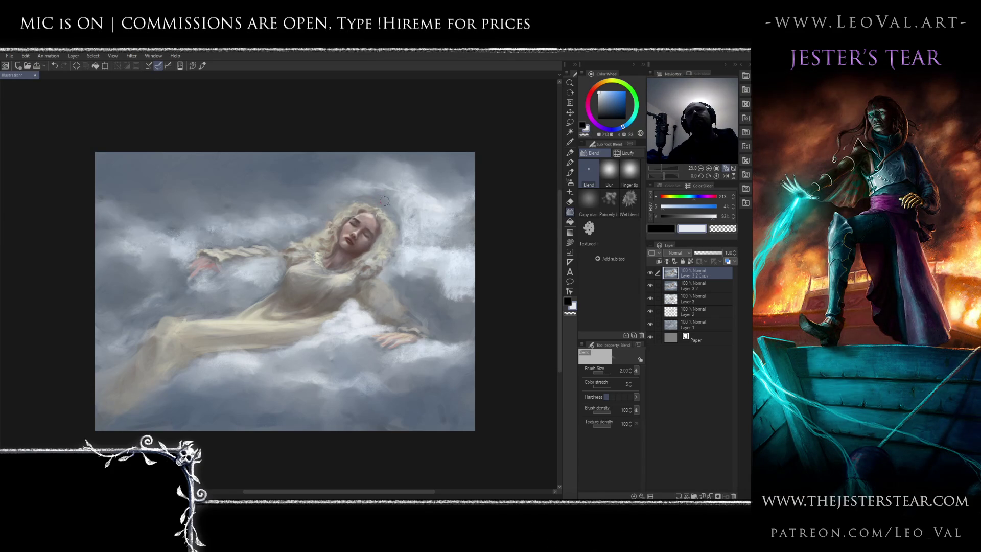
key("bracketleft")
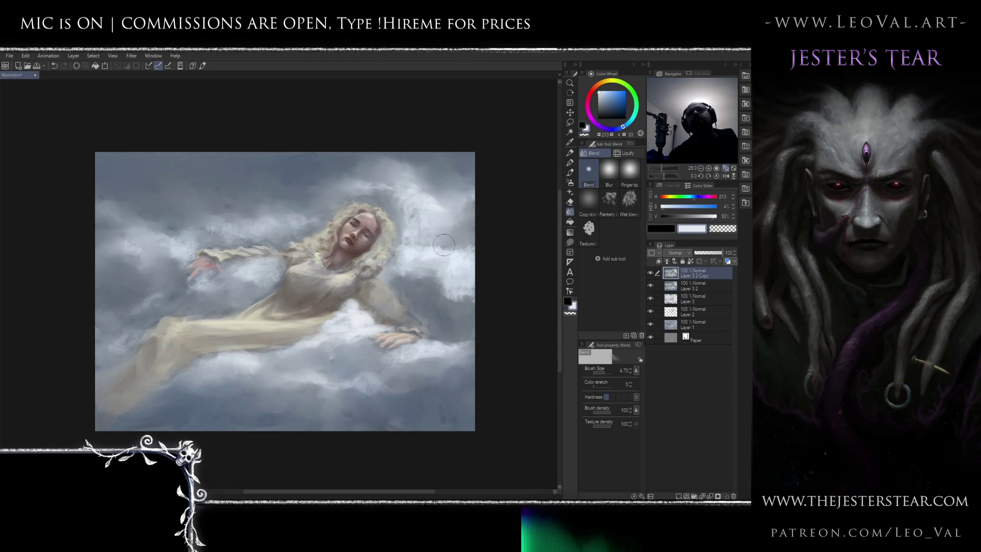
scroll(455, 262, "down", 1)
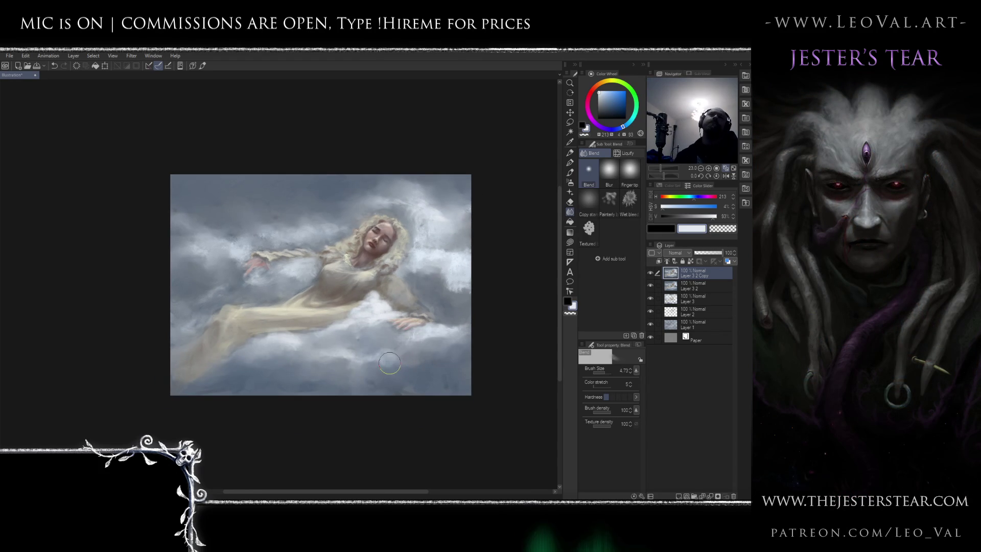
Mirror the canvas to check the composition, flip it back and return to the brush
key("h")
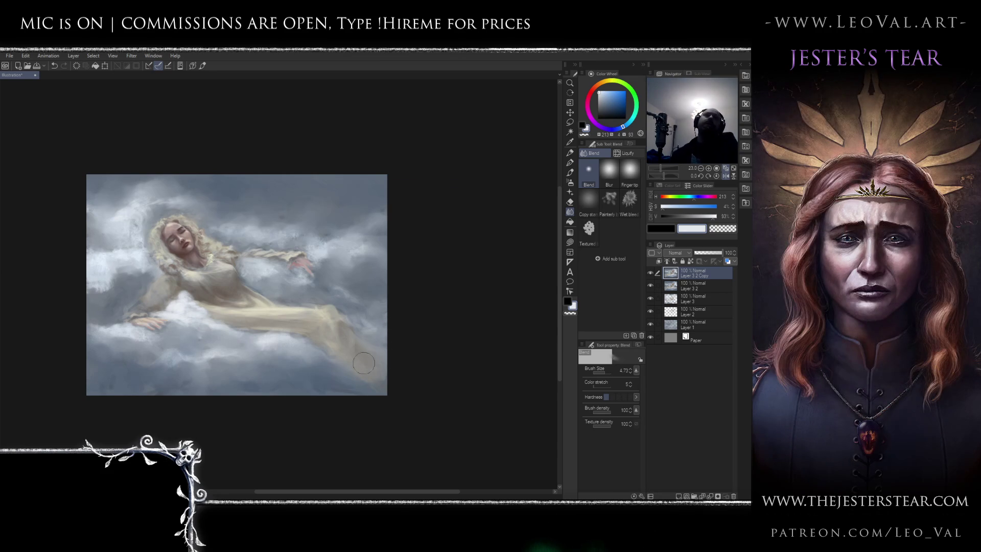
key("h")
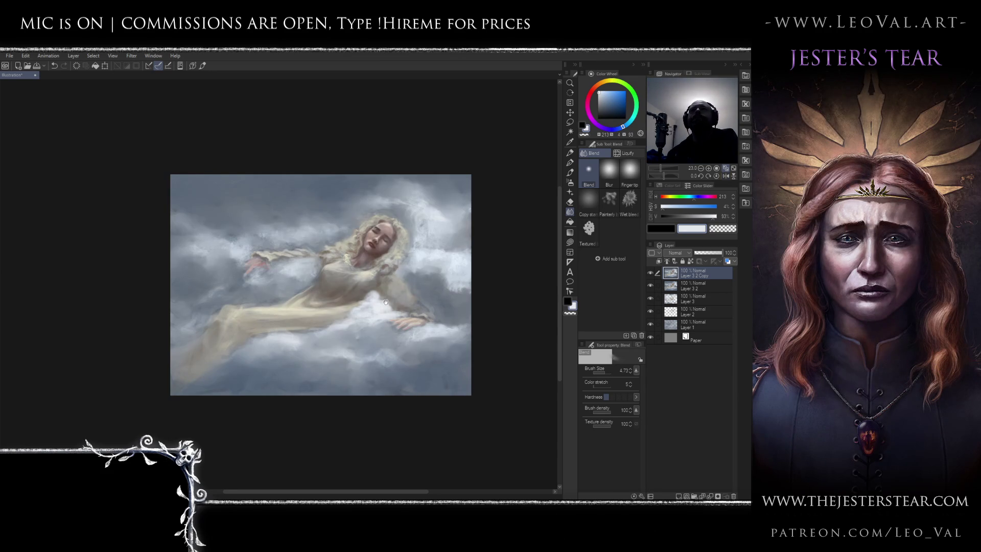
left_click_drag(385, 301, 376, 309)
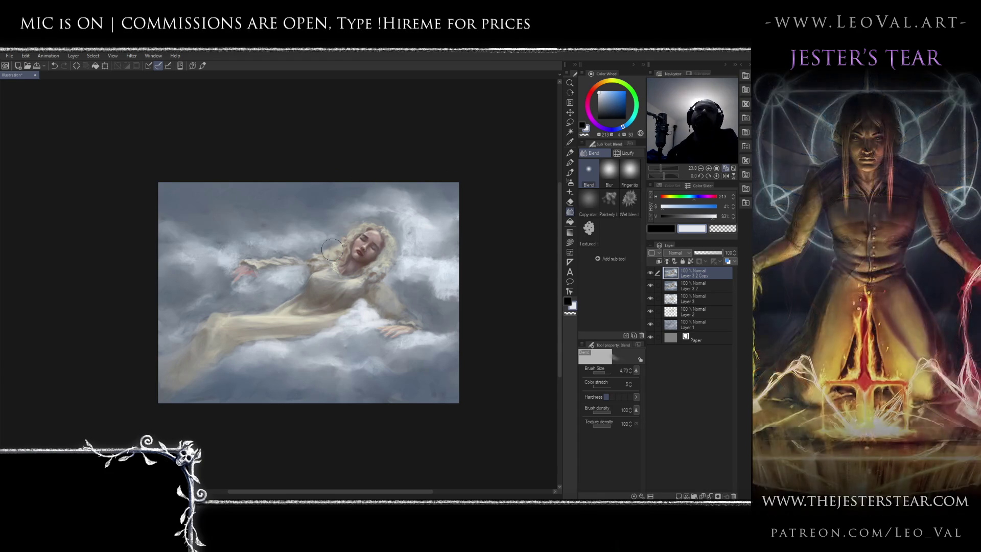
key("b")
scroll(357, 269, "up", 5)
scroll(356, 269, "down", 2)
Choose a soft glazing brush, sample warm grey and golden hair tones, and enlarge it
left_click(630, 219)
left_click(205, 264, "alt")
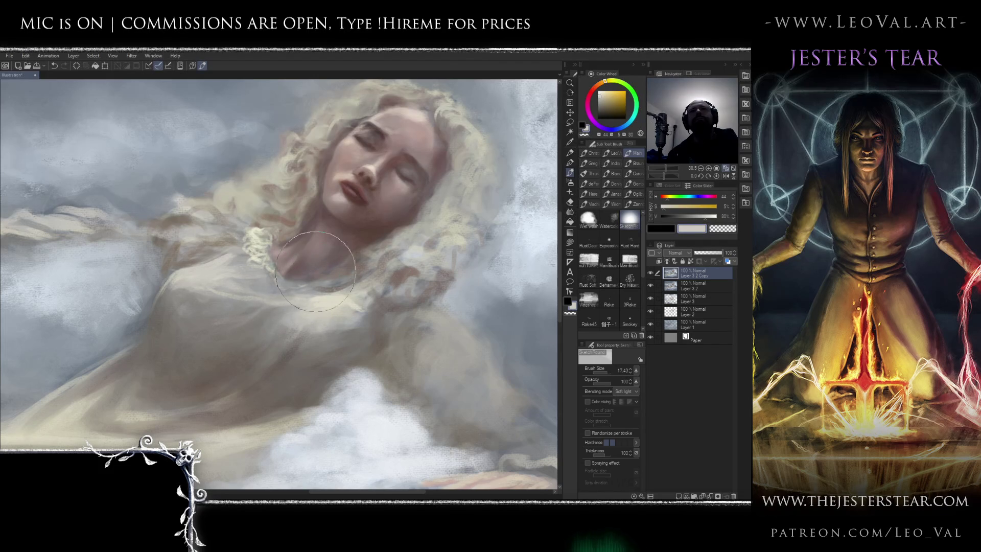
left_click(429, 207, "alt")
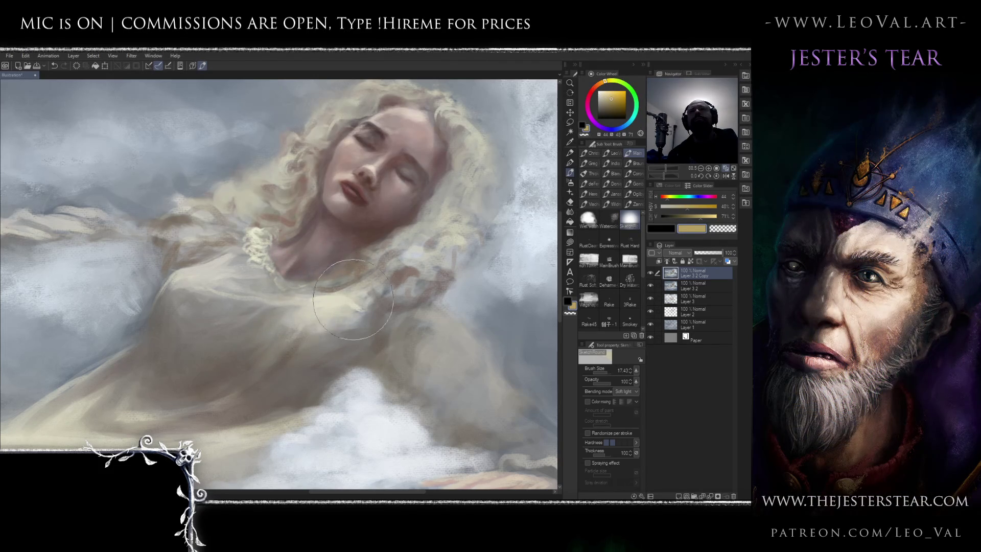
key("bracketleft")
key("bracketright")
key("bracketright")
key("bracketright")
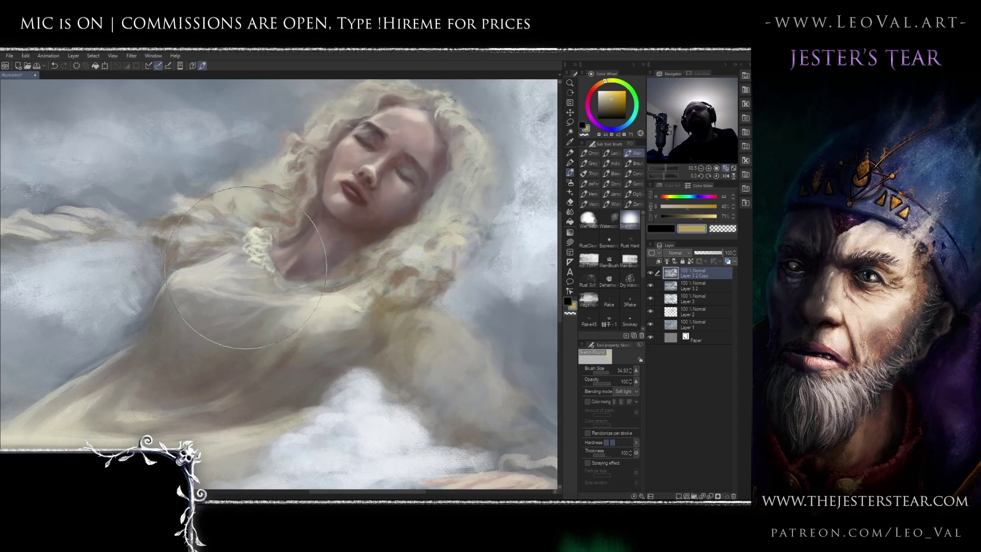
left_click_drag(298, 170, 418, 221)
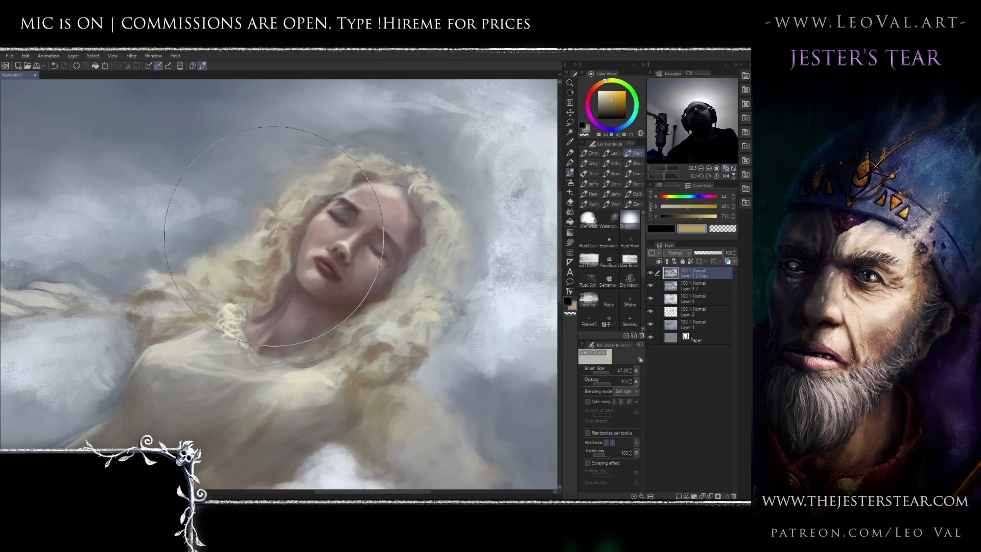
key("bracketright")
key("bracketright")
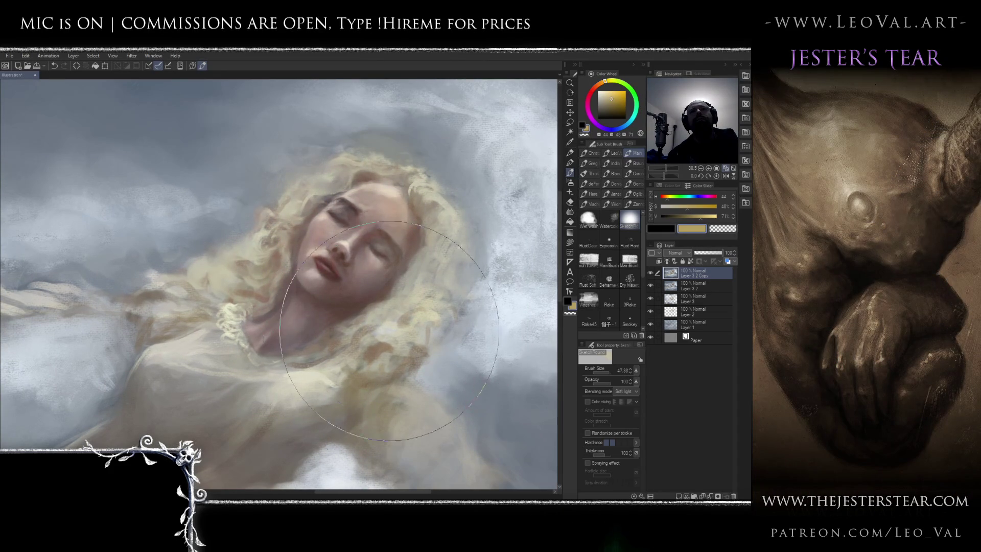
Frame the outstretched hand, reset to the whole painting and shrink the brush for smaller glazes
mouse_move(339, 311)
left_mouse_down()
mouse_move(358, 281)
mouse_move(317, 306)
left_mouse_up()
key("bracketleft")
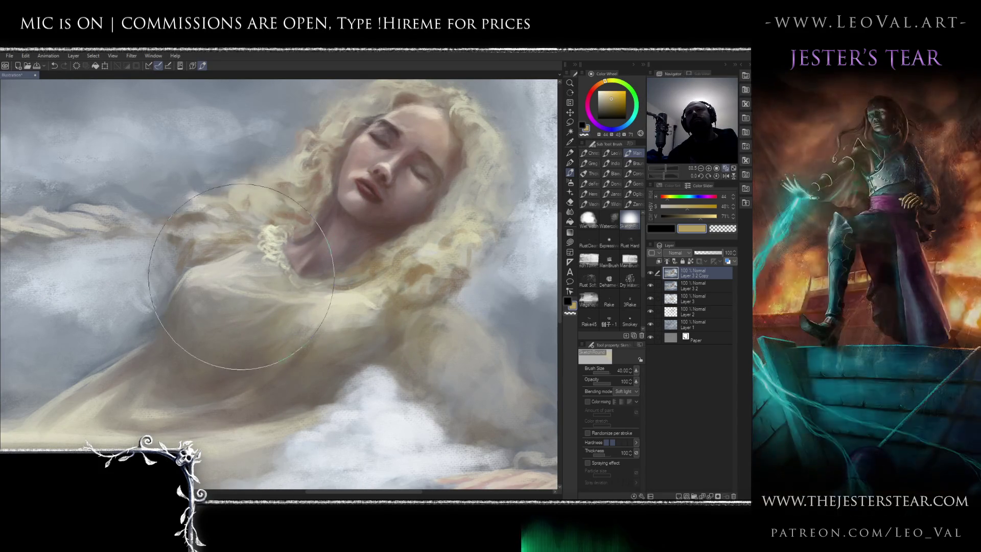
left_click_drag(66, 131, 308, 242)
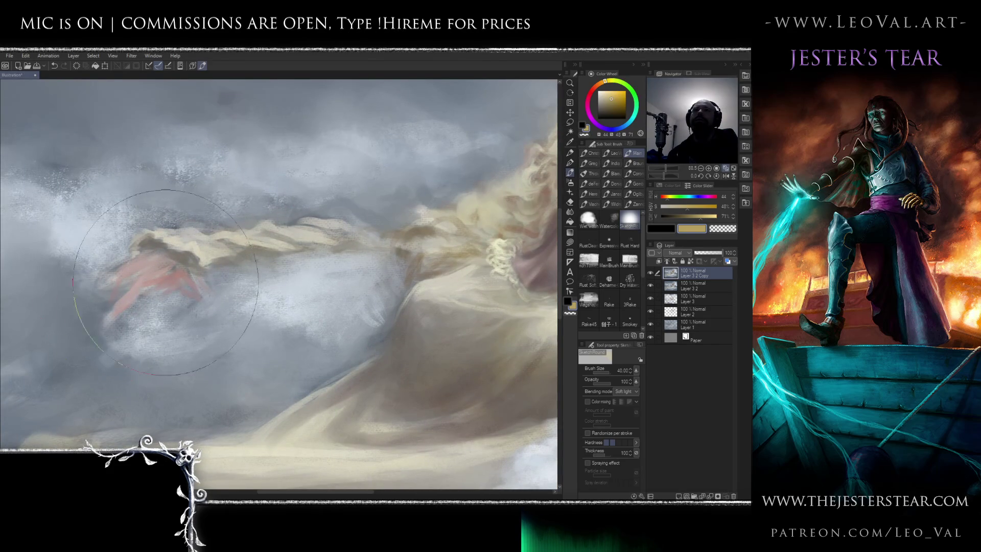
key("ctrl+0")
key("bracketleft")
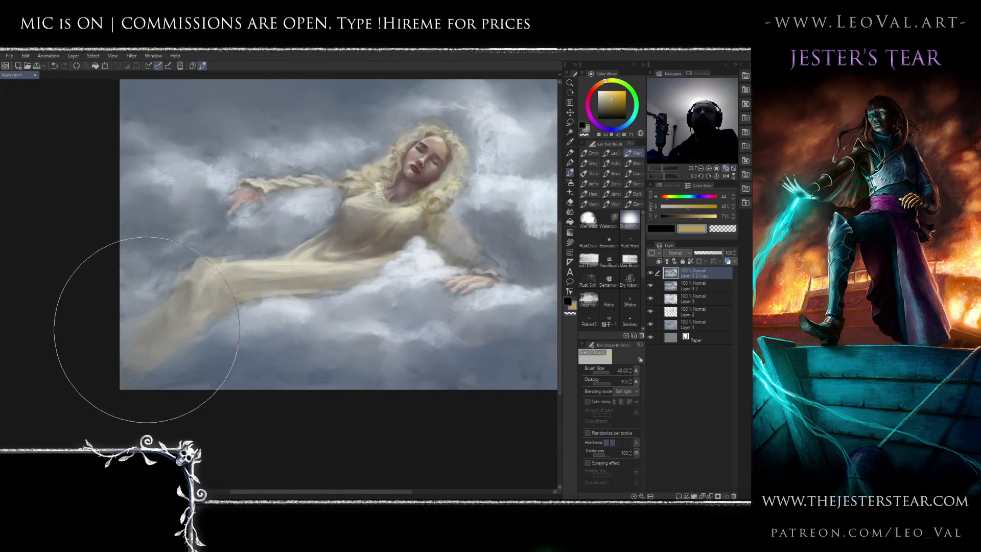
key("bracketleft")
key("bracketleft")
key("bracketleft")
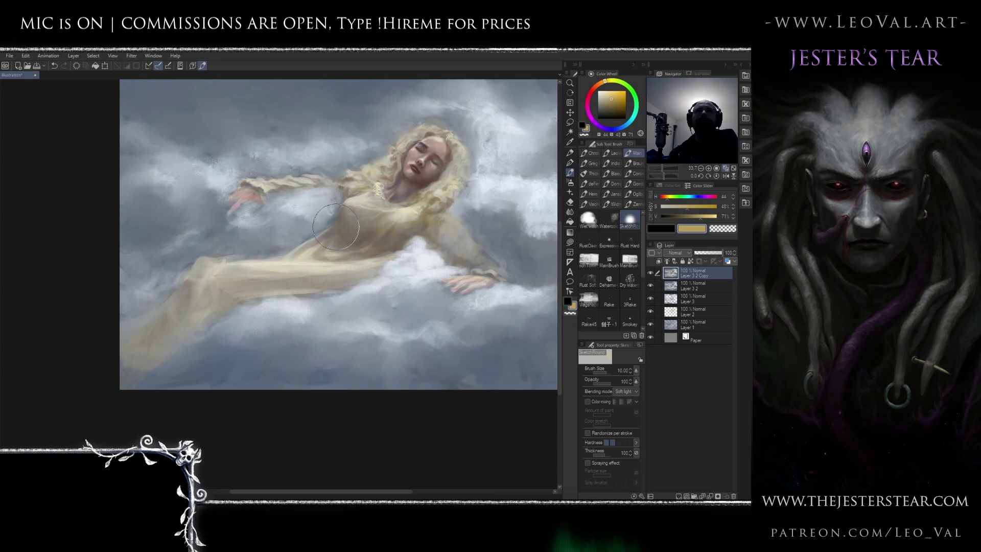
Sample the face's muted pink skin and push it to a warmer salmon
scroll(387, 163, "up", 4)
key("bracketleft")
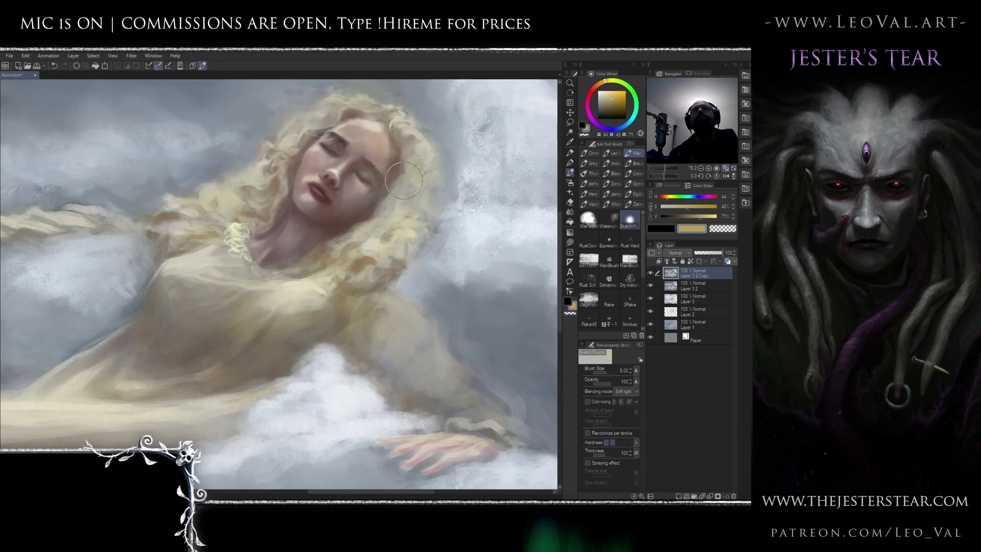
left_click(368, 182, "alt")
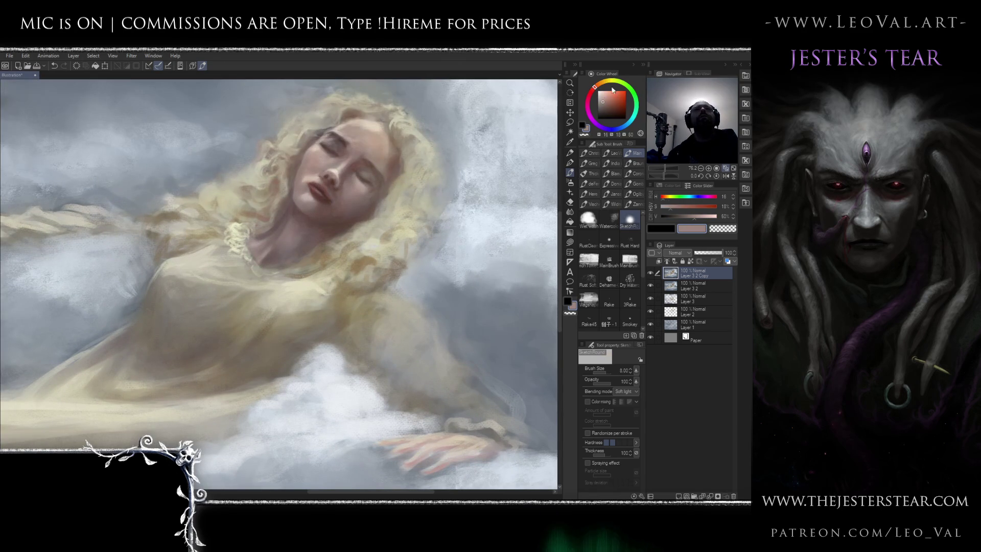
left_click_drag(384, 163, 426, 163)
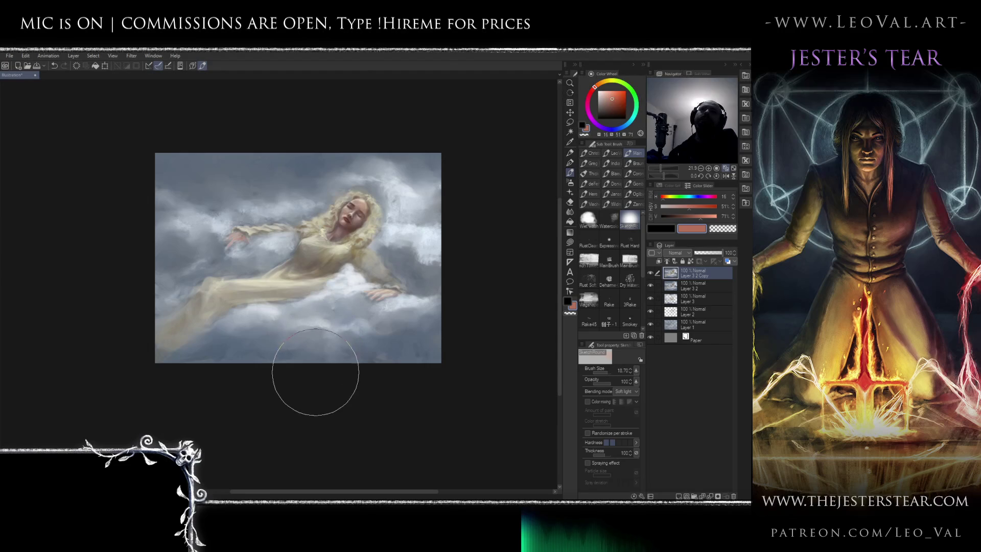
scroll(365, 304, "up", 5)
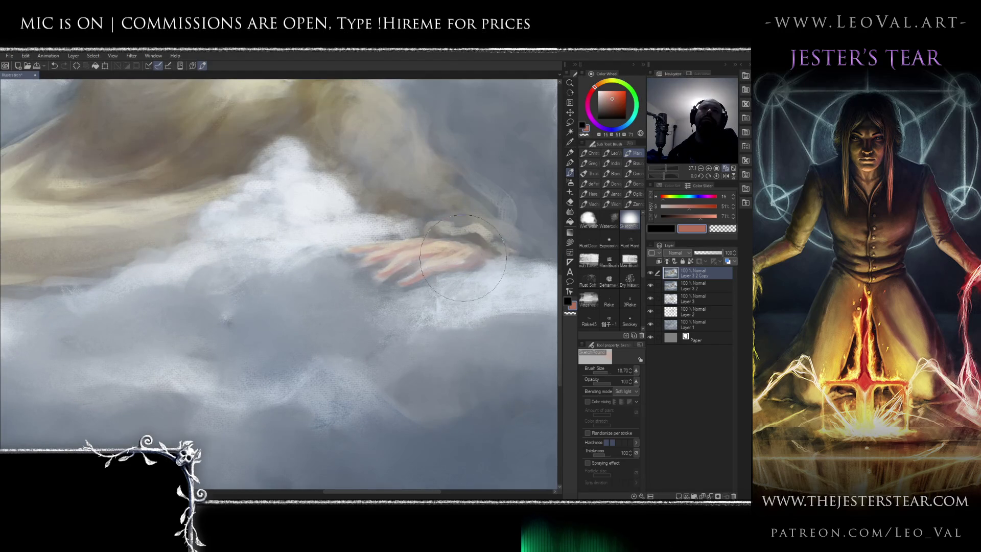
left_click_drag(168, 233, 278, 266)
scroll(278, 265, "down", 3)
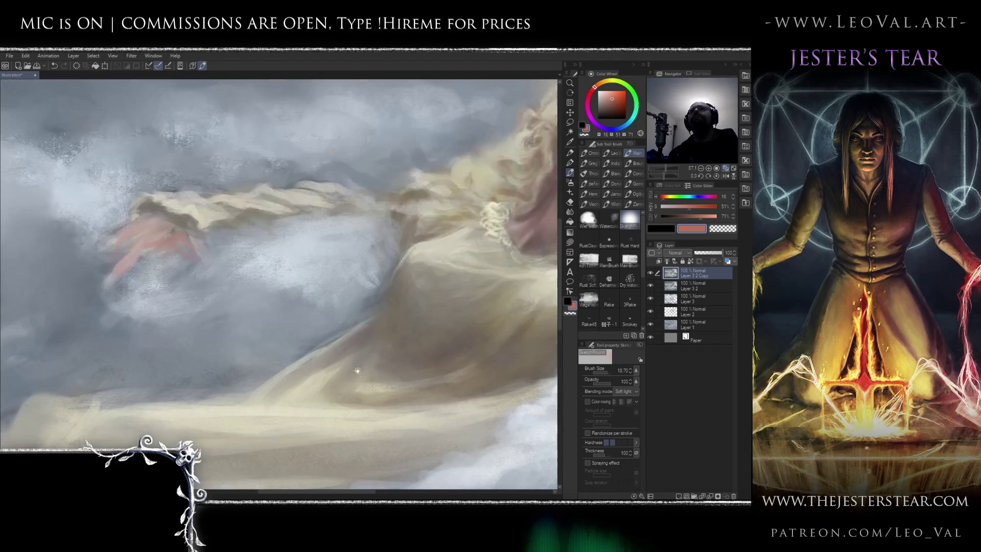
scroll(222, 278, "down", 5)
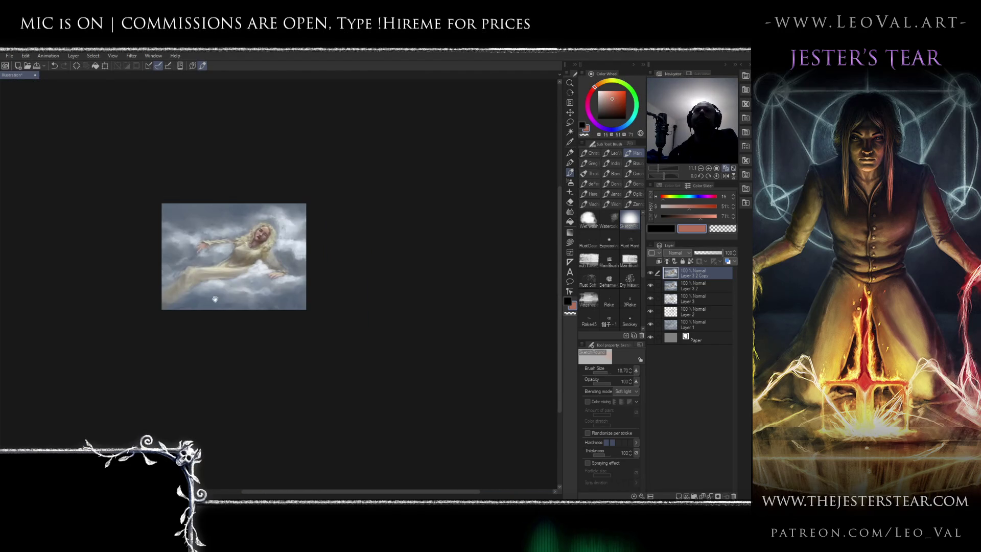
key("h")
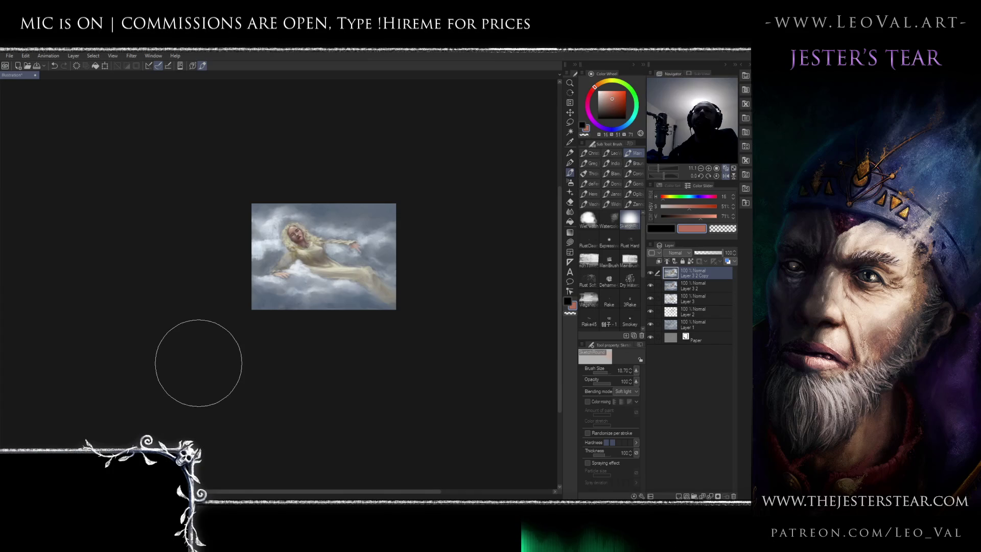
key("h")
scroll(290, 226, "up", 3)
scroll(290, 226, "up", 5)
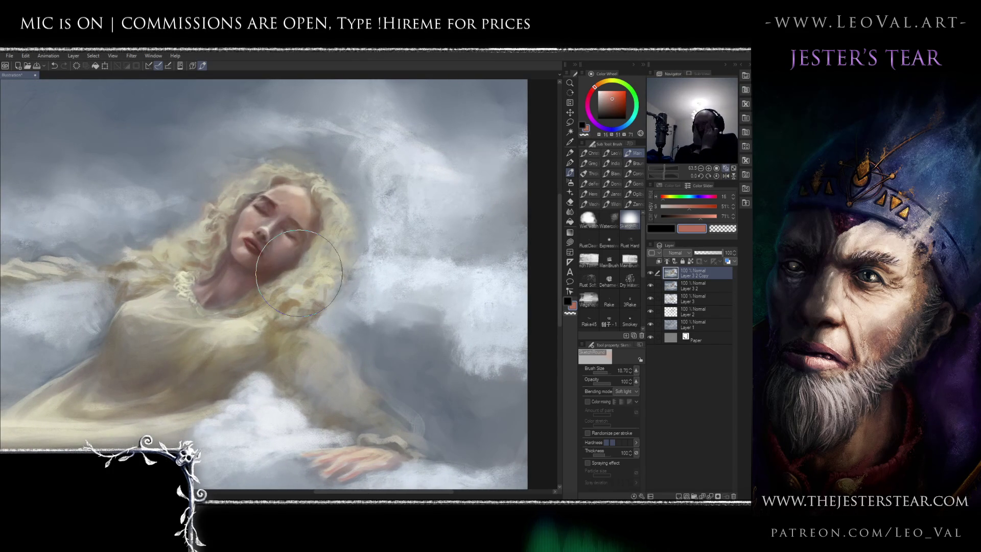
key("h")
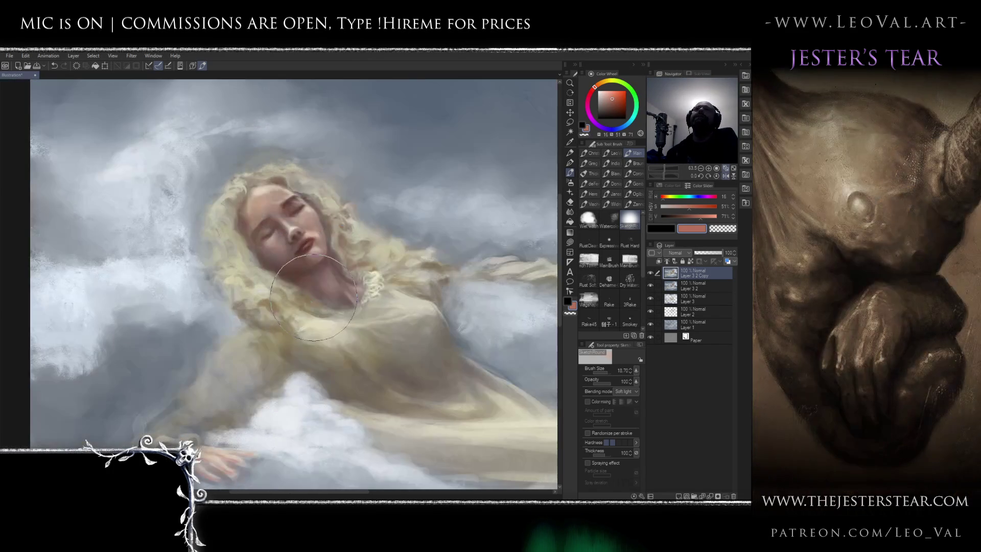
scroll(309, 335, "down", 5)
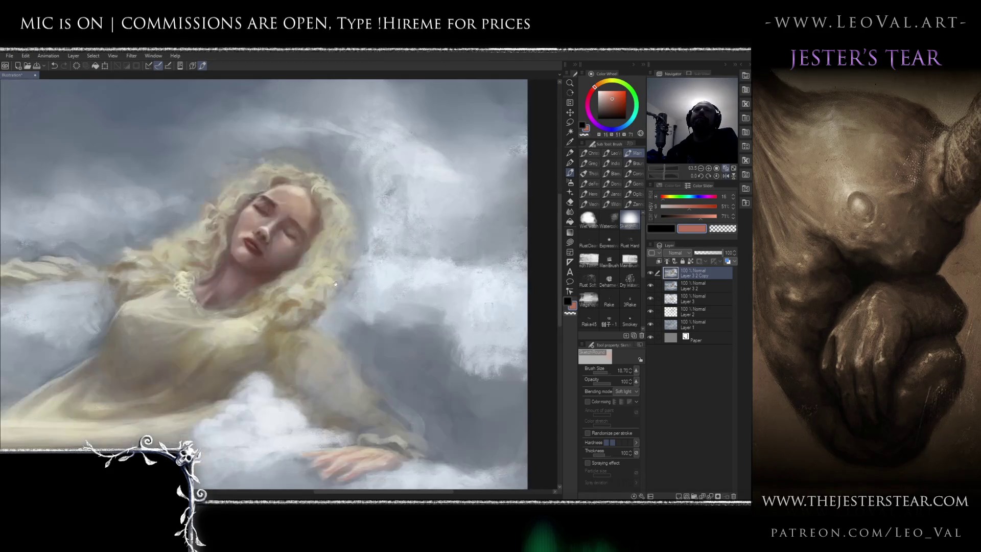
key("h")
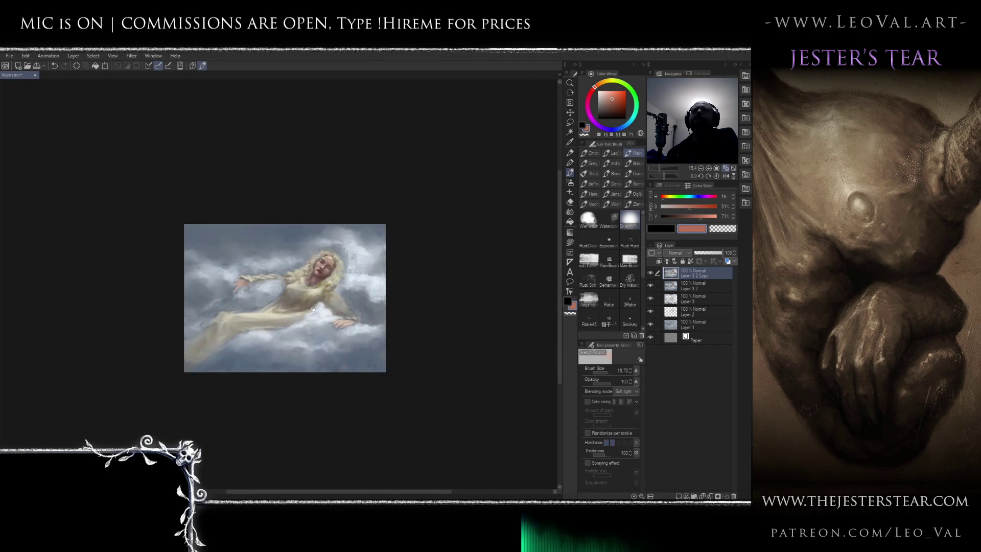
Sample a deeper skin tone from the face, darken it, and set the brush to size 25
scroll(230, 263, "up", 5)
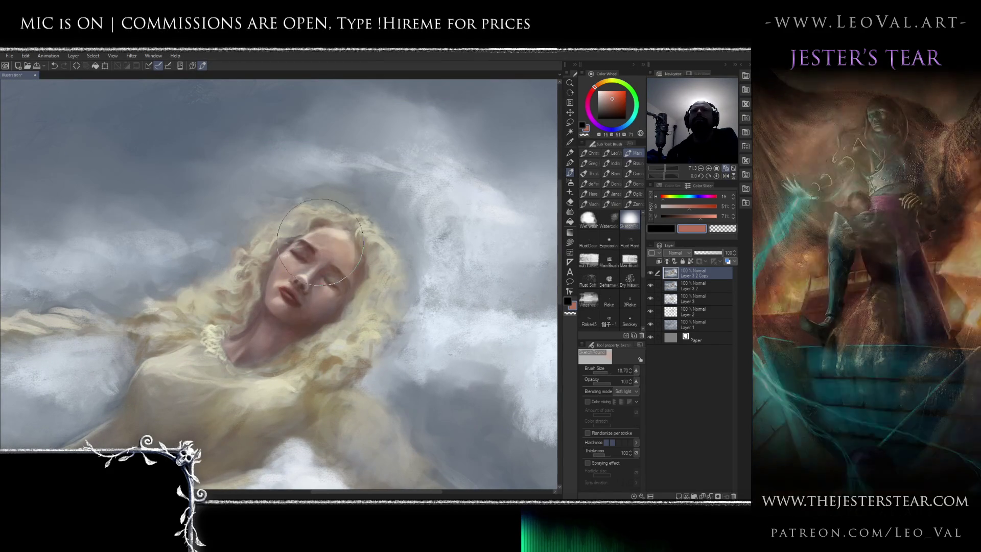
scroll(325, 278, "up", 2)
left_click(314, 302, "alt")
left_click(313, 301, "alt")
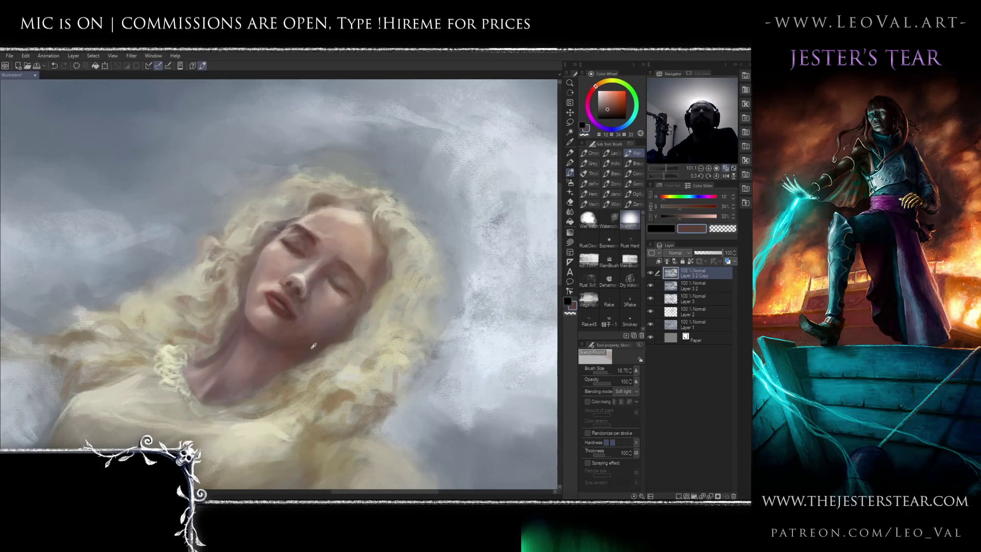
left_click(608, 113)
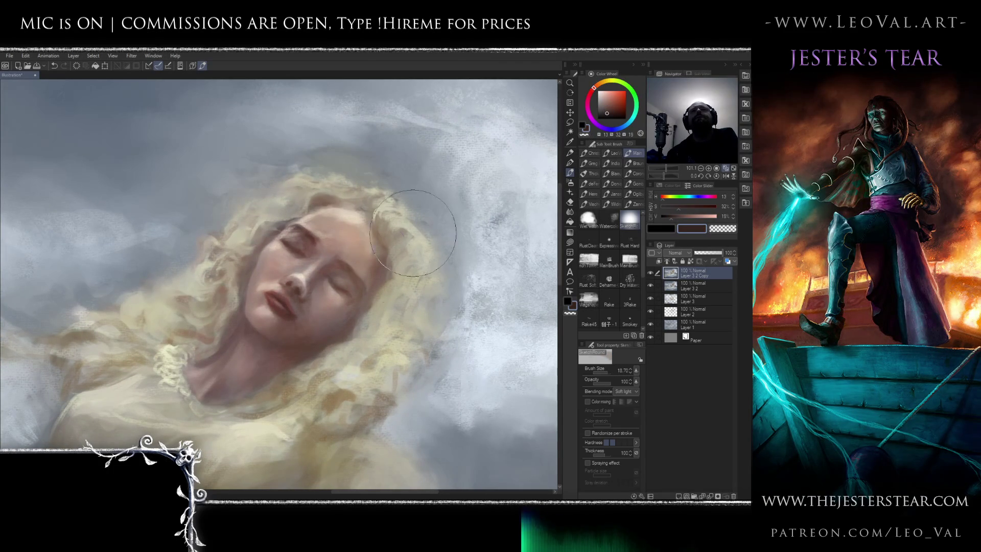
left_click_drag(285, 352, 366, 351)
key("bracketleft")
key("bracketleft")
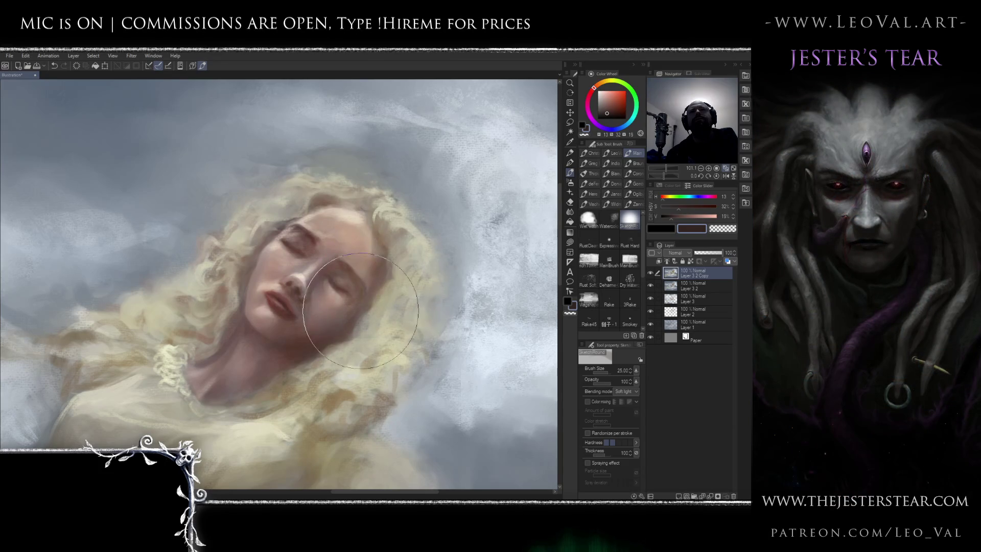
Sample lighter face skin tones, resize the brush for the nose, then mirror the view to check
scroll(330, 358, "down", 5)
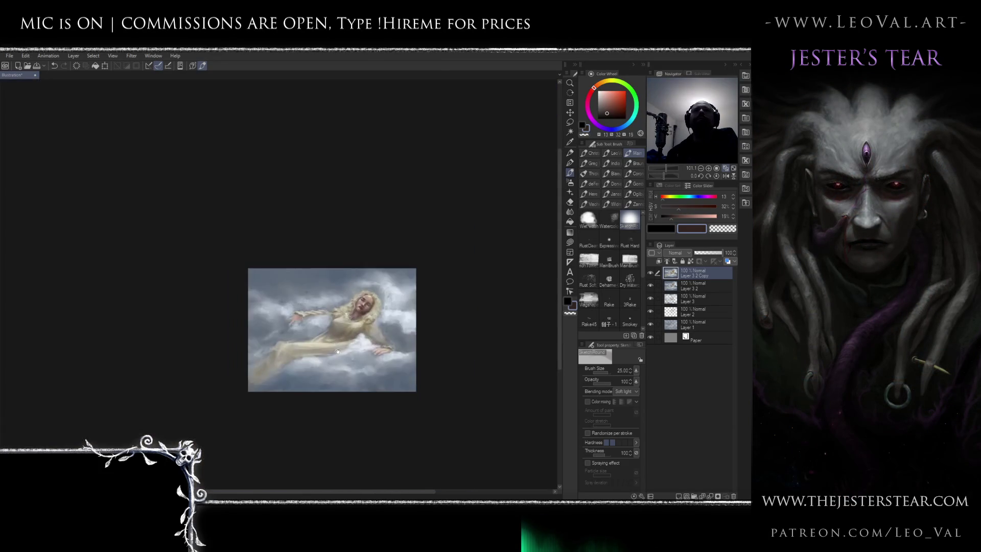
scroll(314, 295, "up", 3)
scroll(314, 295, "up", 2)
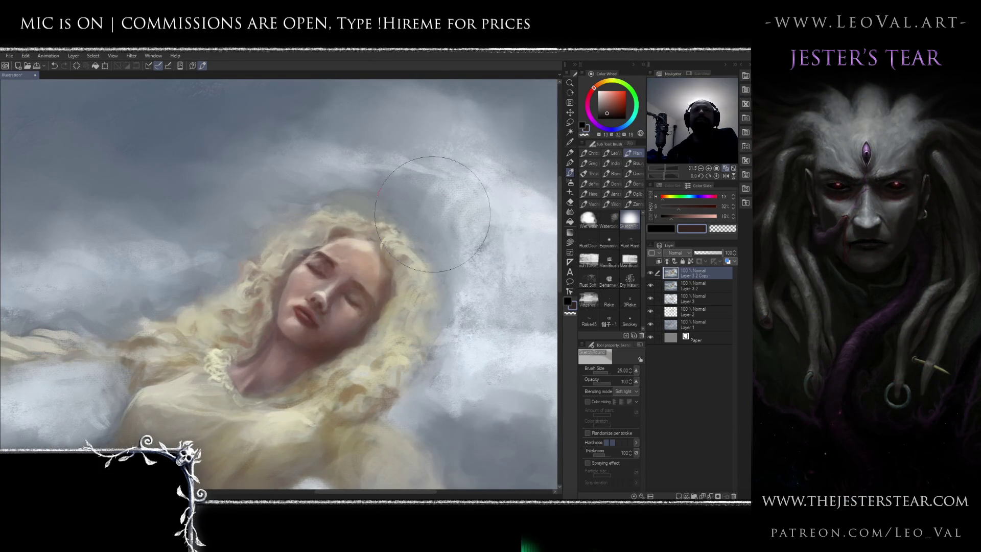
left_click(362, 259, "alt")
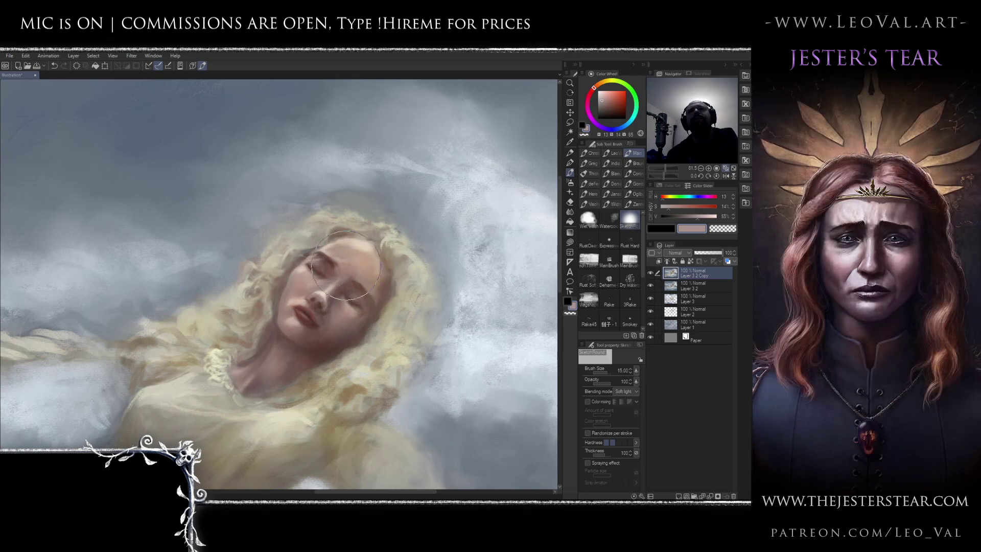
left_click(335, 276, "alt")
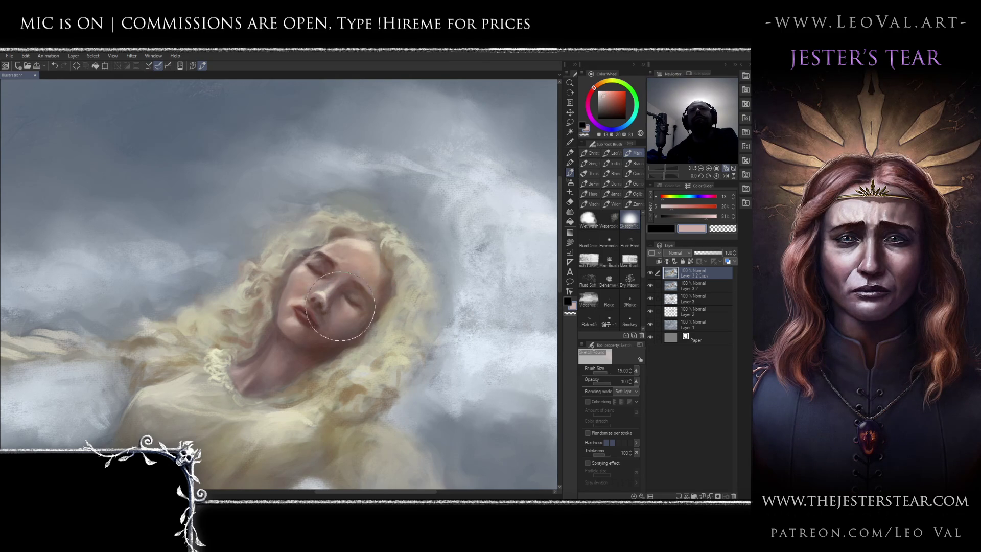
key("bracketleft")
key("bracketleft")
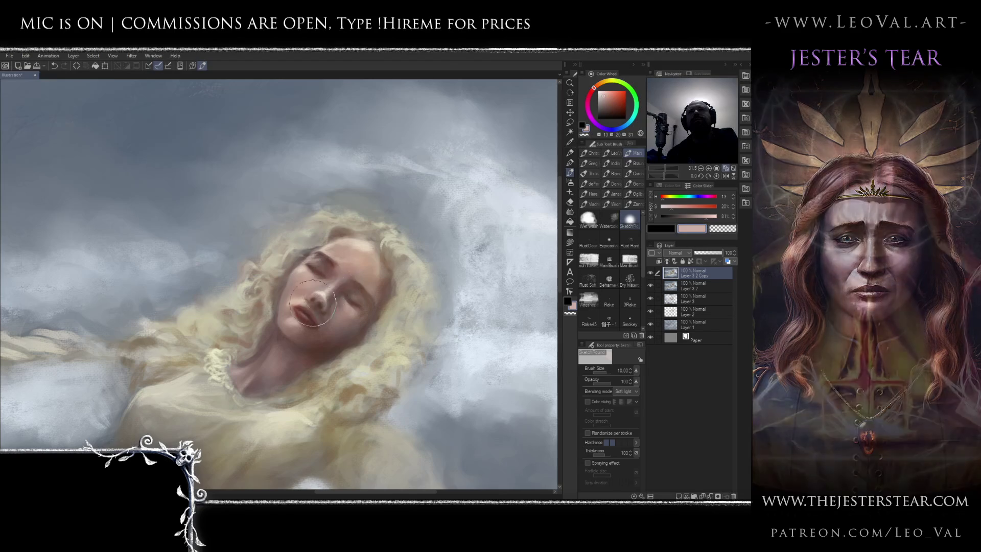
left_click_drag(310, 293, 316, 290)
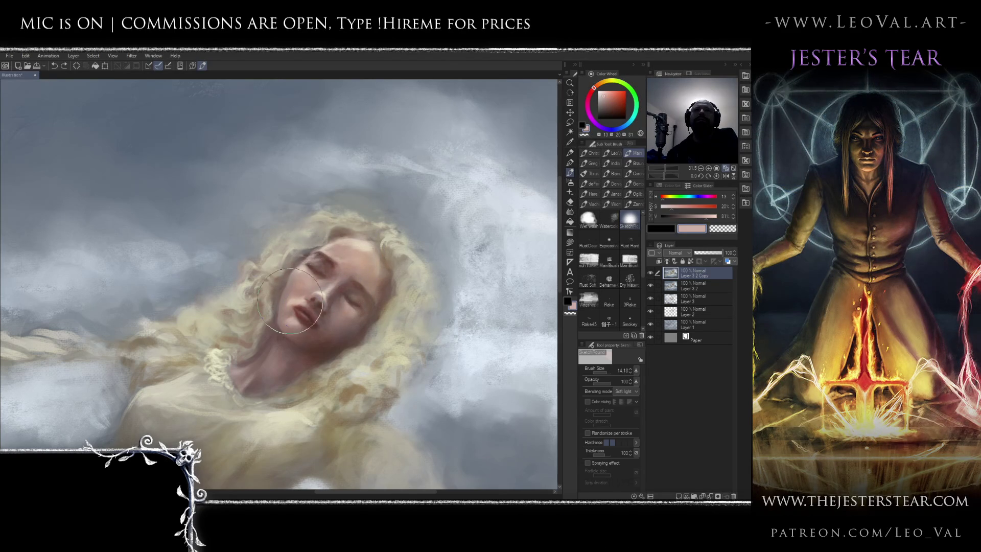
scroll(322, 295, "down", 10)
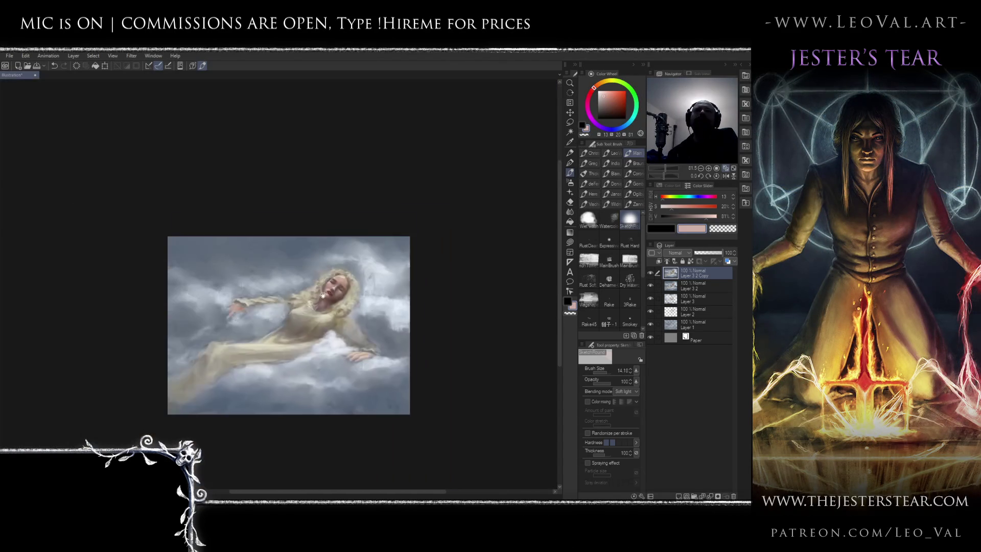
key("h")
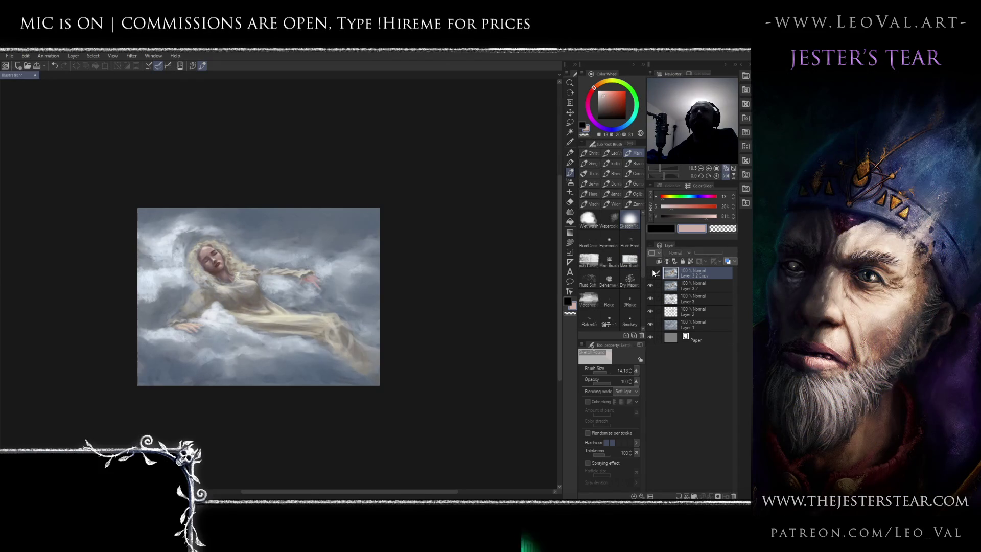
Unflip and zoom in on the painting, toggling the top layer's visibility to compare
key("h")
key("ctrl+plus")
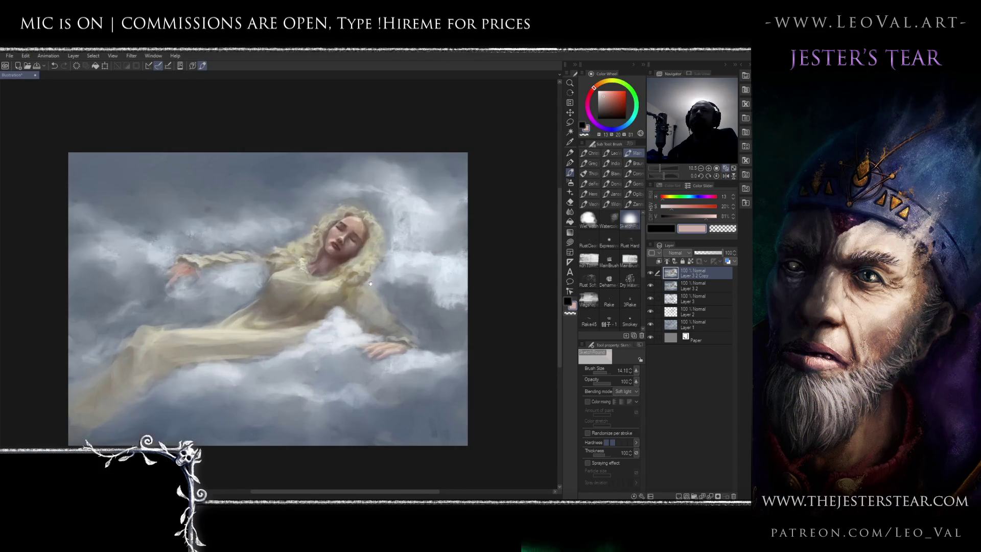
left_click(652, 272)
left_click(651, 272)
left_click(651, 272)
left_click(652, 273)
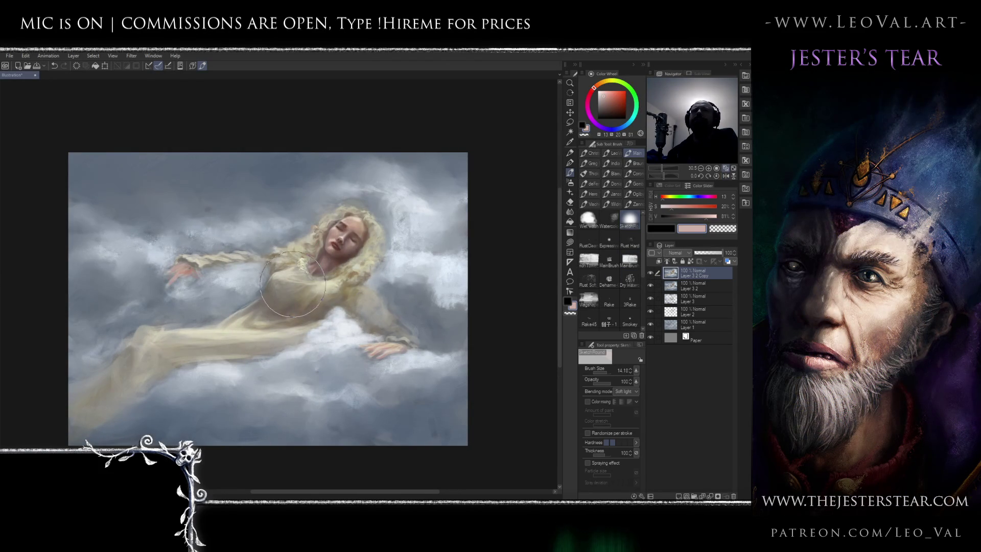
Sample a greyish brown and desaturate the gown's chest with the brush in Saturation mode
left_click(290, 300, "alt")
left_click(290, 300, "alt")
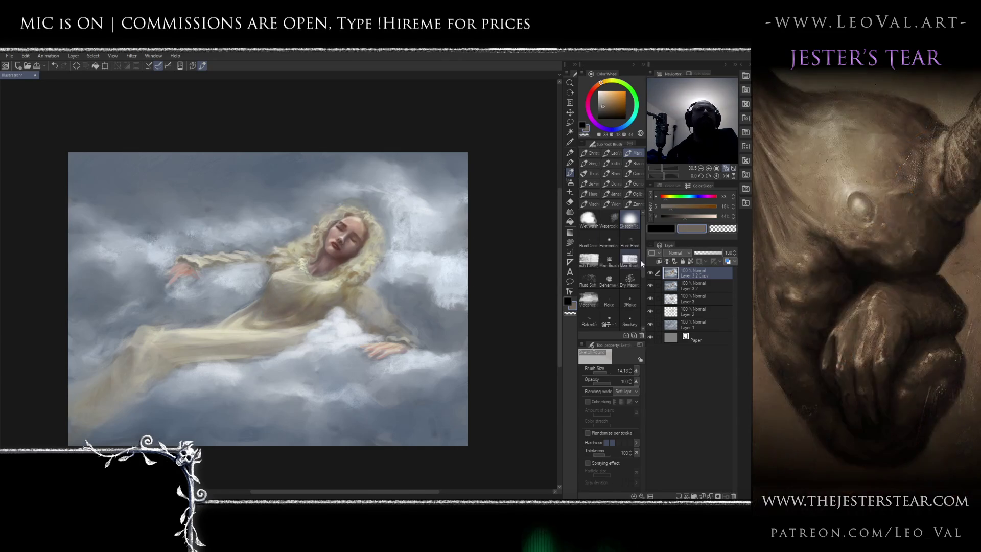
left_click(635, 391)
left_click(624, 372)
mouse_move(307, 290)
left_mouse_down()
mouse_move(294, 317)
mouse_move(365, 261)
mouse_move(307, 284)
mouse_move(363, 299)
left_mouse_up()
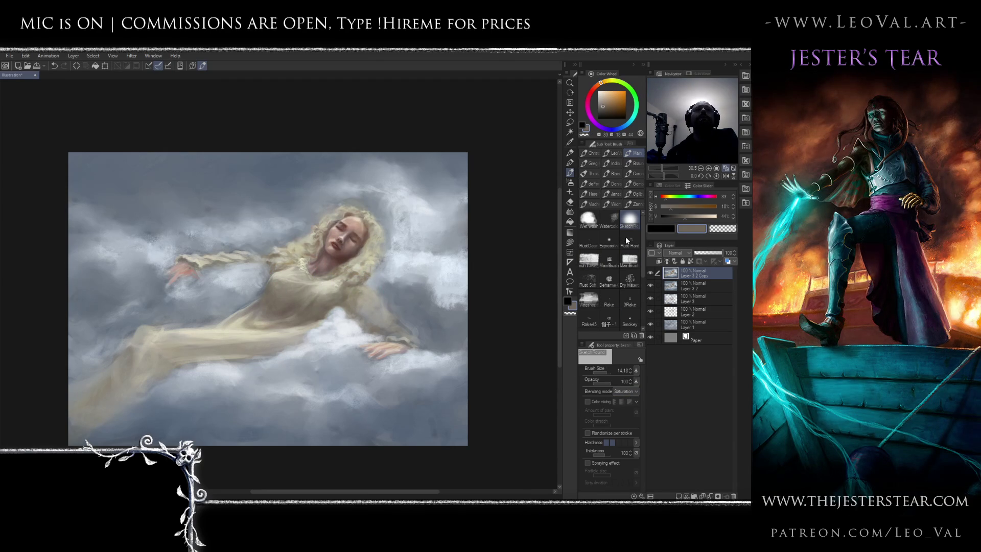
Toggle the top layer on and off to check the desaturated chest
left_click(650, 273)
left_click(650, 273)
left_click(650, 274)
left_click(650, 274)
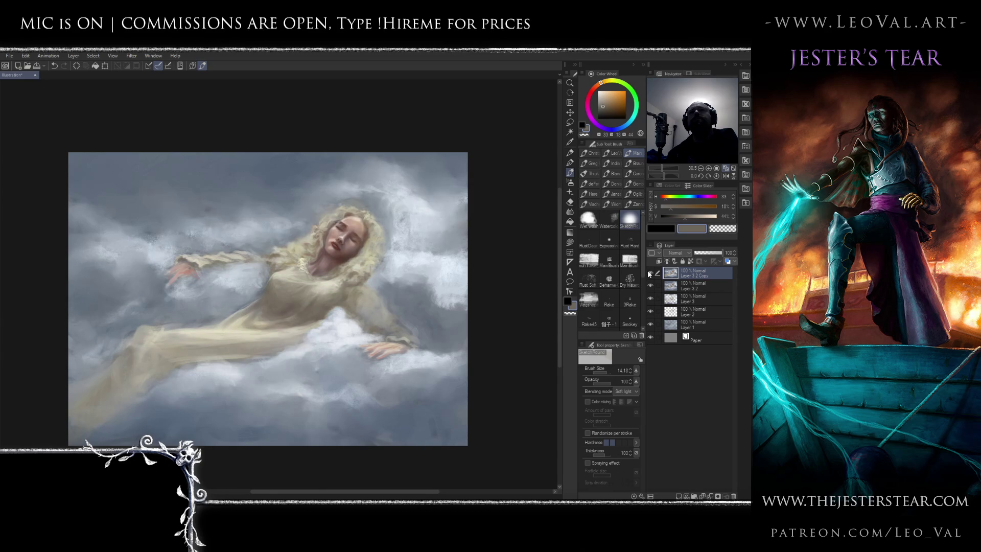
left_click(649, 274)
left_click(649, 274)
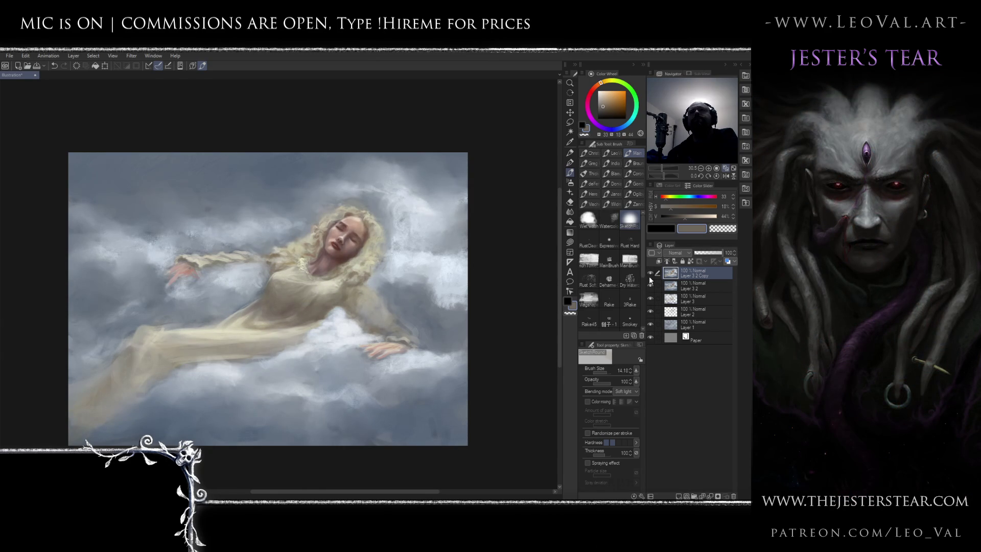
Paint a soft grey cloud over the shoulder, then load sky grey-blue with a larger brush
mouse_move(382, 294)
left_mouse_down()
mouse_move(401, 306)
mouse_move(400, 281)
left_mouse_up()
left_click(105, 170, "alt")
left_click_drag(143, 186, 167, 133)
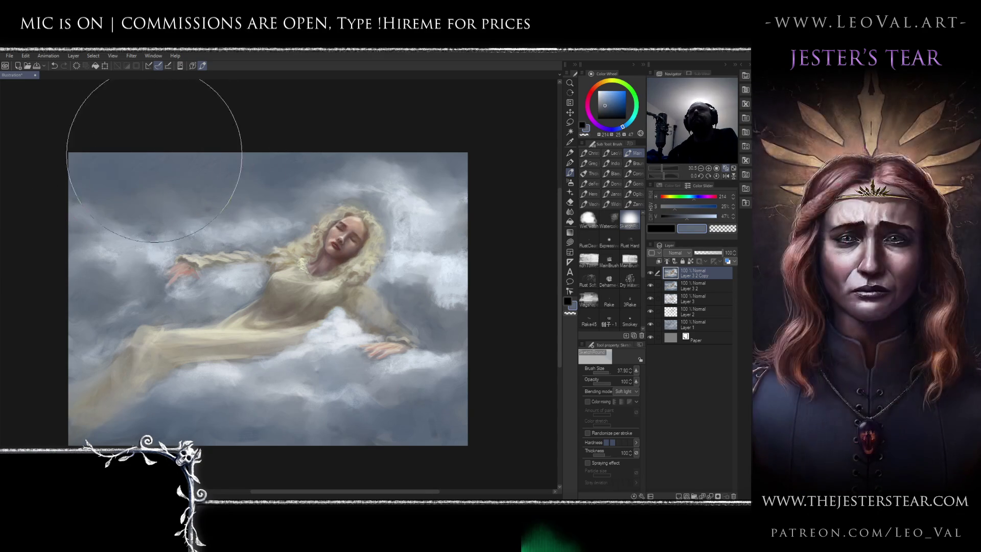
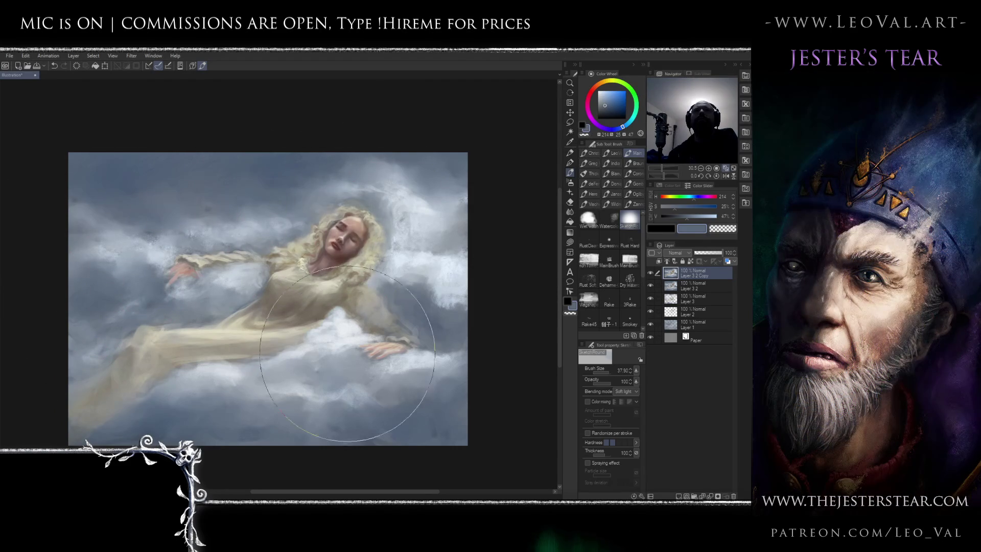
Zoom out and flip the canvas horizontally and back to check the composition
scroll(370, 291, "down", 2)
key("h")
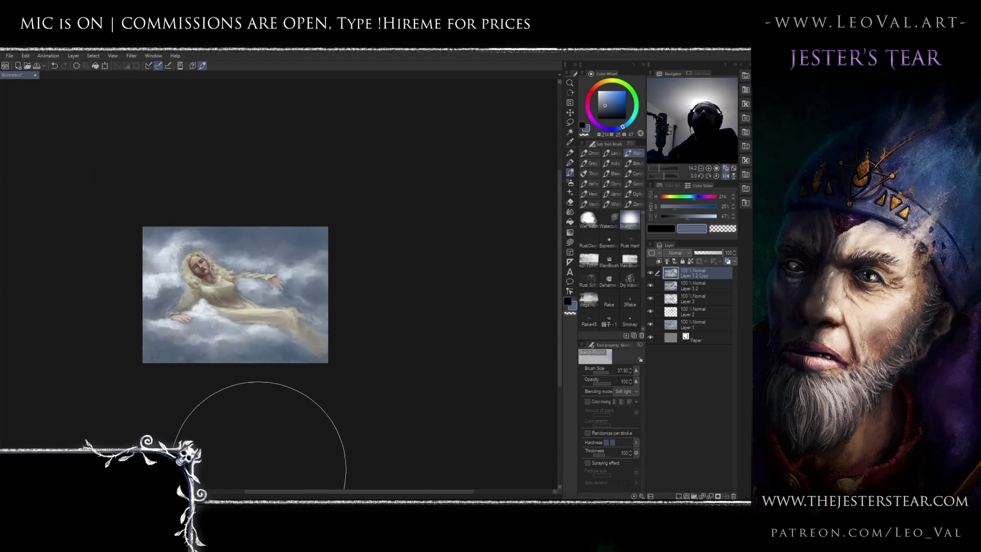
key("h")
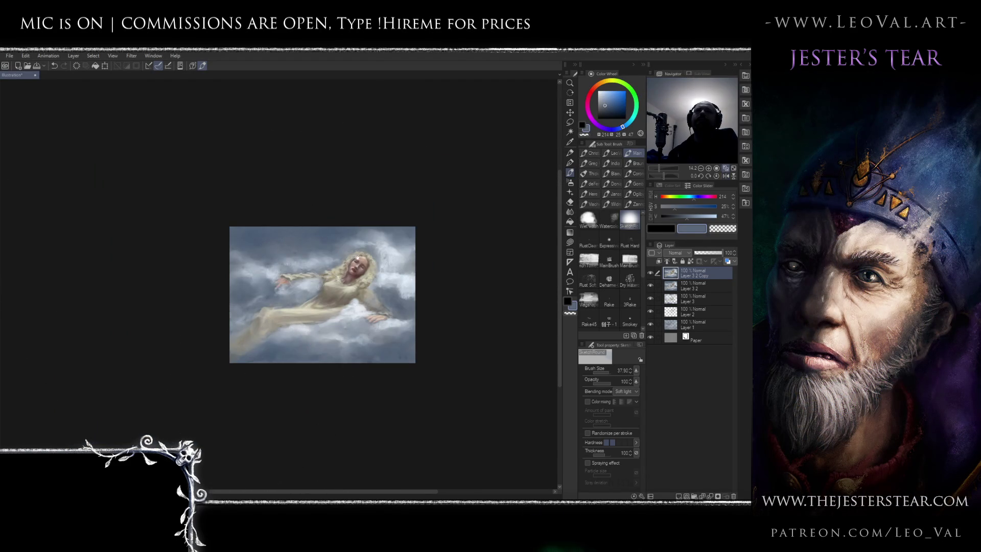
scroll(340, 247, "up", 3)
scroll(341, 247, "right", 2)
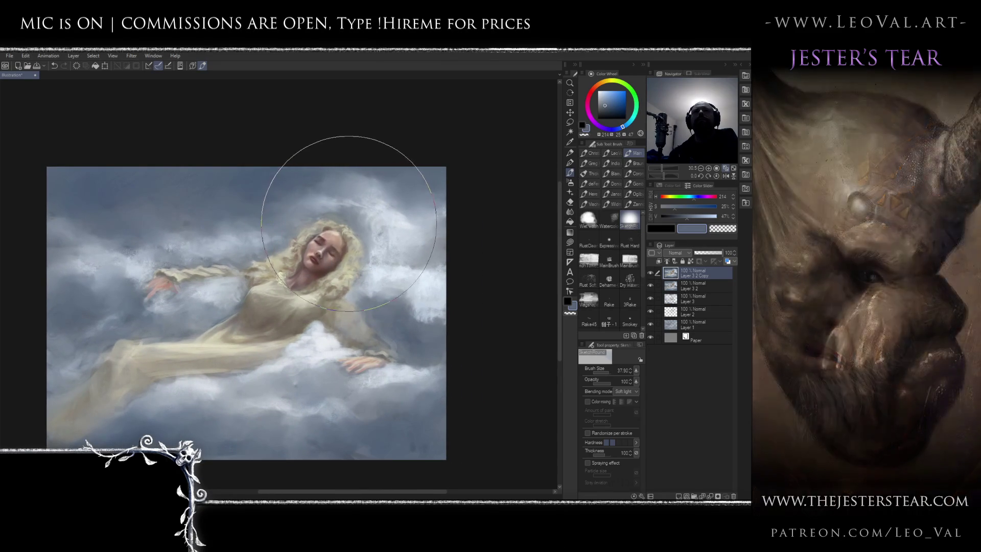
Paint soft clouds near the head with MainBrushSoft in a paler grey-blue
left_click(630, 259)
left_click(367, 224, "alt")
left_click(367, 224, "alt")
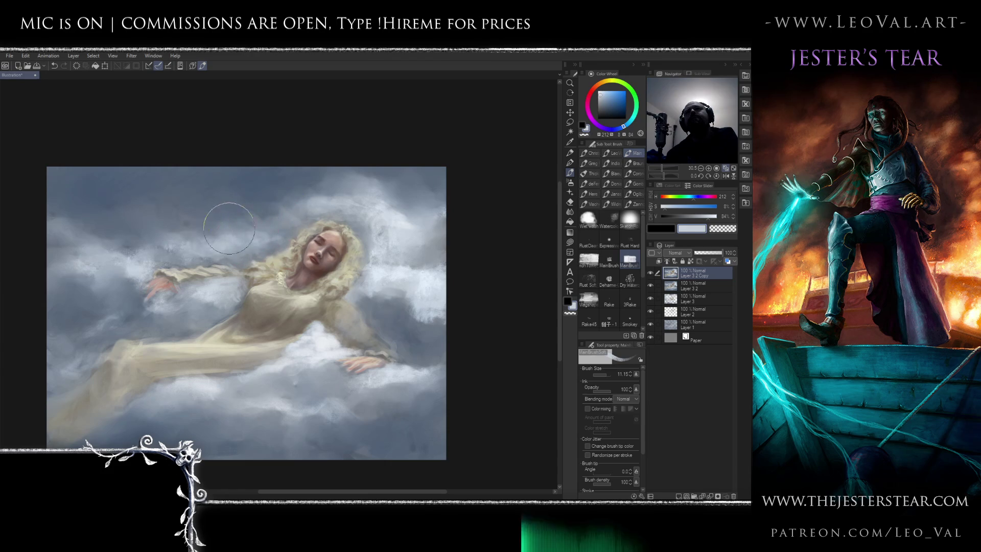
Sample pale cloud greys from the canvas, use a smaller brush, and soften the clouds around the head
left_click(360, 216, "alt")
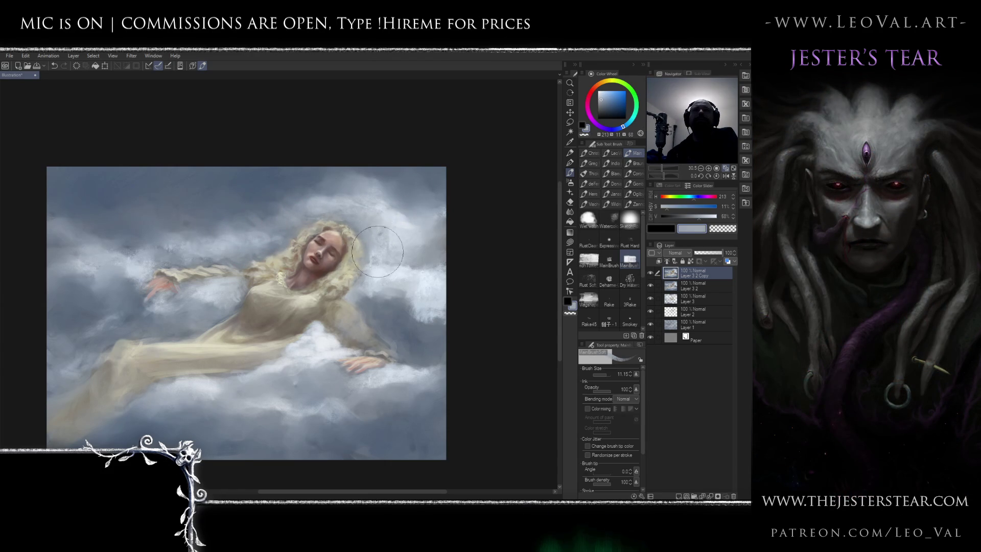
left_click(387, 233, "alt")
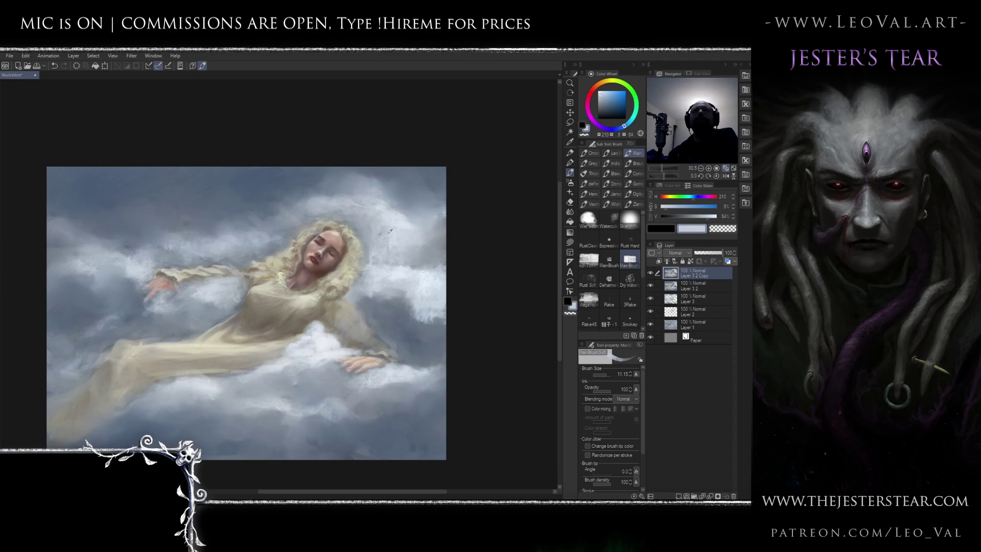
key("bracketleft")
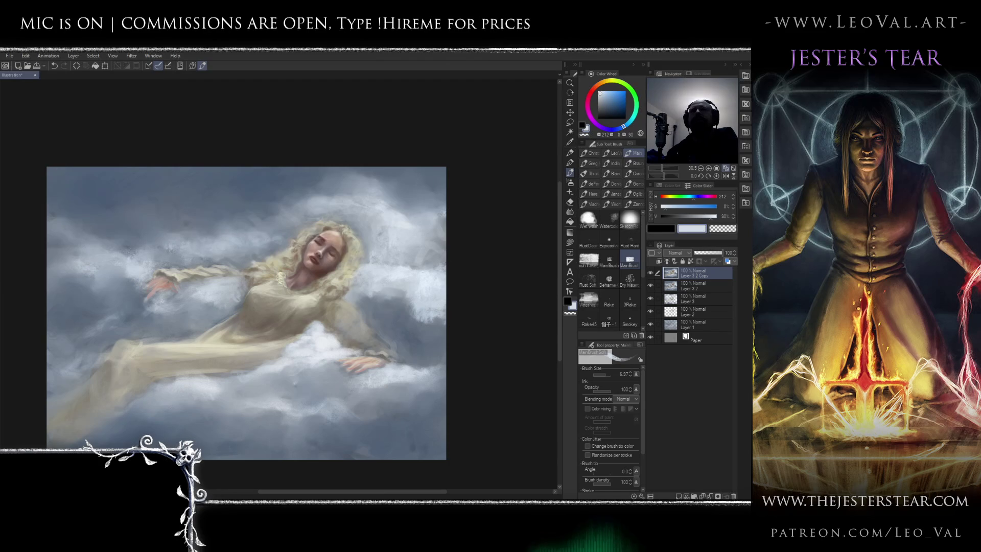
scroll(299, 267, "up", 3)
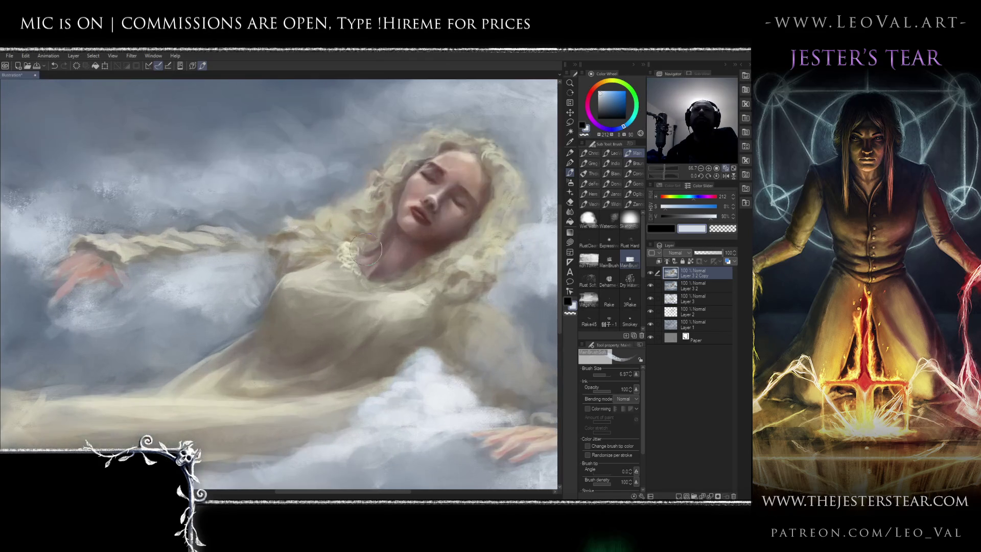
Lighten the sampled dress yellow to cream and paint highlights on the neck and lacy collar
left_click(326, 259, "alt")
left_click(603, 90)
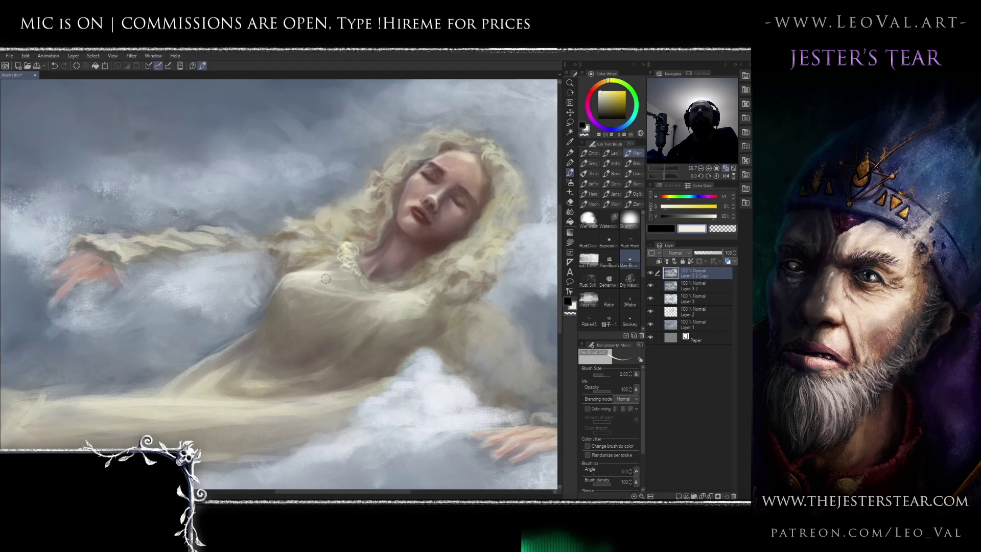
scroll(294, 274, "down", 4)
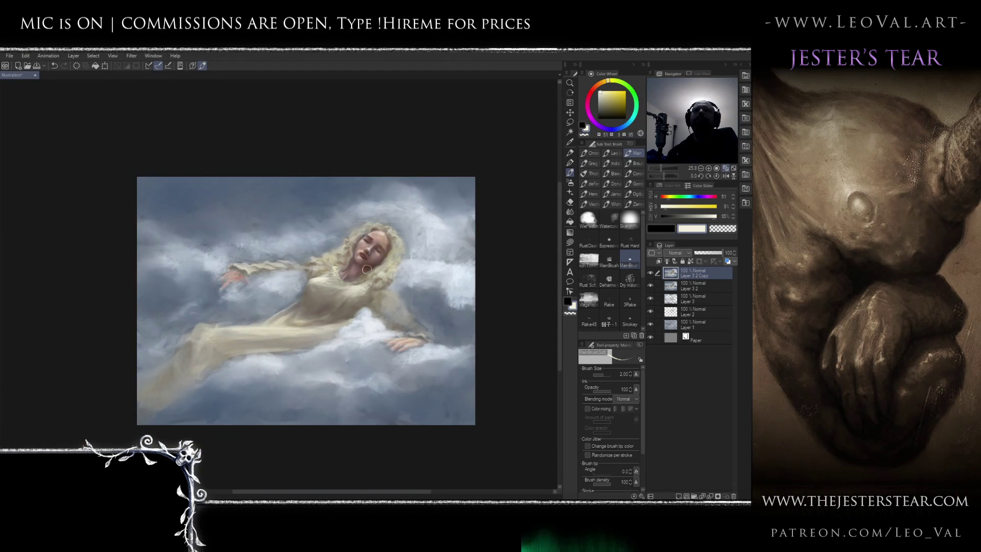
scroll(331, 269, "up", 3)
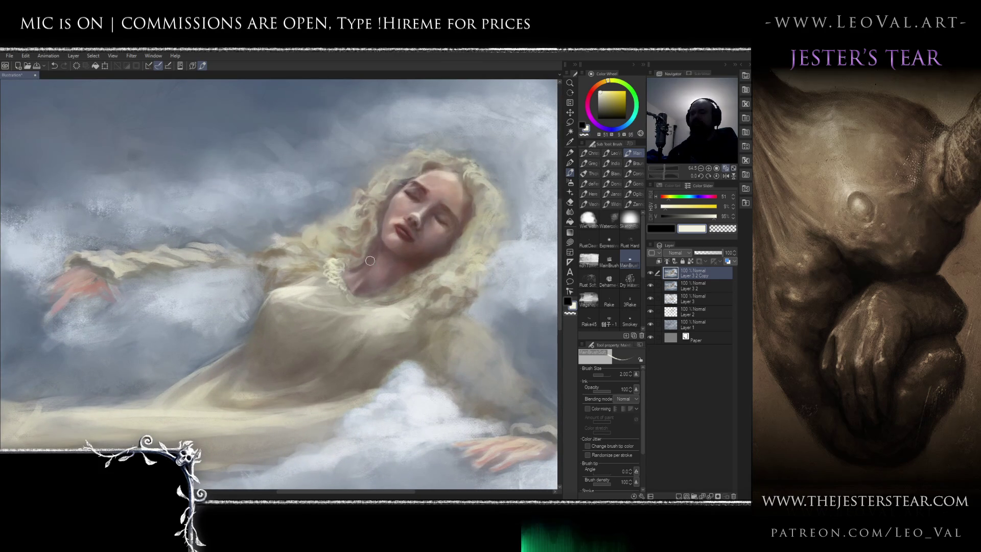
key("j")
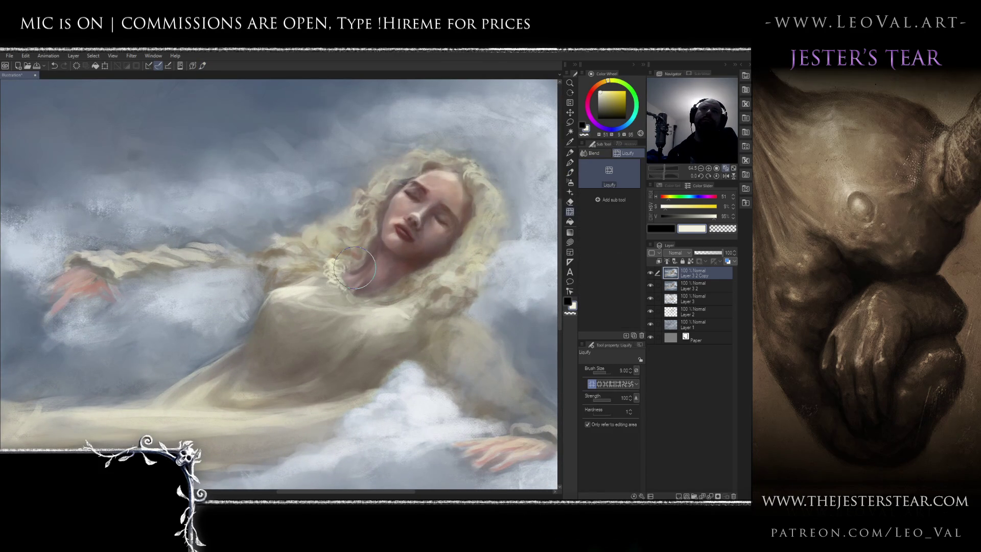
key("b")
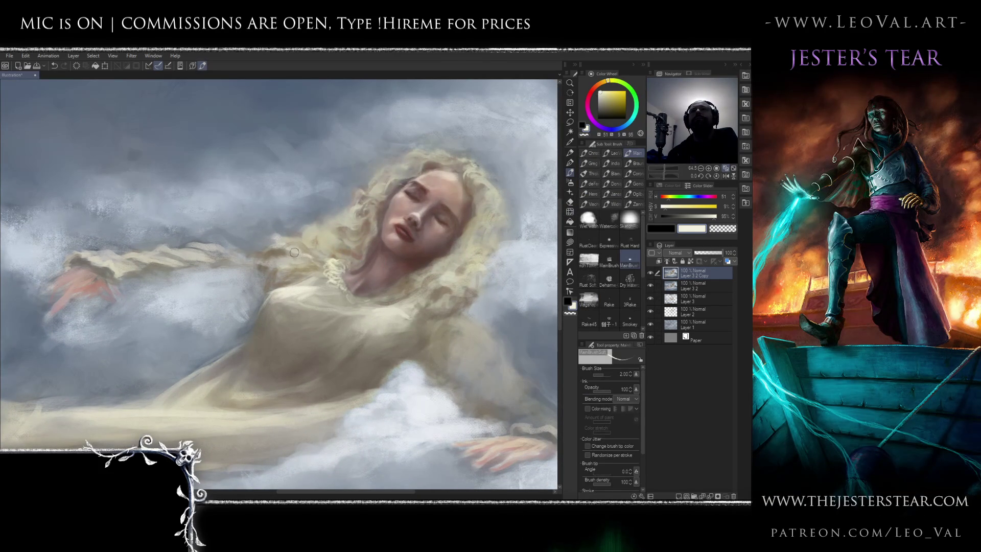
mouse_move(256, 281)
left_mouse_down()
mouse_move(339, 235)
mouse_move(310, 247)
left_mouse_up()
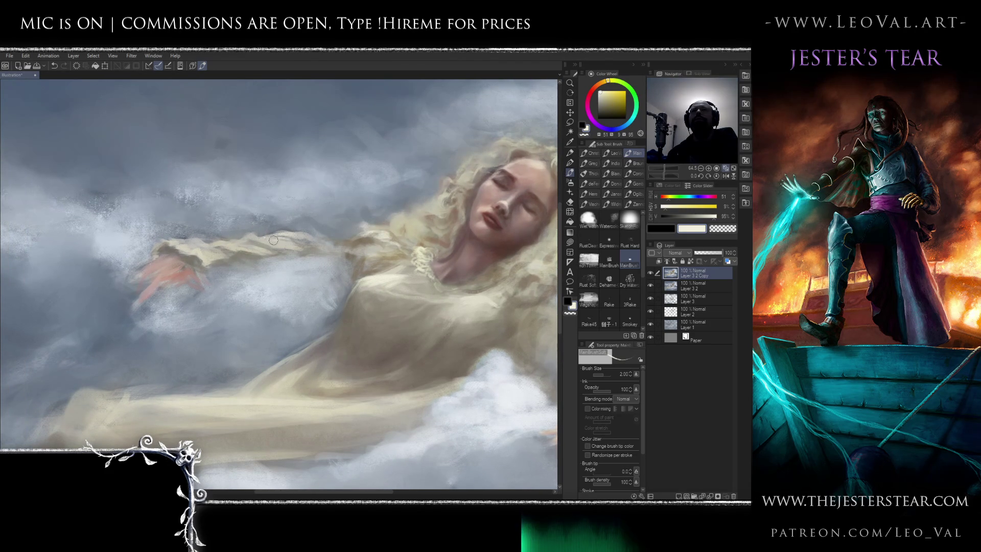
scroll(307, 265, "down", 4)
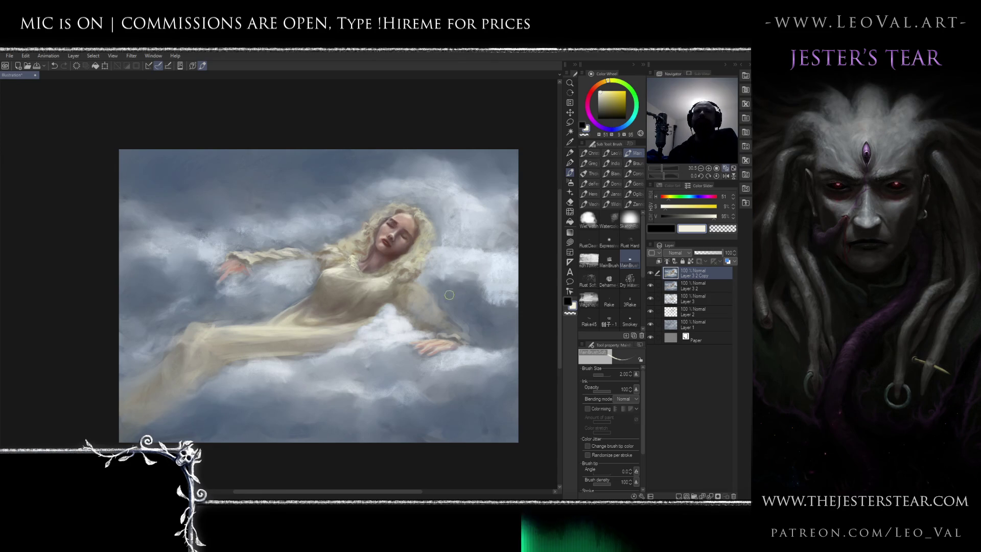
Rotate the canvas slightly, enlarge the brush, and refine the outstretched arm and hand
left_click_drag(395, 304, 321, 281)
scroll(321, 282, "up", 2)
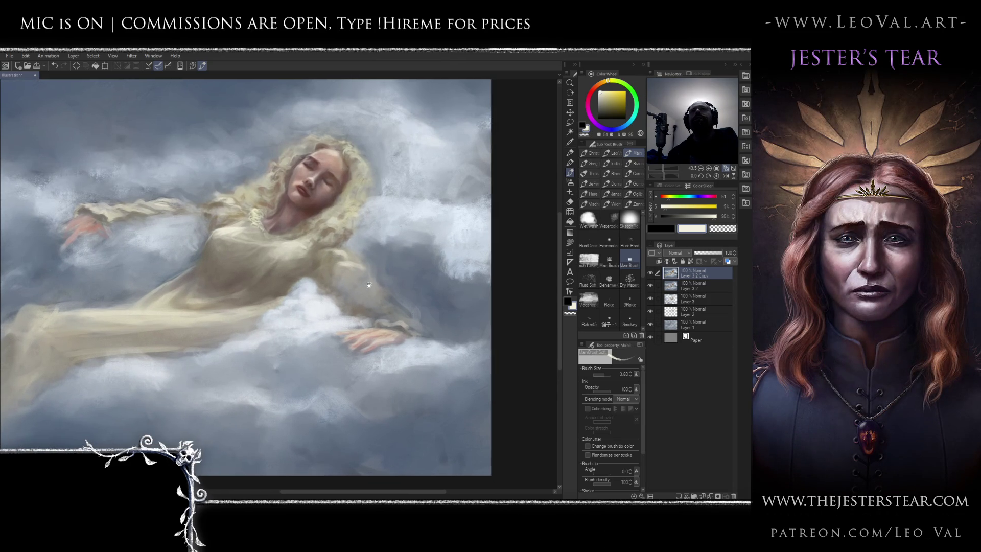
left_click_drag(369, 285, 375, 284)
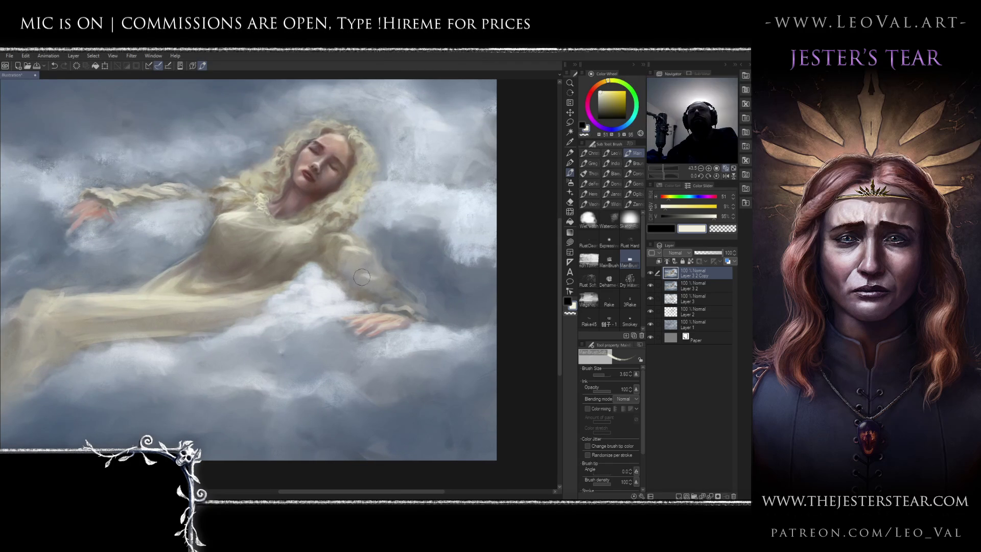
left_click_drag(394, 289, 388, 305)
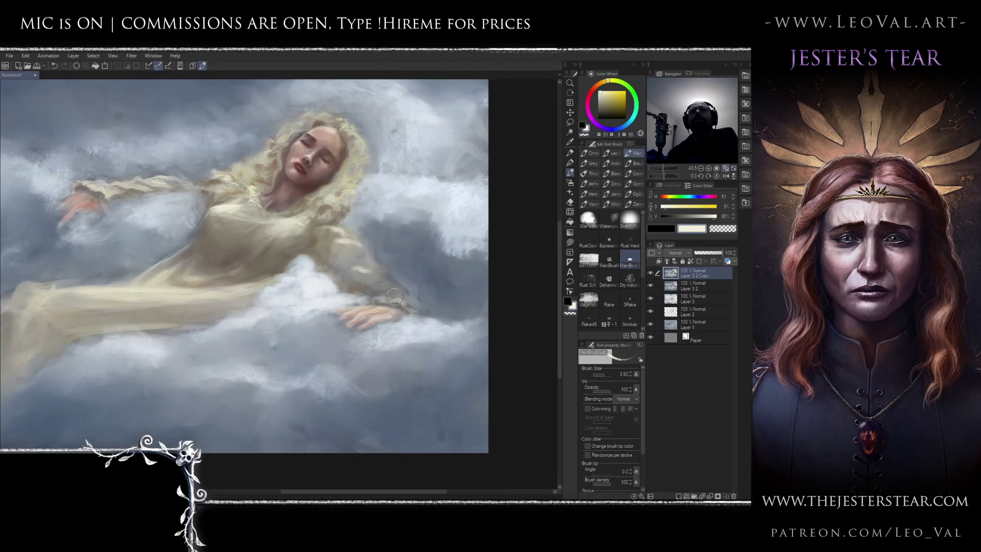
key("bracketright")
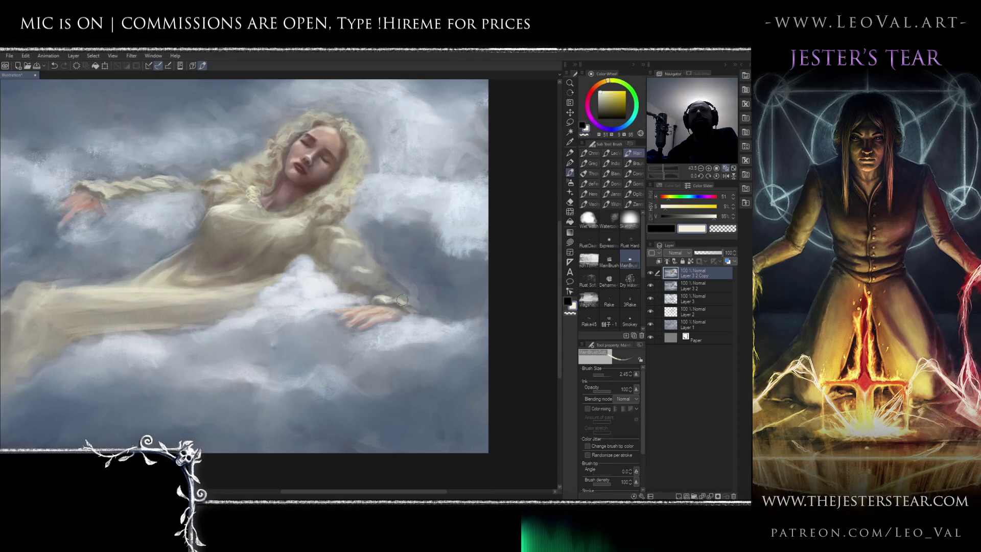
scroll(377, 303, "down", 4)
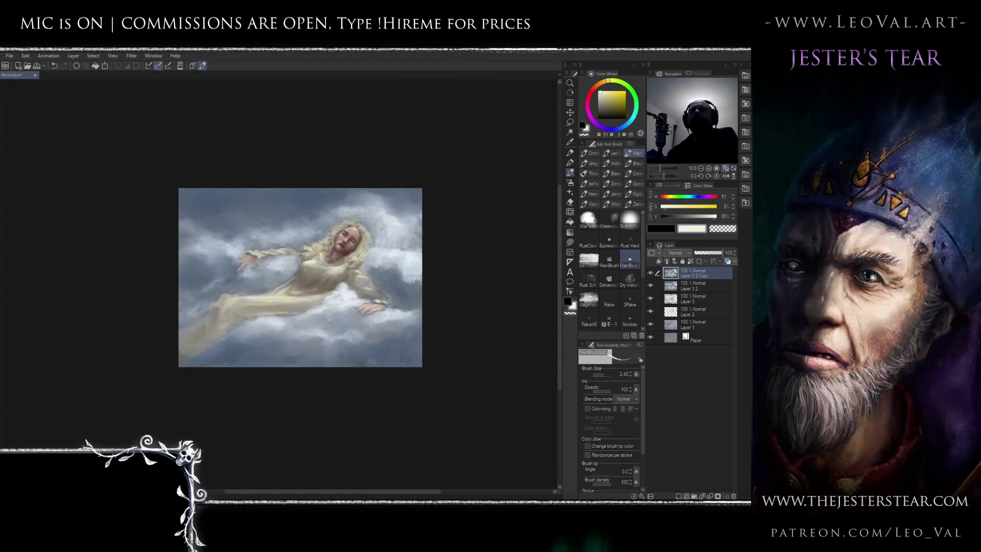
scroll(388, 262, "up", 3)
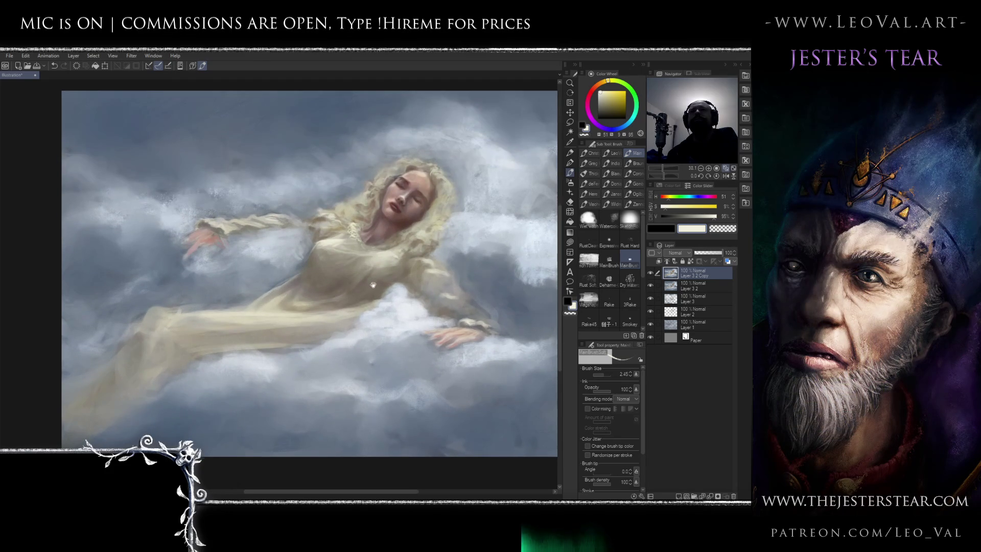
Refine the cream dress folds where they meet the clouds, working toward the gown's left end
left_click_drag(372, 285, 383, 276)
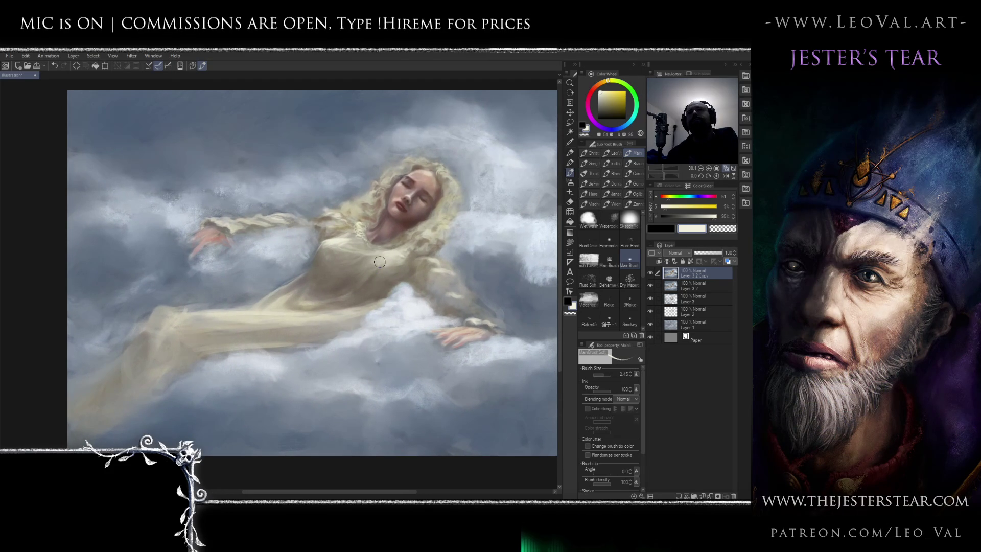
left_click_drag(368, 275, 380, 263)
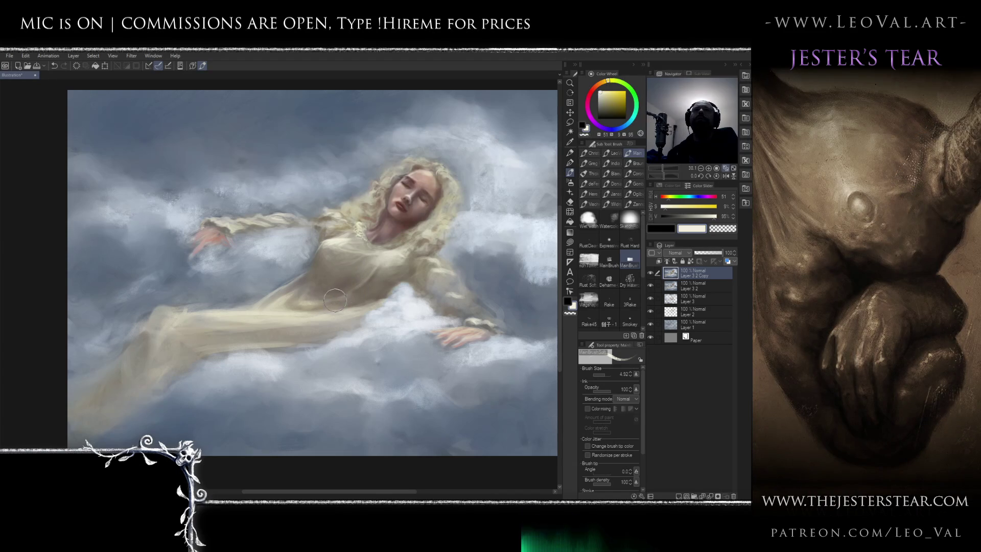
mouse_move(346, 298)
left_mouse_down()
mouse_move(364, 278)
mouse_move(344, 280)
left_mouse_up()
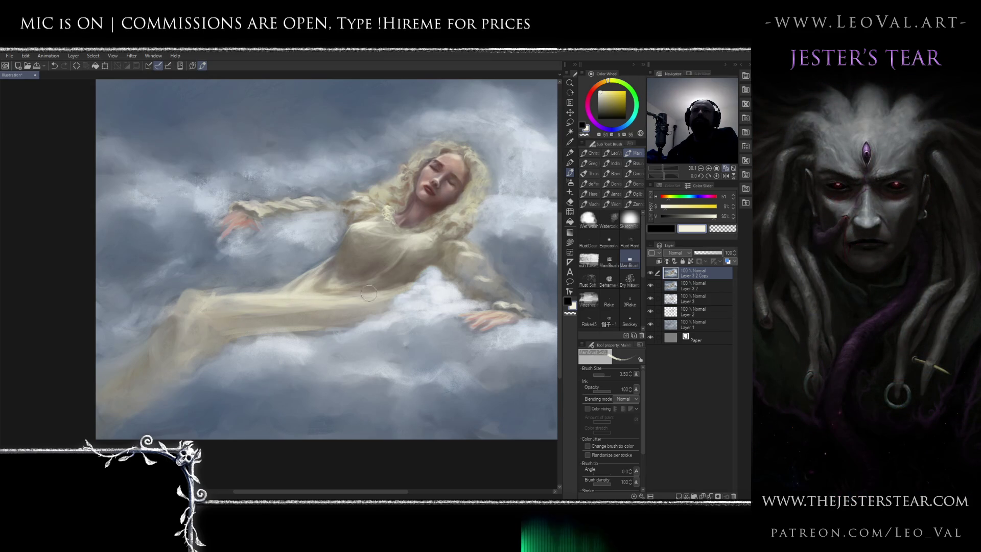
left_click_drag(319, 299, 440, 290)
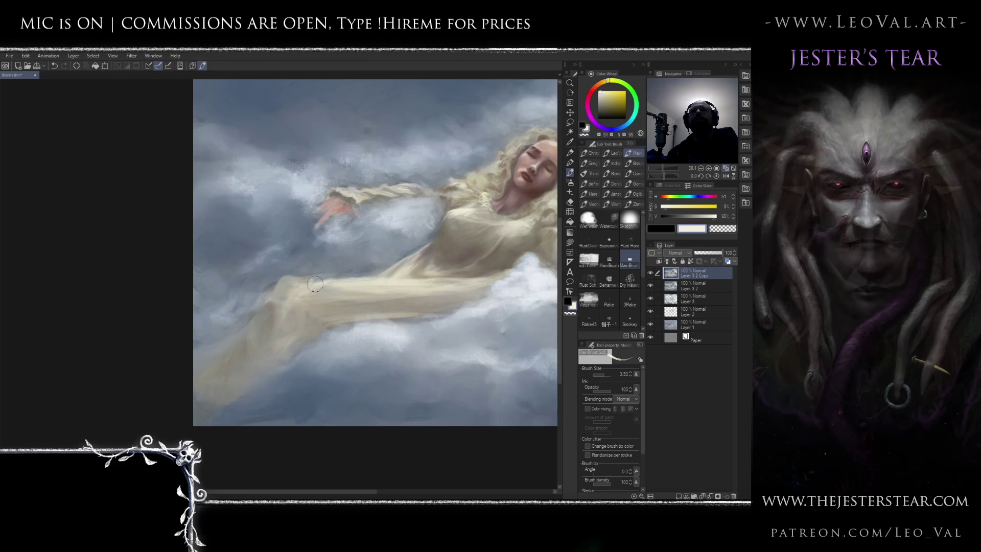
scroll(342, 276, "down", 3)
left_click_drag(343, 301, 340, 288)
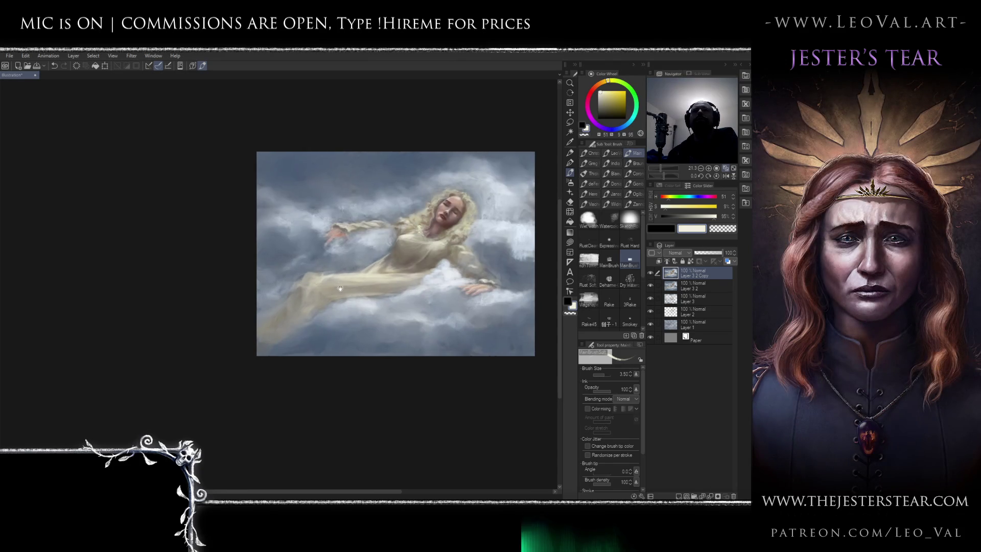
scroll(340, 288, "up", 2)
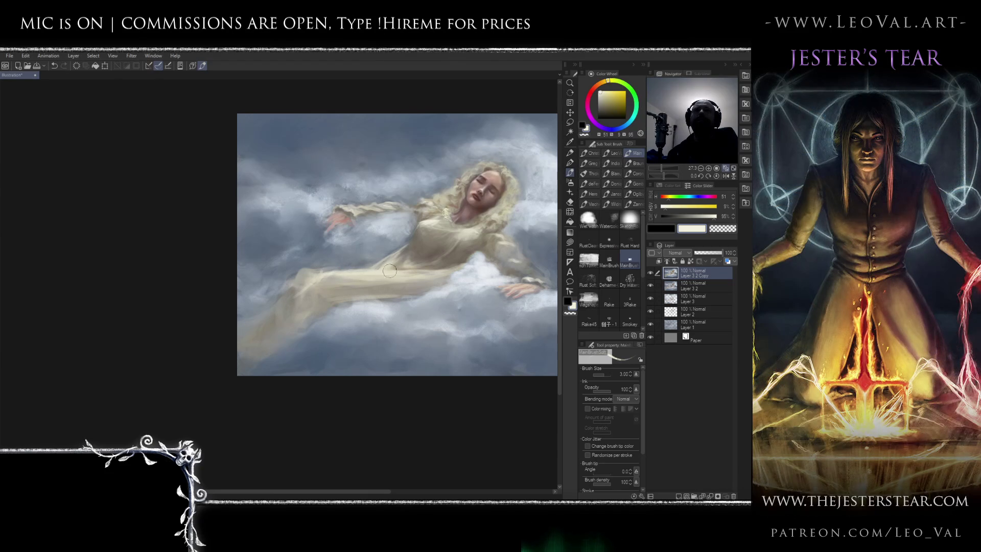
Soften the gown with a smaller brush using dull brown and pale cream sampled from it
key("bracketleft")
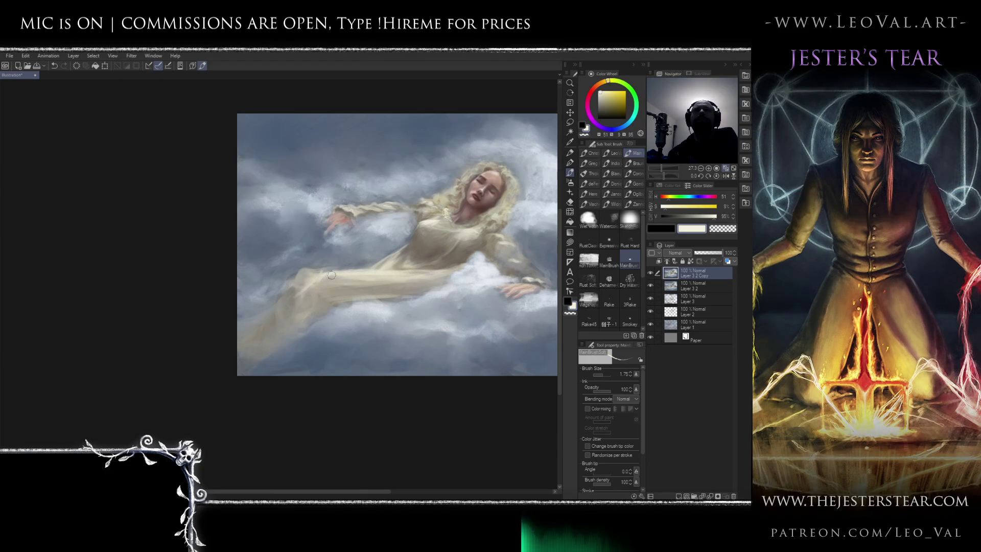
mouse_move(414, 272)
left_mouse_down()
mouse_move(392, 277)
mouse_move(419, 259)
mouse_move(398, 272)
left_mouse_up()
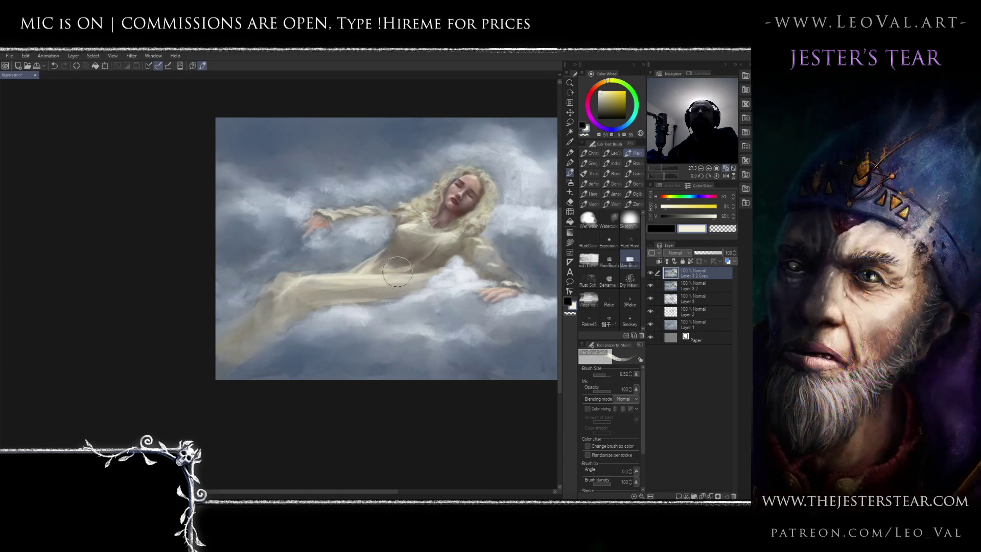
key("bracketleft")
key("bracketleft")
key("bracketleft")
left_click_drag(387, 264, 377, 267)
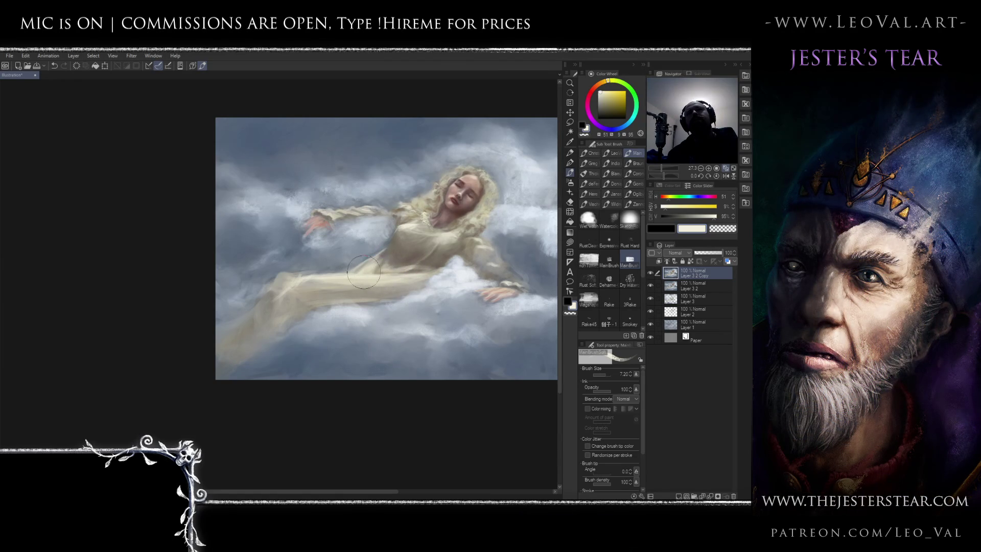
left_click_drag(355, 335, 366, 340)
key("bracketleft")
key("bracketleft")
key("bracketleft")
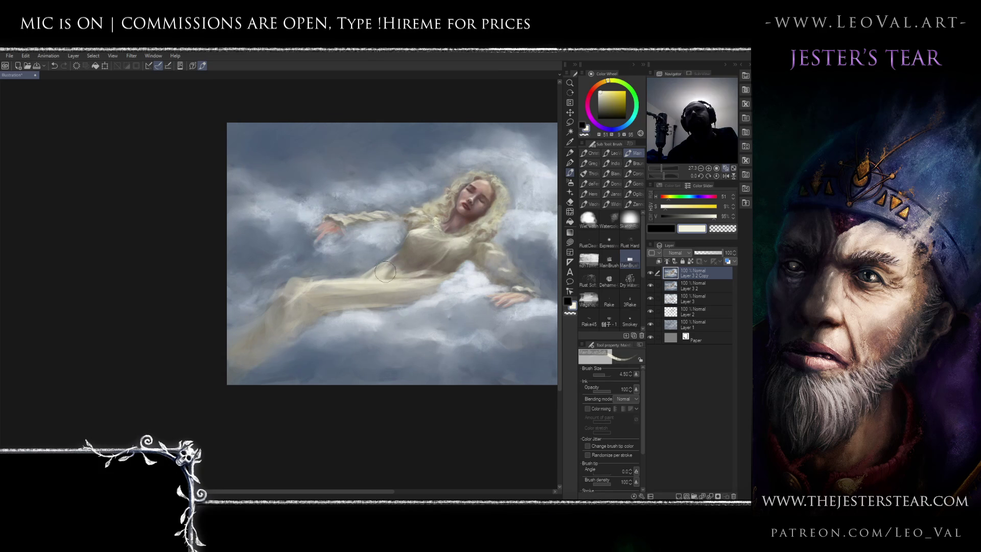
key("bracketleft")
key("bracketleft")
key("bracketleft")
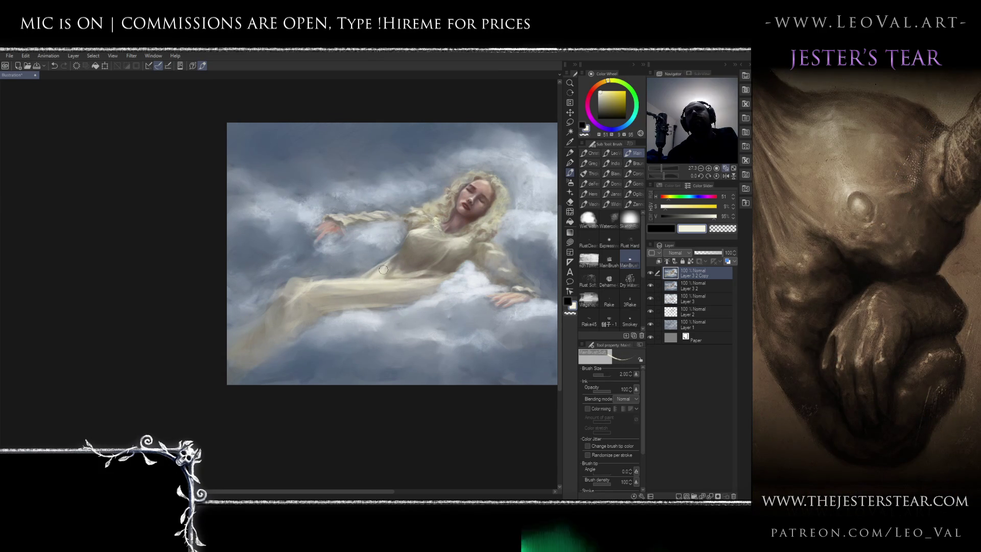
left_click(402, 259, "alt")
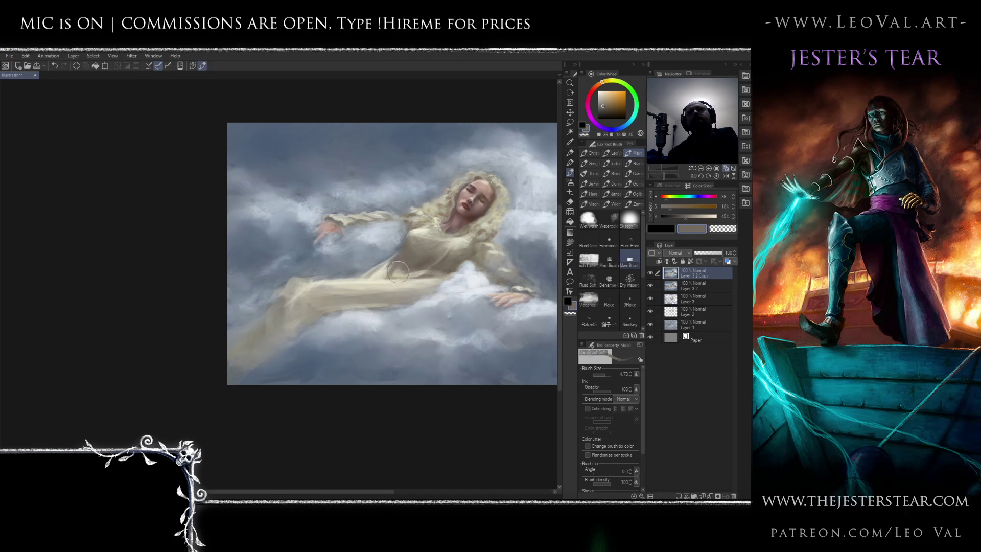
left_click(399, 267, "alt")
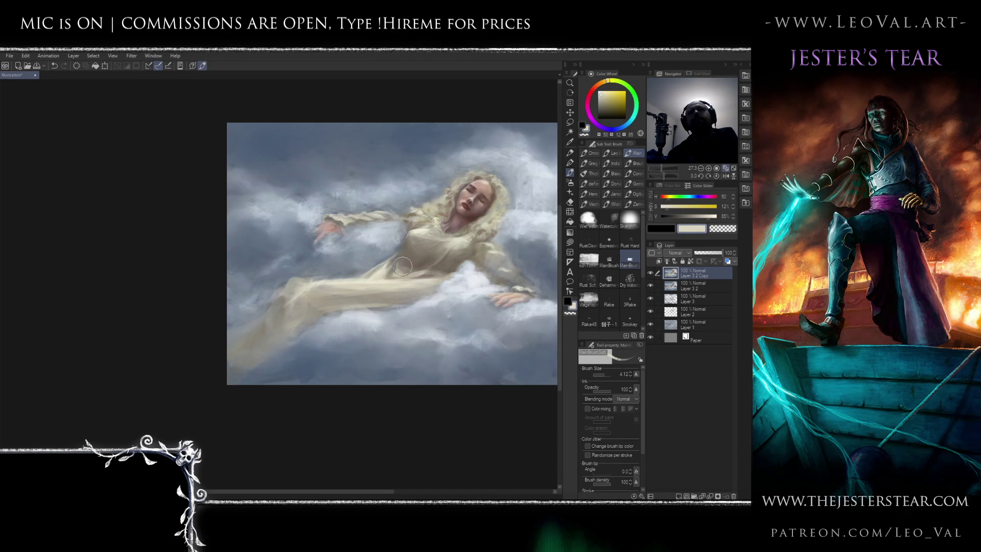
scroll(401, 276, "down", 2)
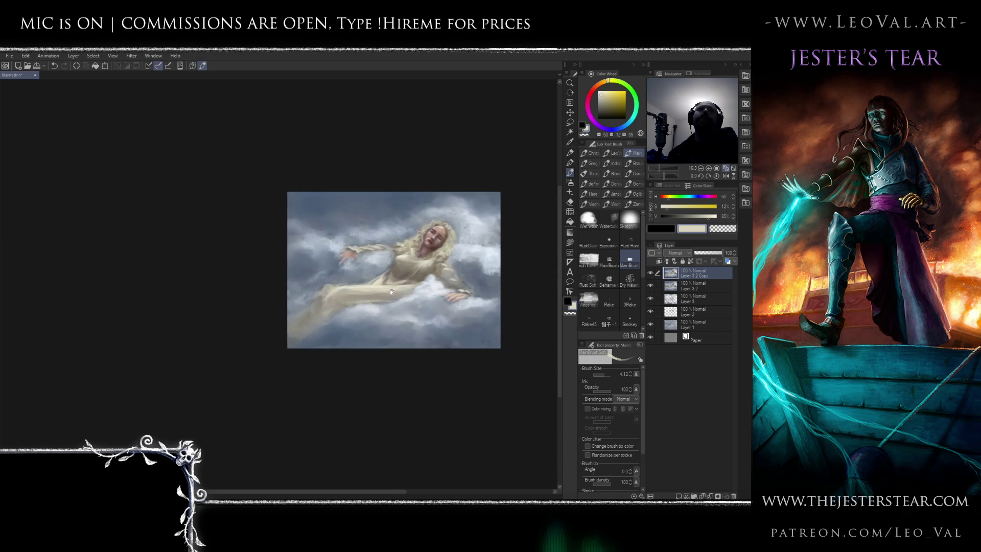
scroll(396, 292, "up", 2)
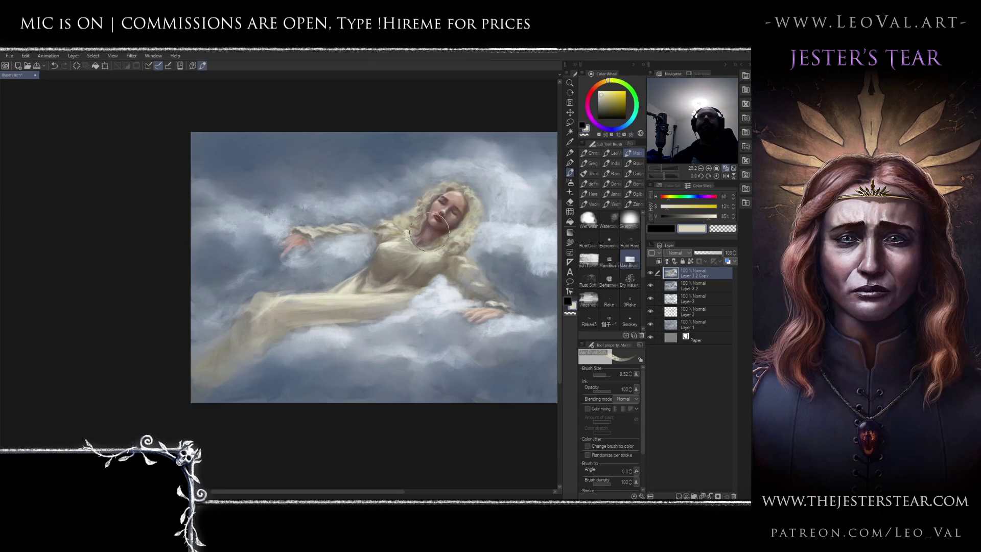
Toggle the top copy layer to compare the changes, then shrink the brush to size 4
left_click_drag(401, 275, 441, 249)
left_click(651, 273)
left_click(652, 273)
left_click(652, 273)
left_click(651, 273)
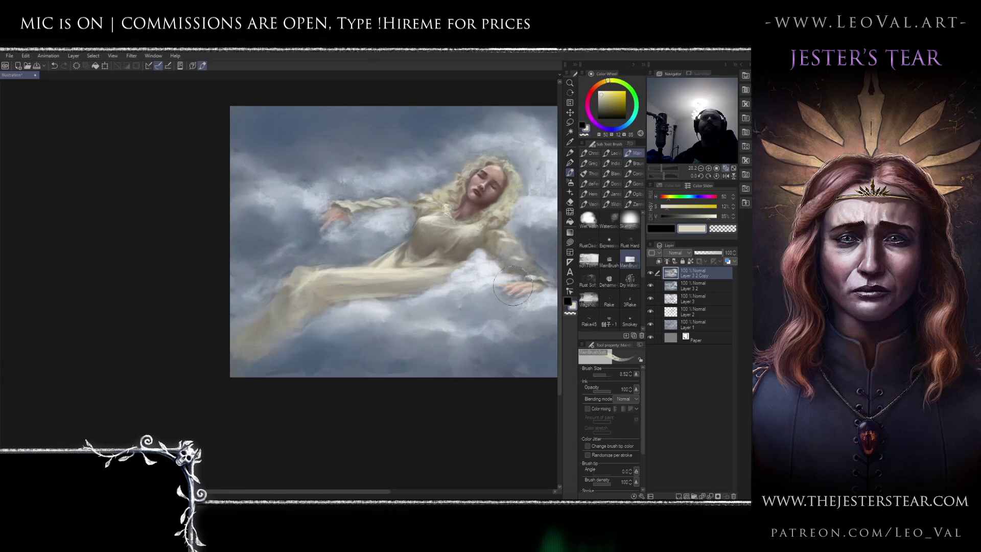
scroll(391, 247, "up", 1)
key("bracketleft")
key("bracketleft")
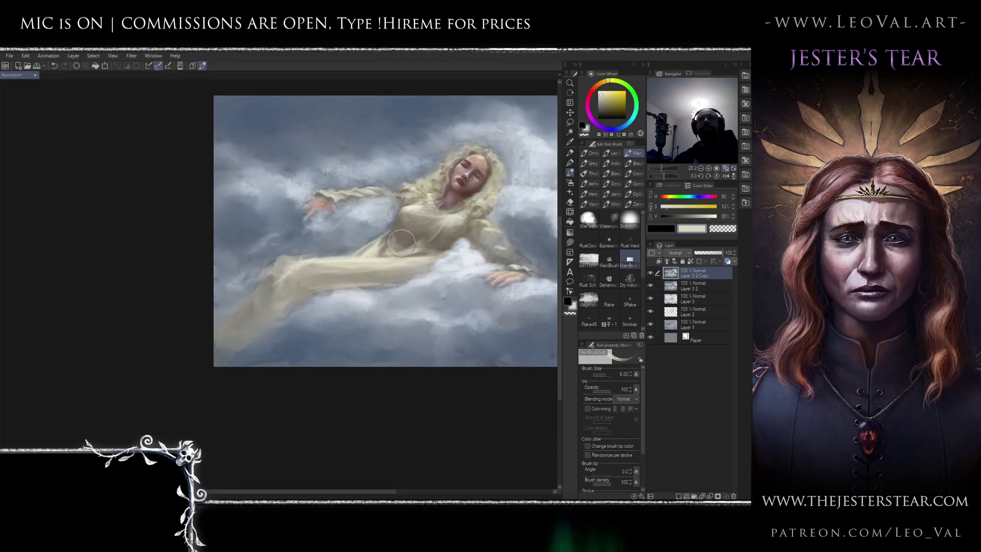
key("bracketleft")
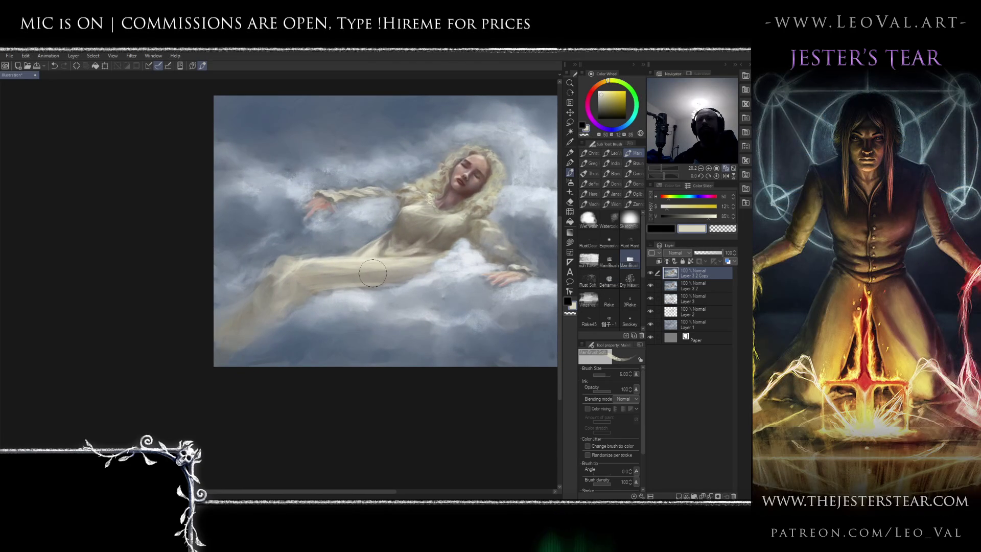
At brush size 3, paint sampled blue-grey cloud tones around the outstretched left arm
left_click_drag(317, 279, 406, 267)
key("bracketleft")
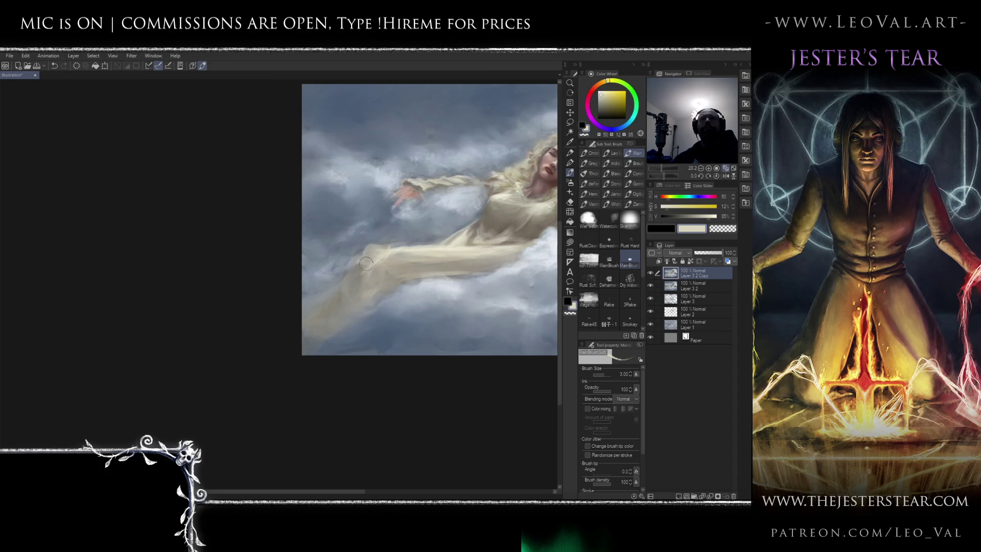
left_click(362, 246, "alt")
left_click(364, 246, "alt")
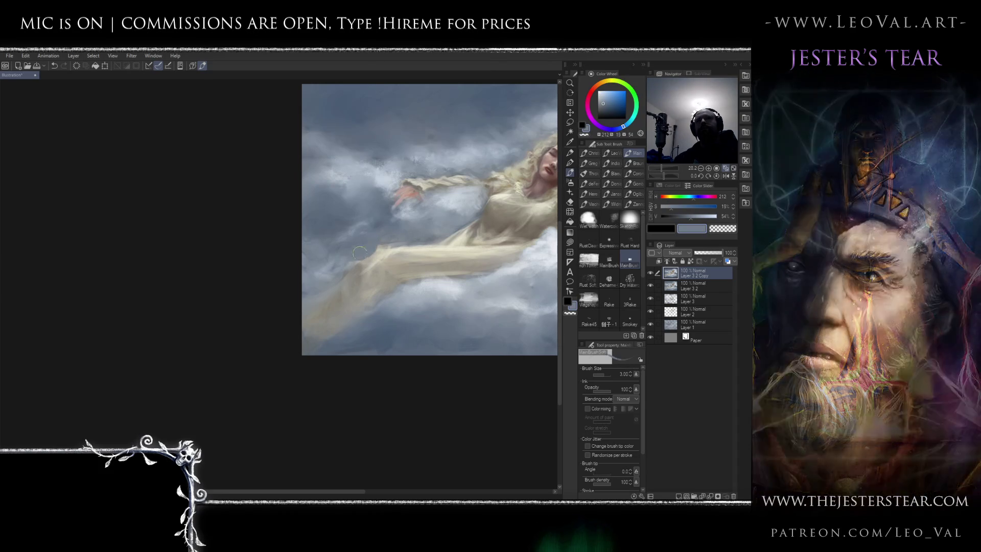
left_click(368, 254, "alt")
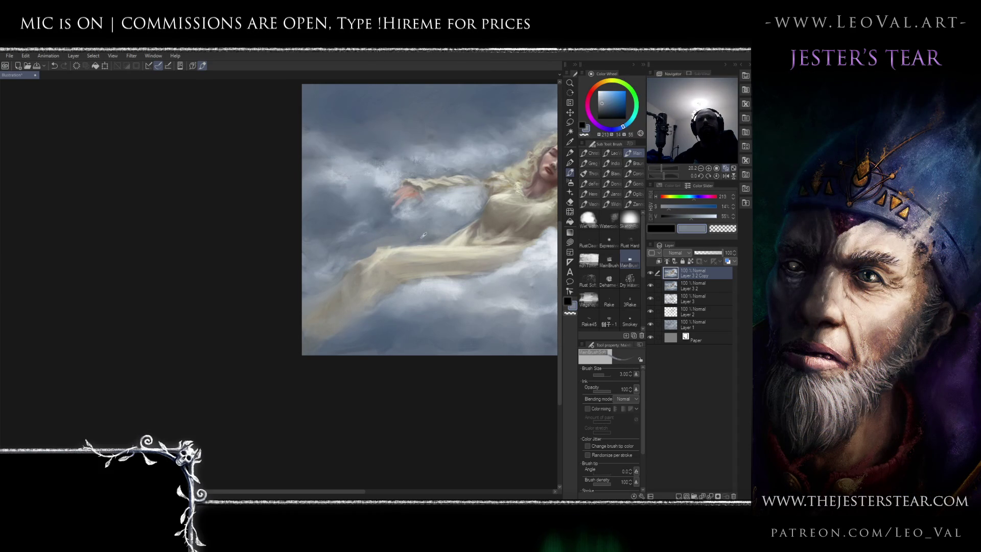
left_click(386, 222, "alt")
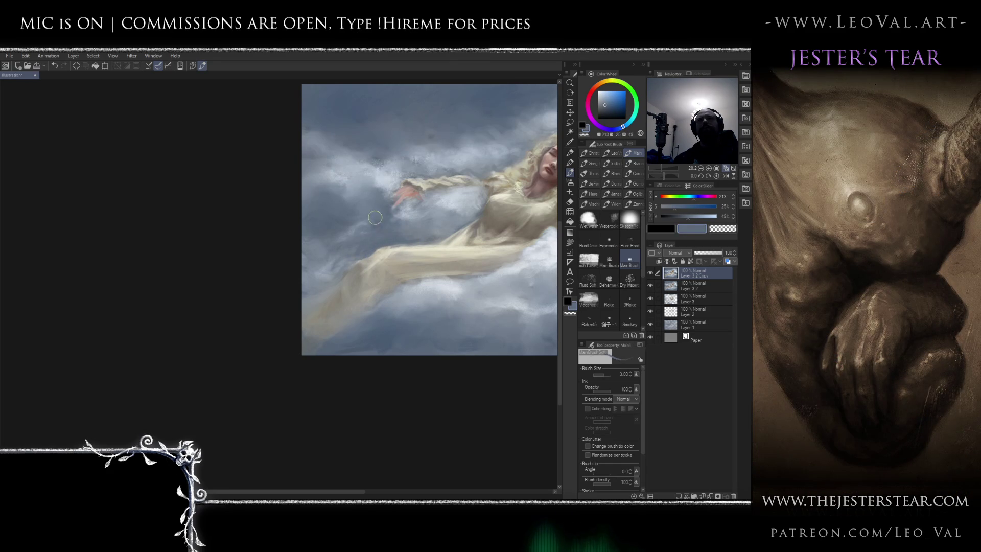
scroll(340, 267, "down", 5)
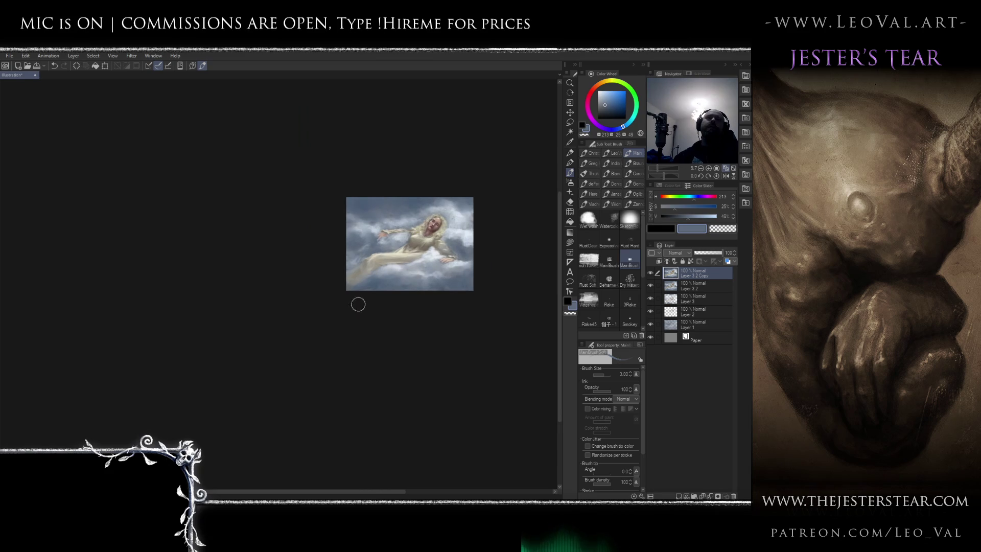
scroll(405, 254, "up", 1)
scroll(405, 254, "up", 3)
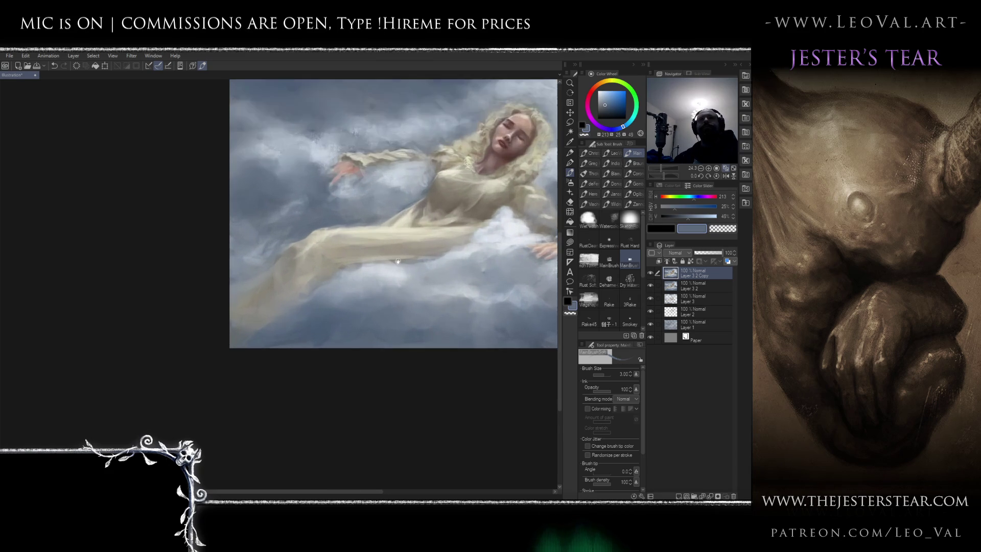
scroll(389, 281, "up", 1)
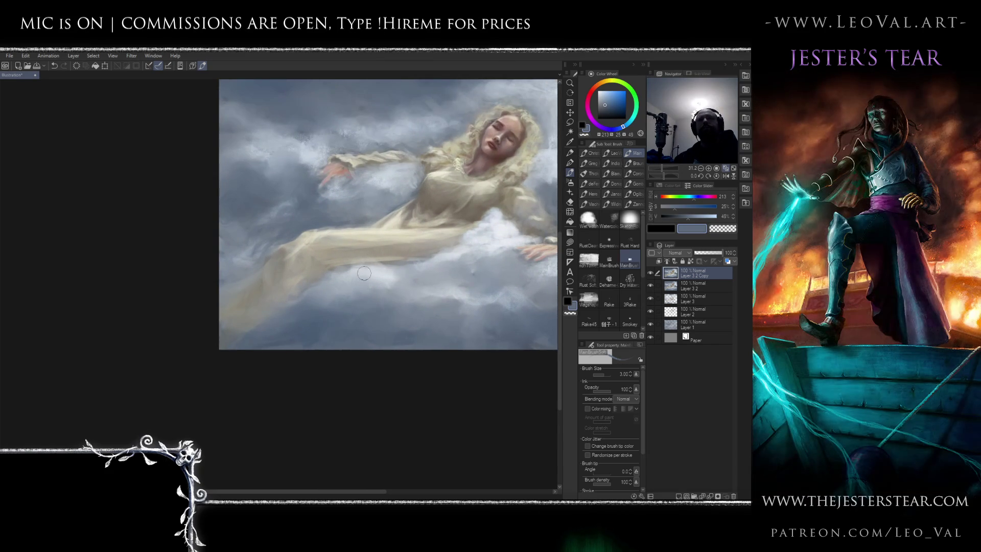
Sample beige from the dress and blend it into the gown
mouse_move(364, 273)
left_mouse_down()
mouse_move(394, 284)
mouse_move(368, 263)
mouse_move(399, 261)
mouse_move(348, 258)
mouse_move(356, 267)
mouse_move(302, 285)
mouse_move(317, 287)
mouse_move(322, 266)
mouse_move(329, 299)
mouse_move(340, 289)
mouse_move(310, 289)
left_mouse_up()
left_click(476, 215, "alt")
scroll(364, 281, "down", 4)
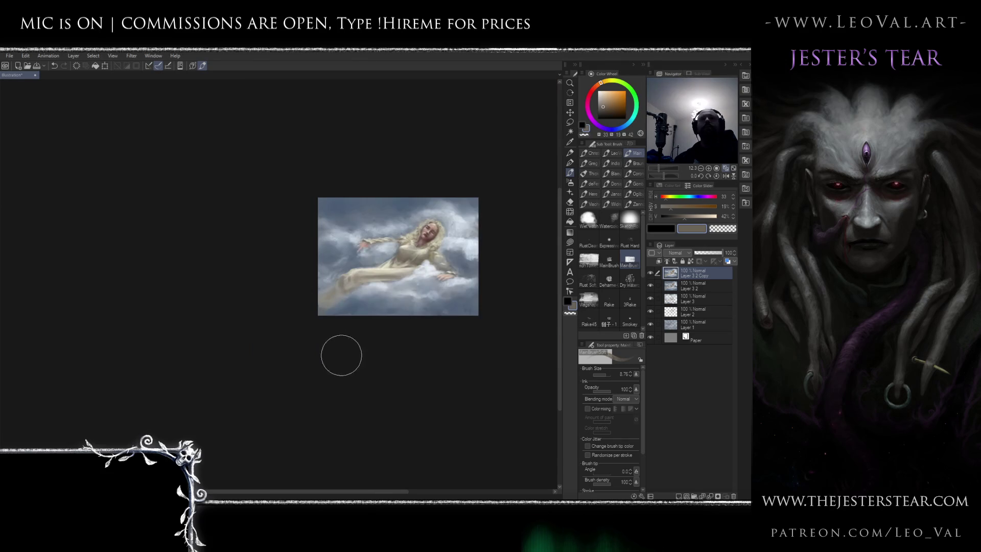
Paint soft blue-grey strokes over the arm and dress edge, and enable Color mixing
scroll(368, 302, "up", 3)
scroll(354, 283, "up", 2)
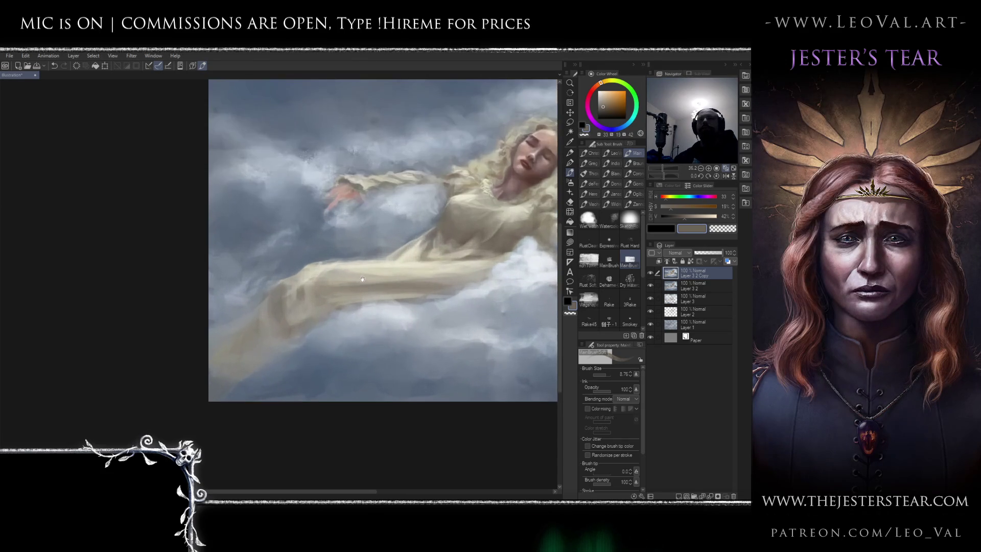
left_click(345, 252, "alt")
mouse_move(346, 252)
left_mouse_down()
mouse_move(319, 253)
mouse_move(383, 256)
mouse_move(355, 240)
mouse_move(361, 250)
mouse_move(372, 212)
mouse_move(380, 250)
left_mouse_up()
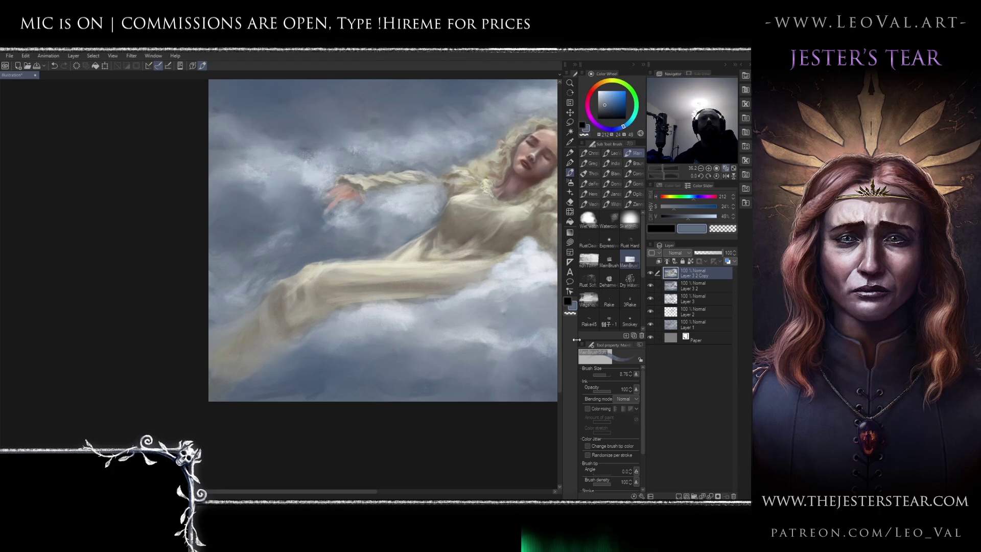
left_click(587, 410)
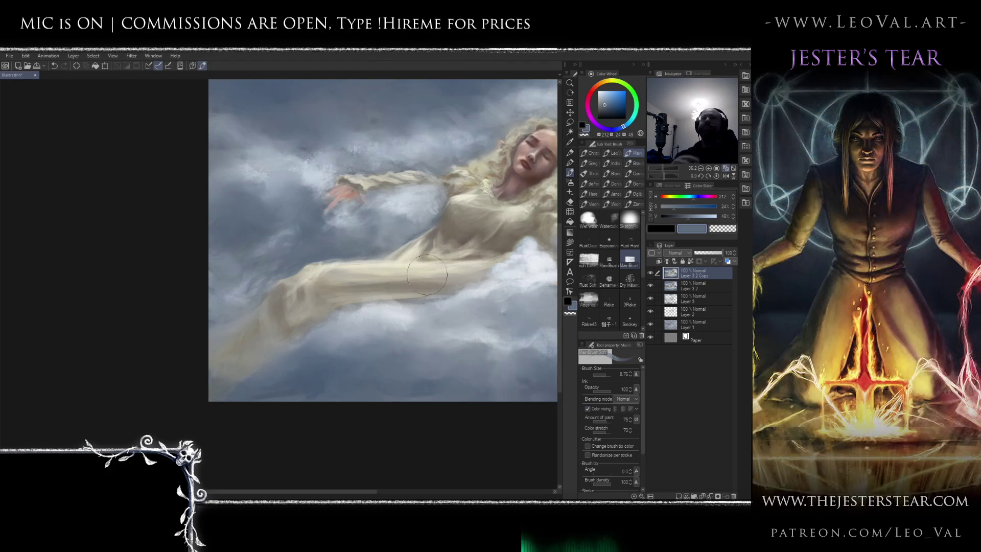
Resize the brush to about 7 and paint warm beige from the robe along the gown
key("bracketleft")
key("bracketleft")
key("bracketleft")
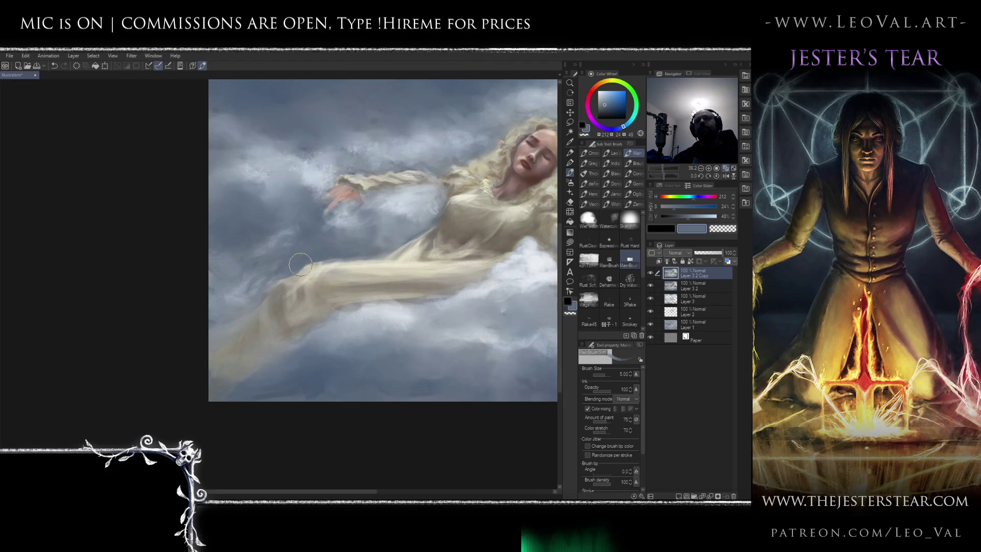
left_click(325, 286, "alt")
left_click_drag(313, 274, 312, 280)
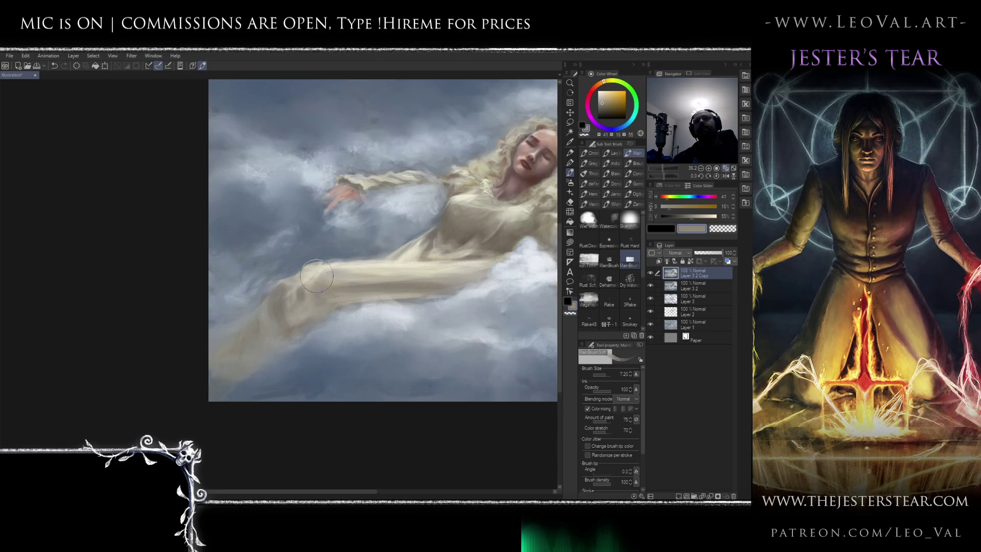
left_click(334, 288, "alt")
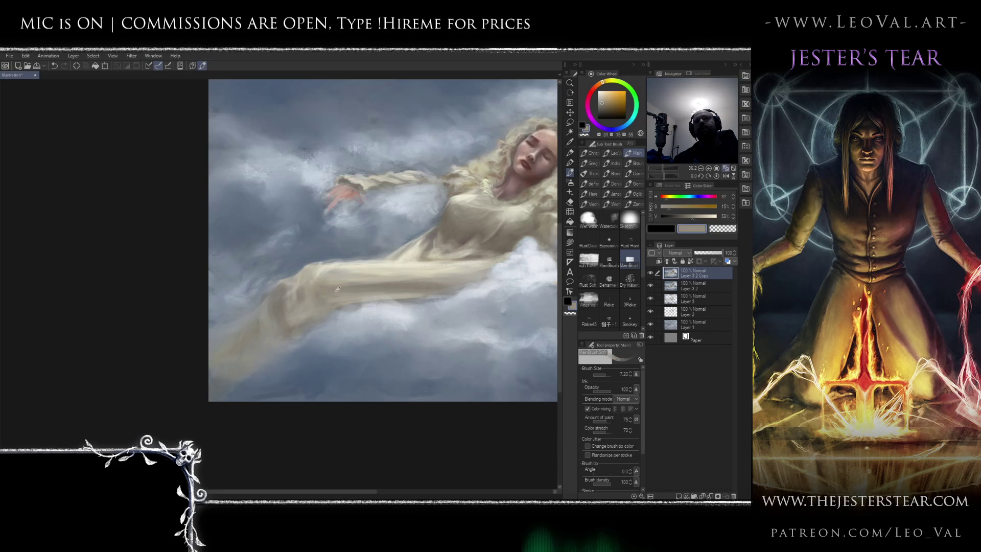
mouse_move(342, 283)
left_mouse_down()
mouse_move(317, 279)
mouse_move(330, 288)
mouse_move(324, 271)
mouse_move(301, 303)
left_mouse_up()
scroll(292, 335, "down", 5)
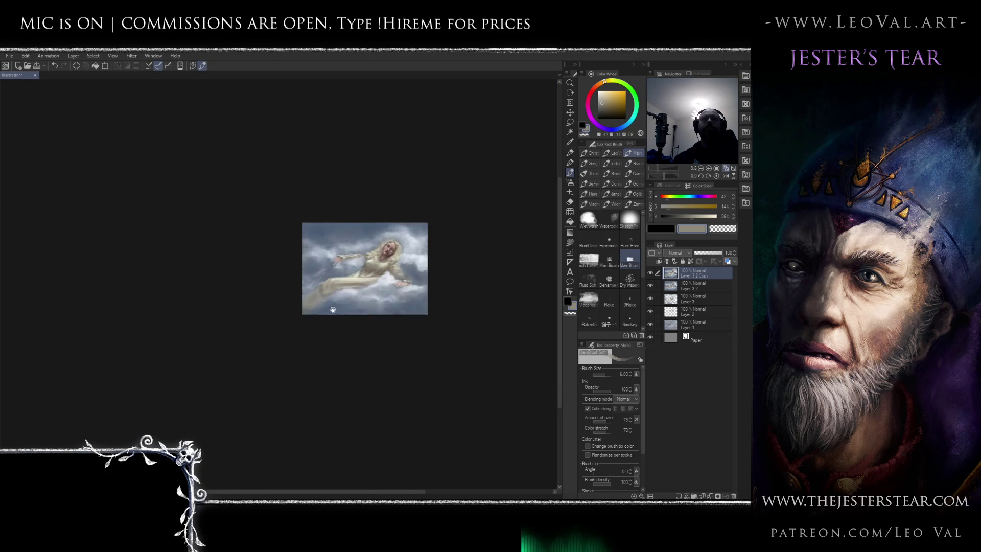
Paint light cream highlights on the gown folds with a brush size of about 2-4
scroll(327, 306, "up", 4)
scroll(362, 311, "up", 1)
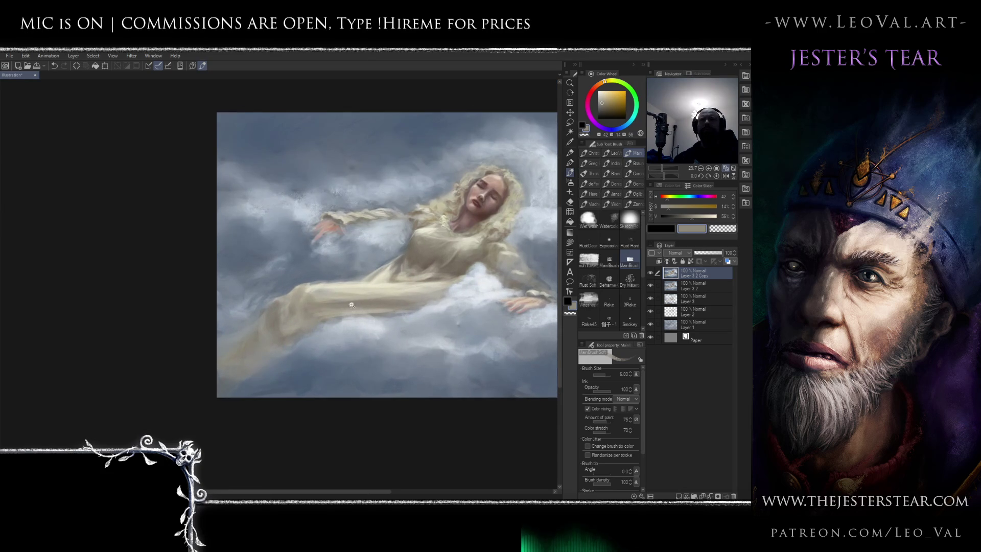
scroll(351, 304, "up", 1)
left_click(350, 279, "alt")
key("bracketleft")
key("bracketleft")
key("bracketleft")
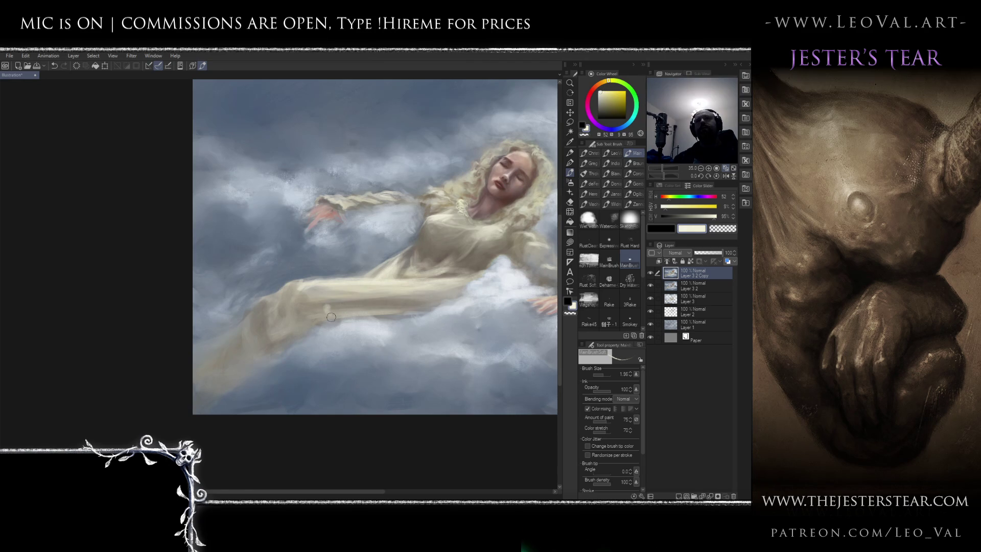
left_click_drag(313, 305, 327, 306)
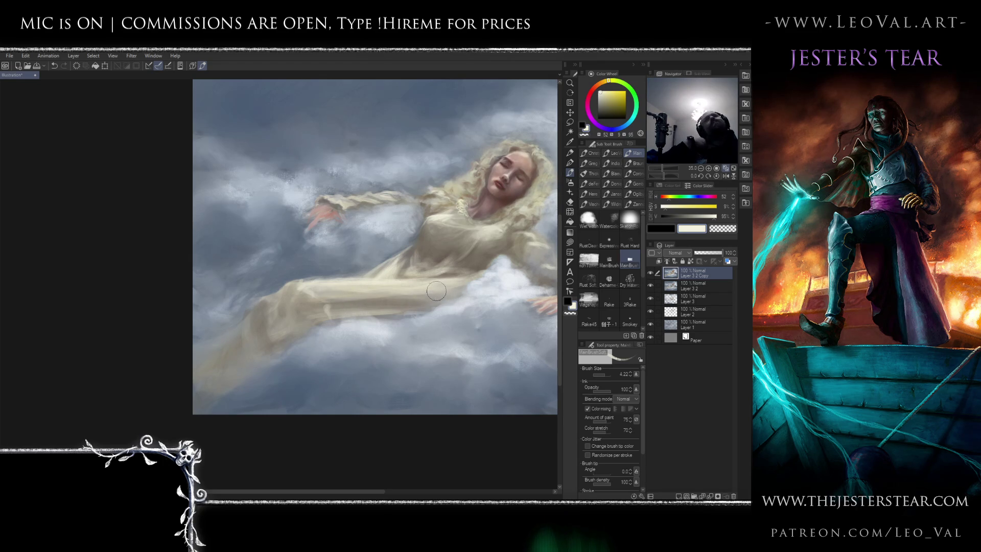
key("bracketleft")
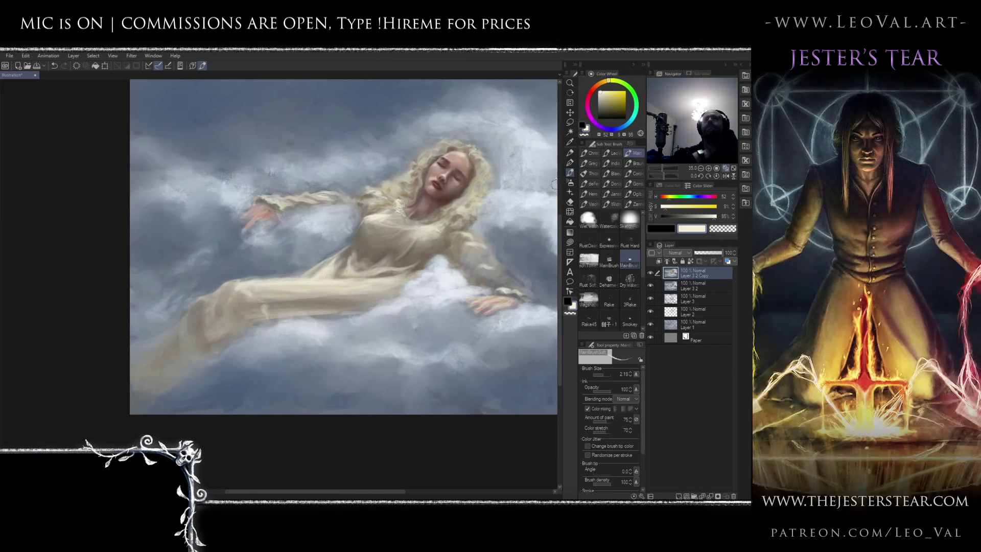
Add dark beige shading sampled from the dress shadows to the gown folds
left_click(425, 250, "alt")
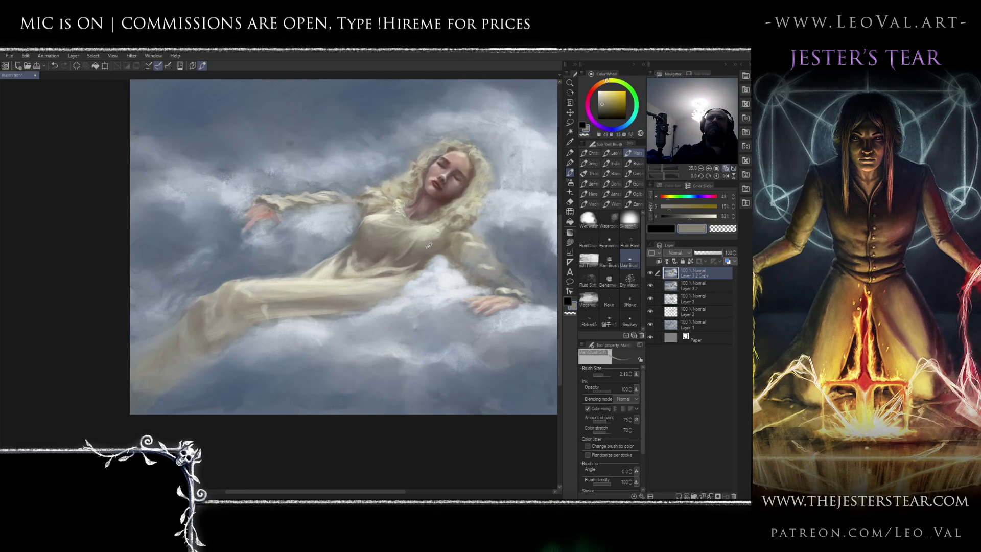
left_click_drag(435, 254, 440, 241, "ctrl+alt")
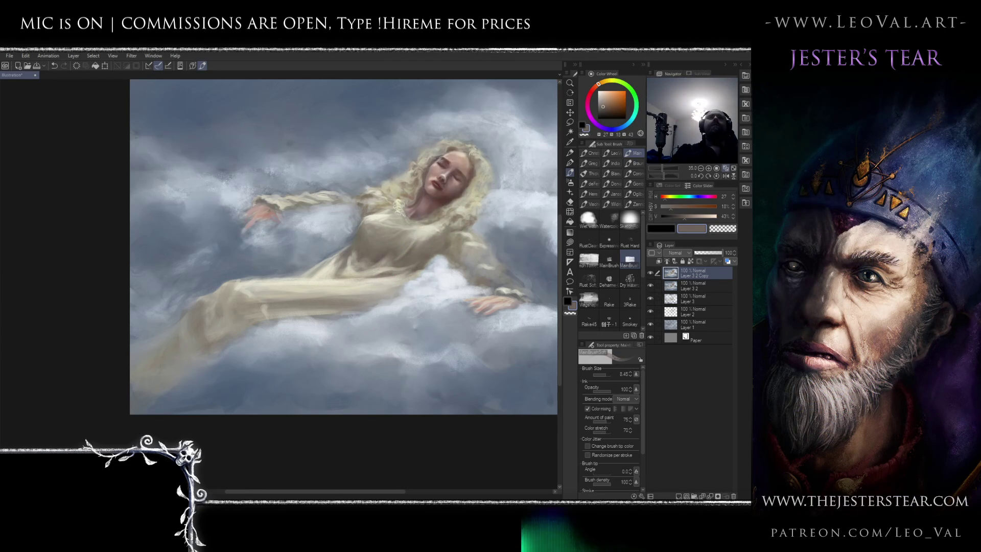
left_click(700, 168)
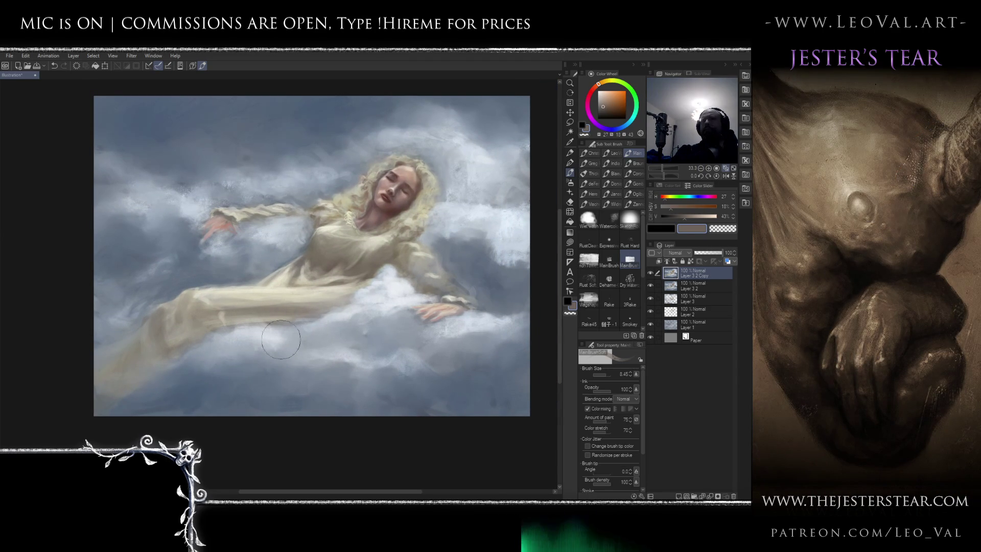
Paint pale cream along the lower dress at size 3.8, then liquify it with a size-25 brush
left_click(206, 296, "alt")
left_click(205, 291, "alt")
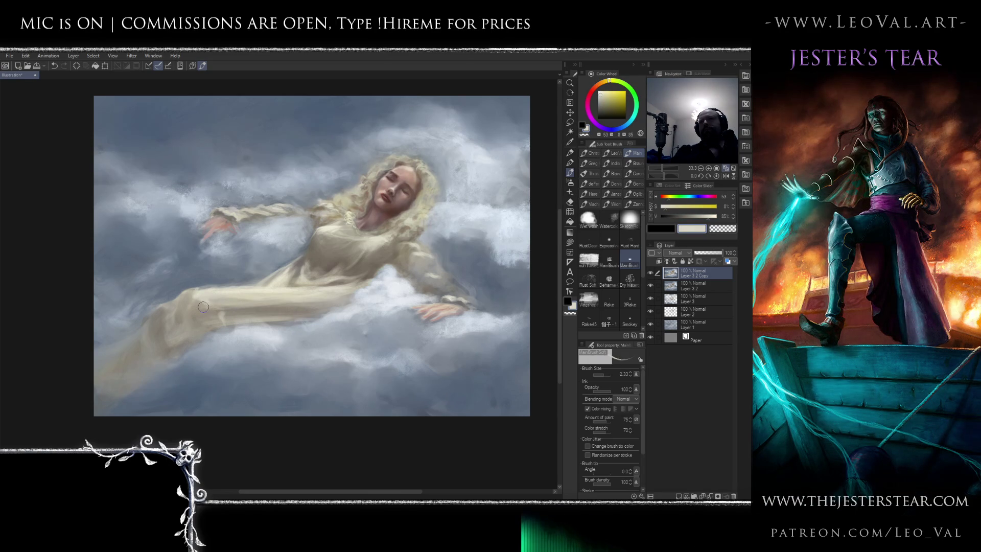
mouse_move(185, 302)
left_mouse_down()
mouse_move(197, 306)
mouse_move(189, 318)
left_mouse_up()
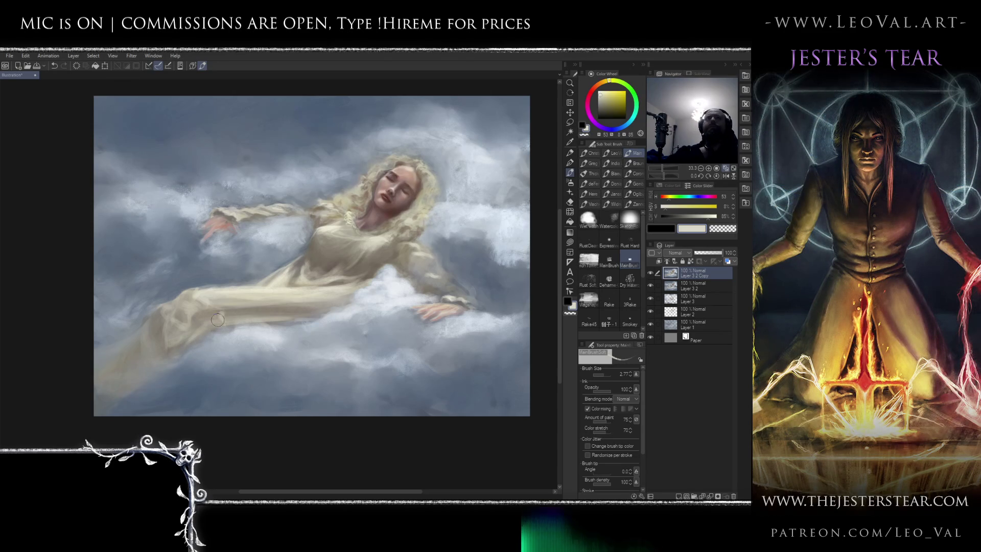
key("j")
mouse_move(221, 306)
left_mouse_down()
mouse_move(187, 309)
mouse_move(201, 305)
left_mouse_up()
key("bracketleft")
key("bracketleft")
key("b")
Paint sampled blue-grey cloud tones around the lower dress with a brush size of 4.7-9.6
left_click(188, 294, "alt")
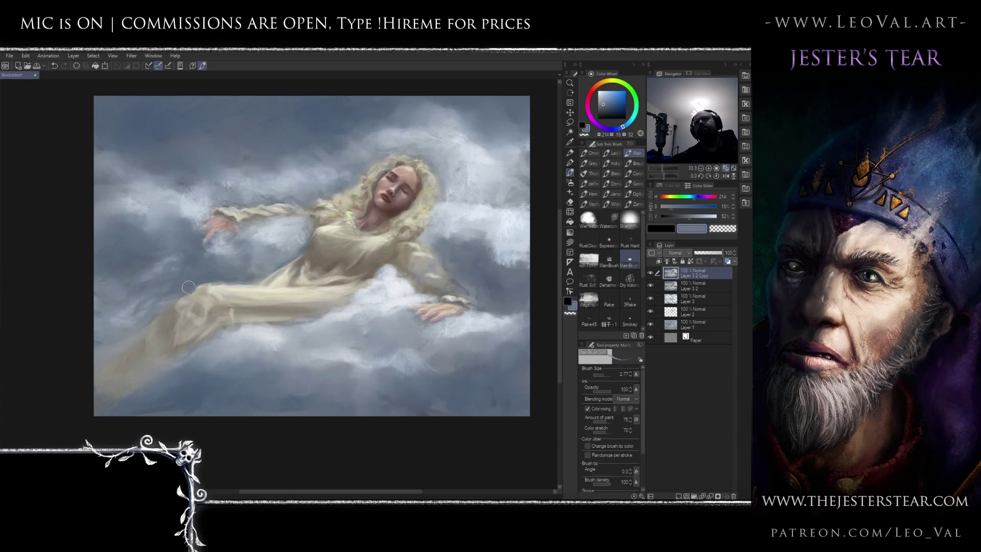
key("bracketright")
left_click(183, 290, "alt")
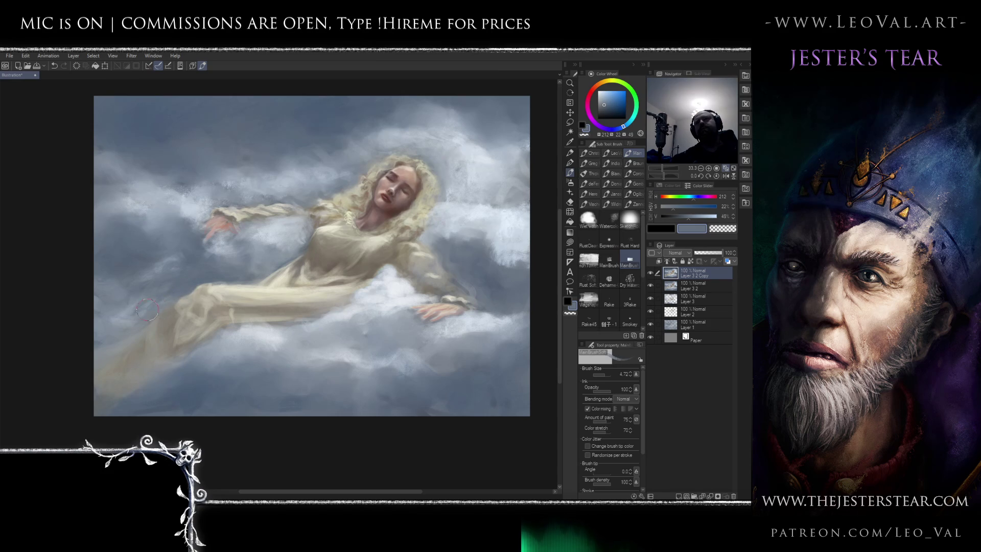
key("bracketright")
key("bracketright")
left_click(94, 292, "alt")
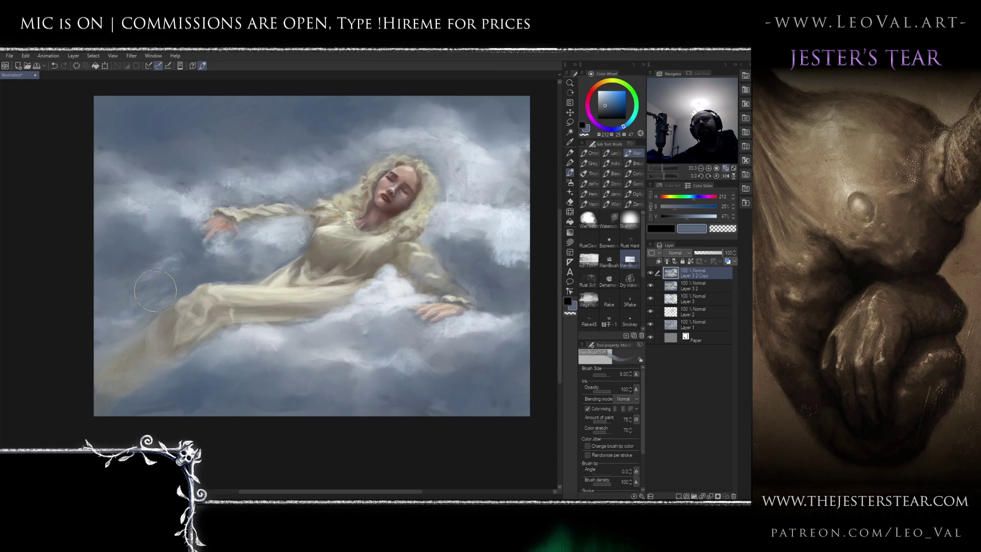
left_click(201, 278, "alt")
key("bracketleft")
key("bracketleft")
key("bracketleft")
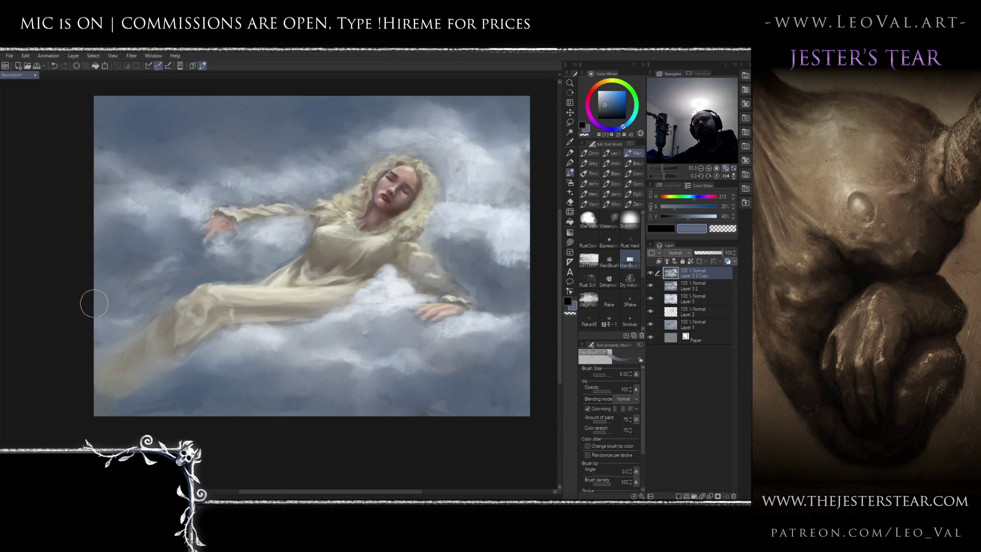
scroll(65, 268, "down", 2)
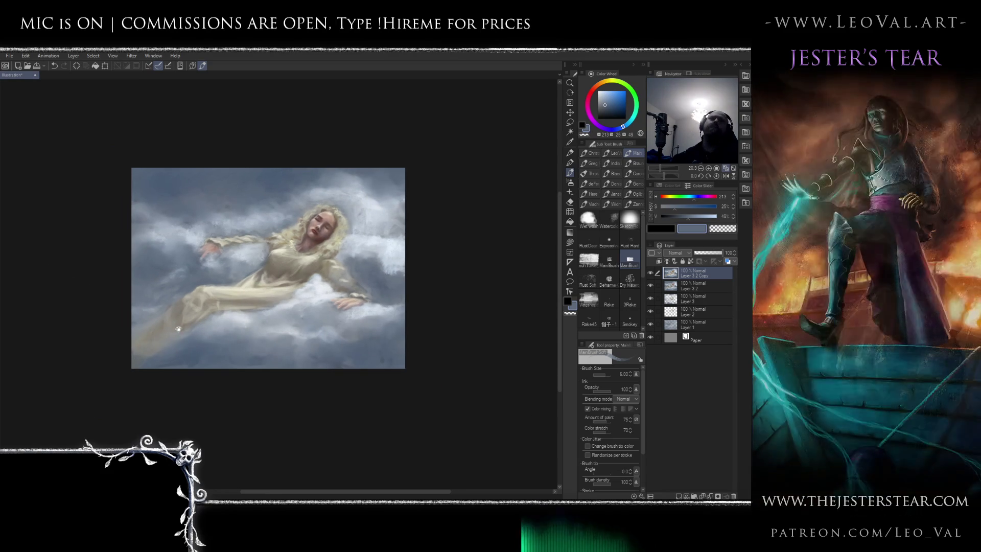
scroll(199, 294, "up", 3)
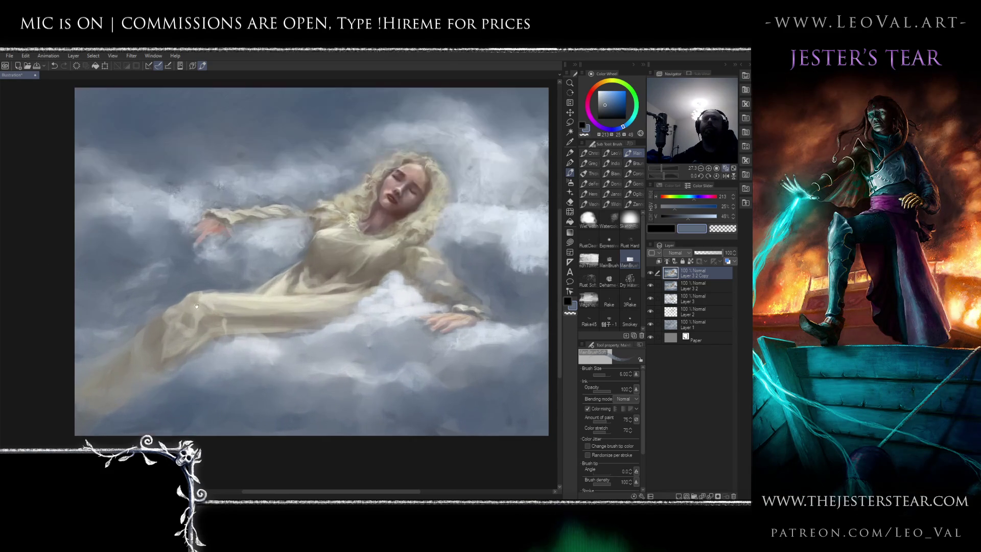
Blend dress creams into the trailing hem with a brush size of 3-4
left_click(215, 305, "alt")
left_click(213, 306, "alt")
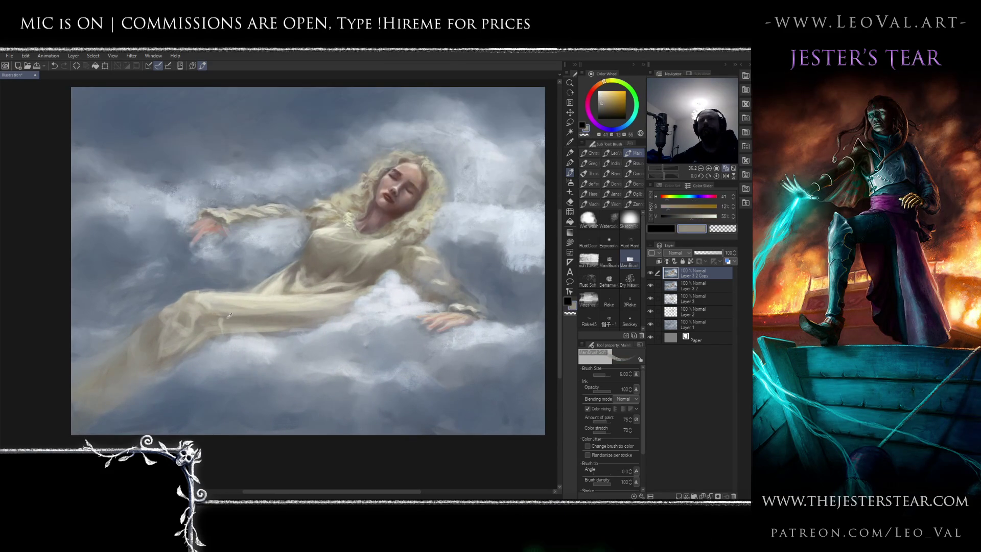
key("bracketleft")
key("bracketleft")
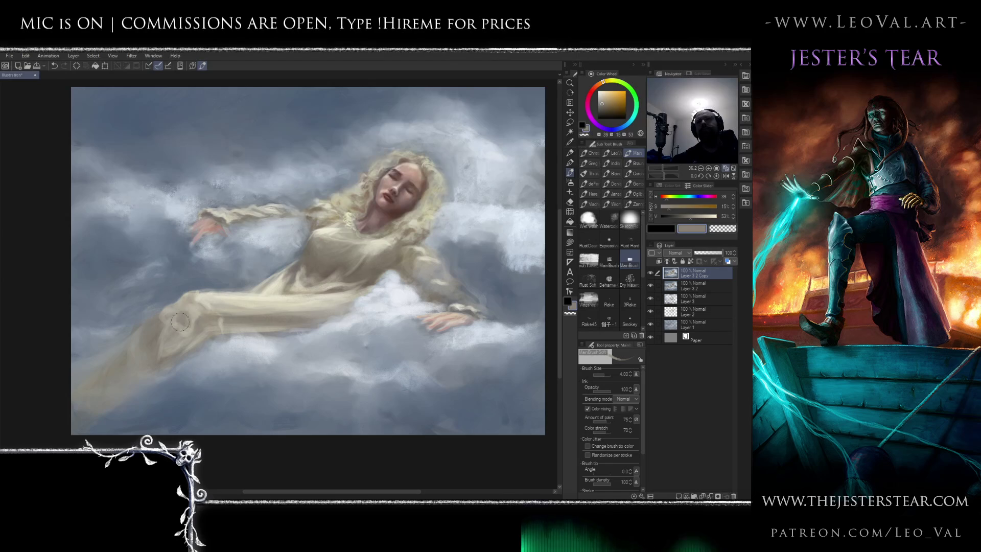
key("bracketleft")
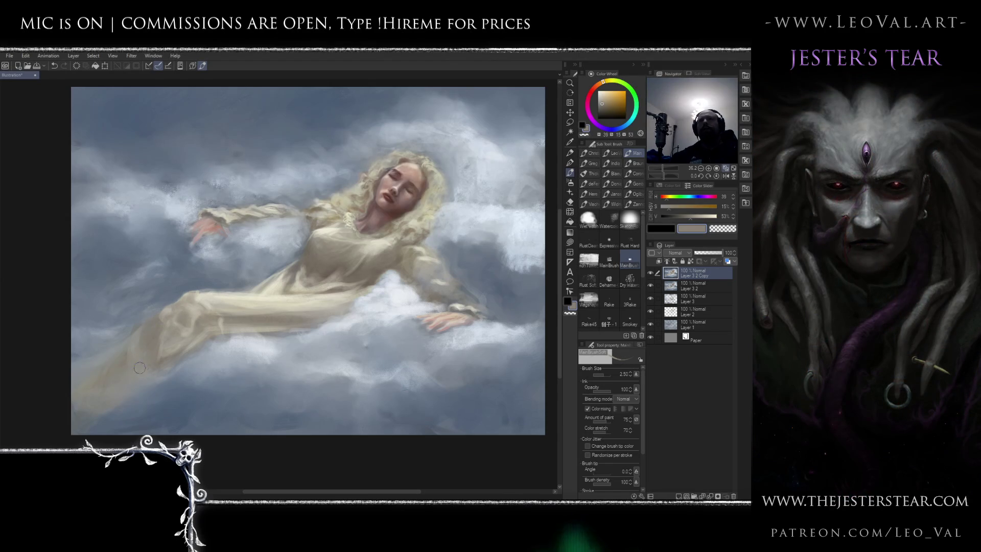
scroll(164, 316, "down", 3)
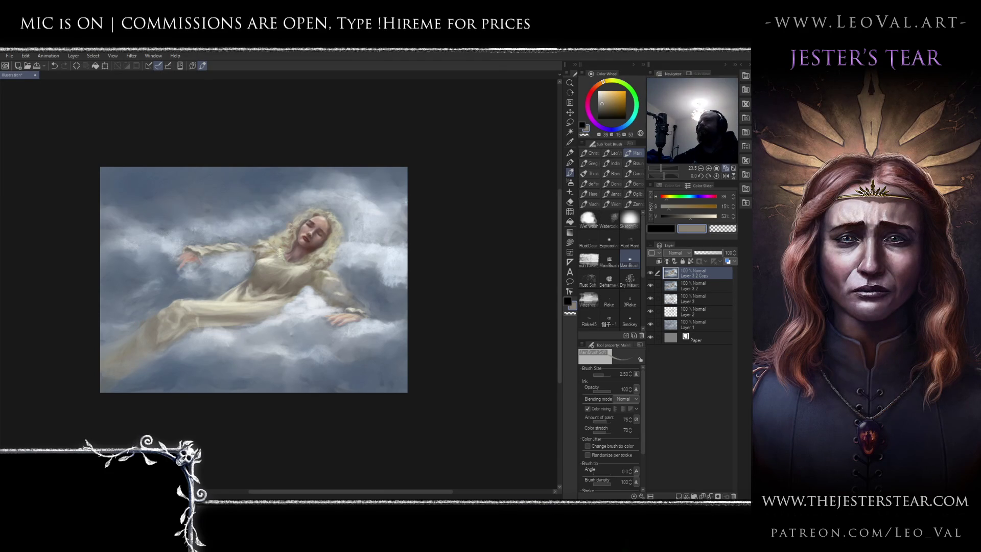
Flip the canvas horizontally and back to check the composition
key("h")
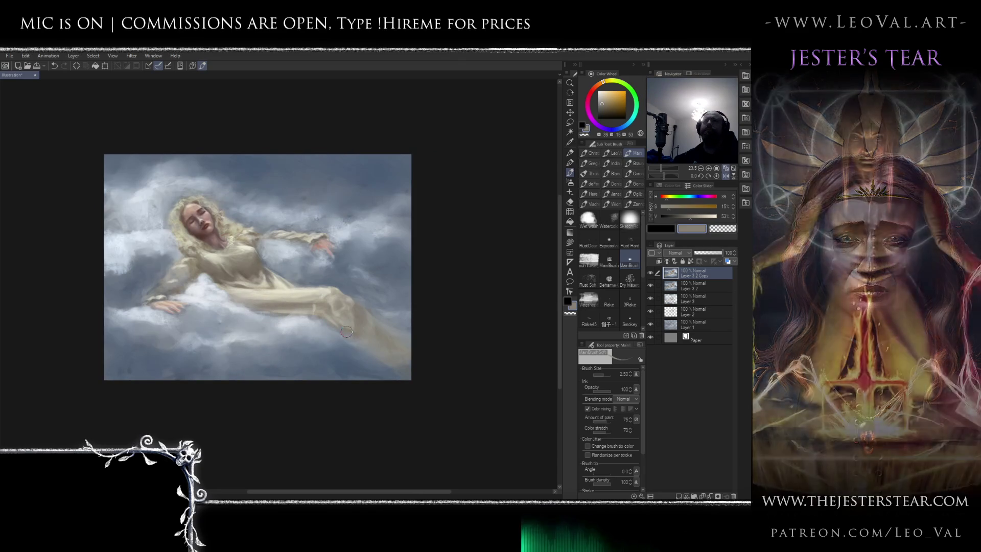
key("h")
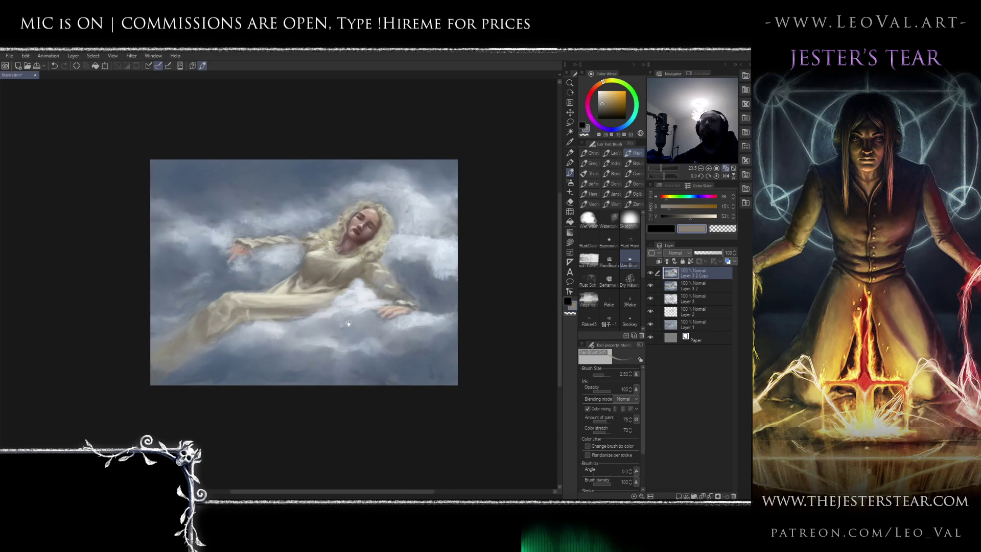
scroll(351, 321, "up", 2)
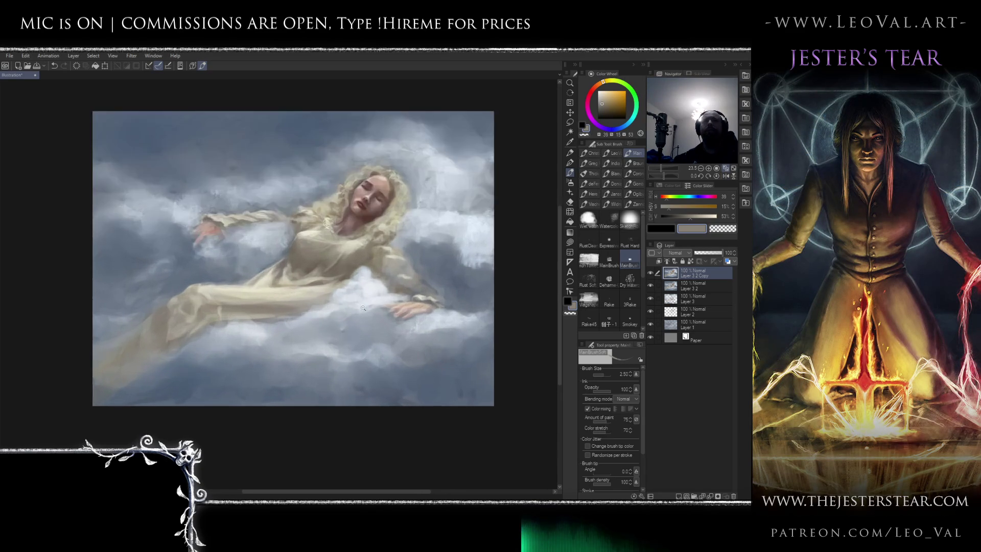
Repaint the clouds under the hand with sampled blue-grey and near-white tones
left_click(357, 320, "alt")
key("bracketright")
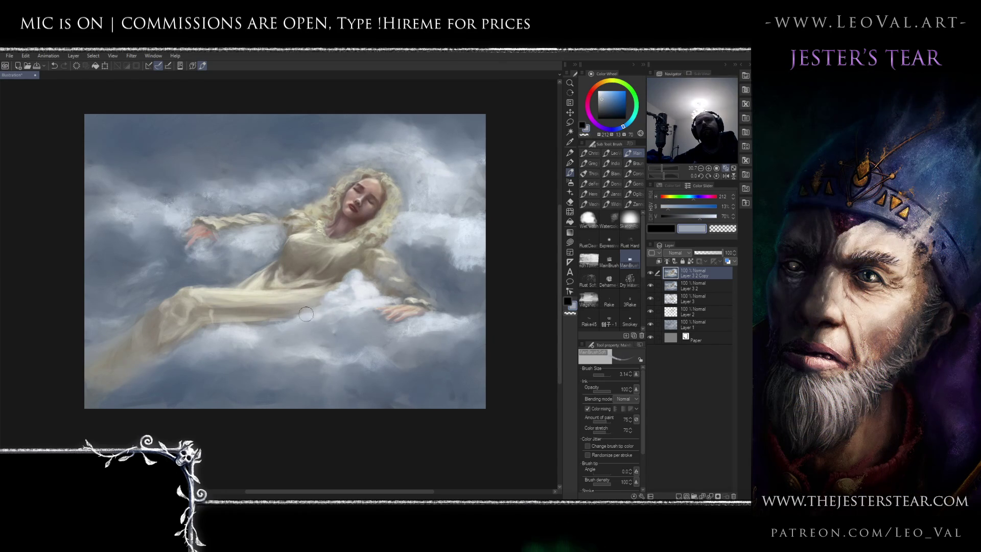
left_click(355, 307, "alt")
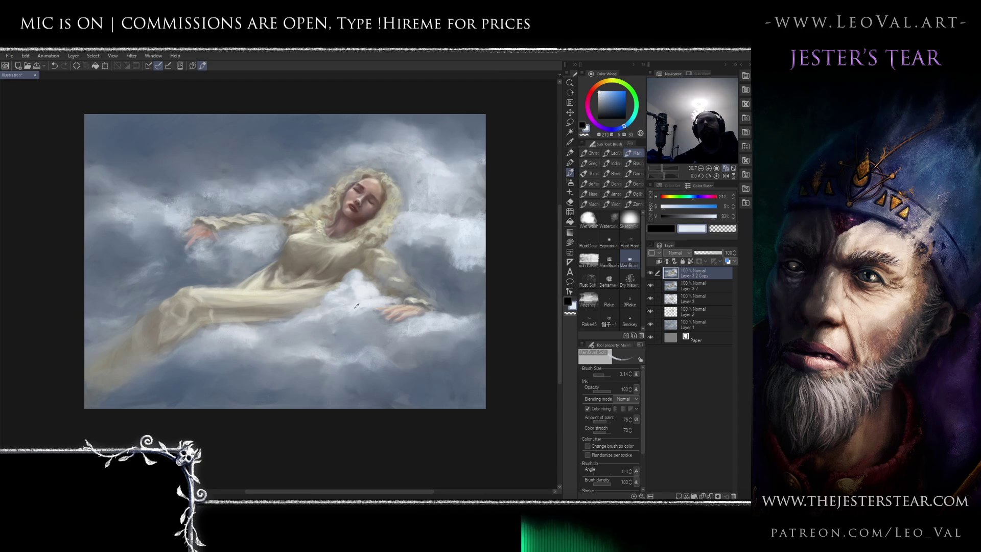
left_click(310, 319, "alt")
key("bracketleft")
key("bracketleft")
key("bracketleft")
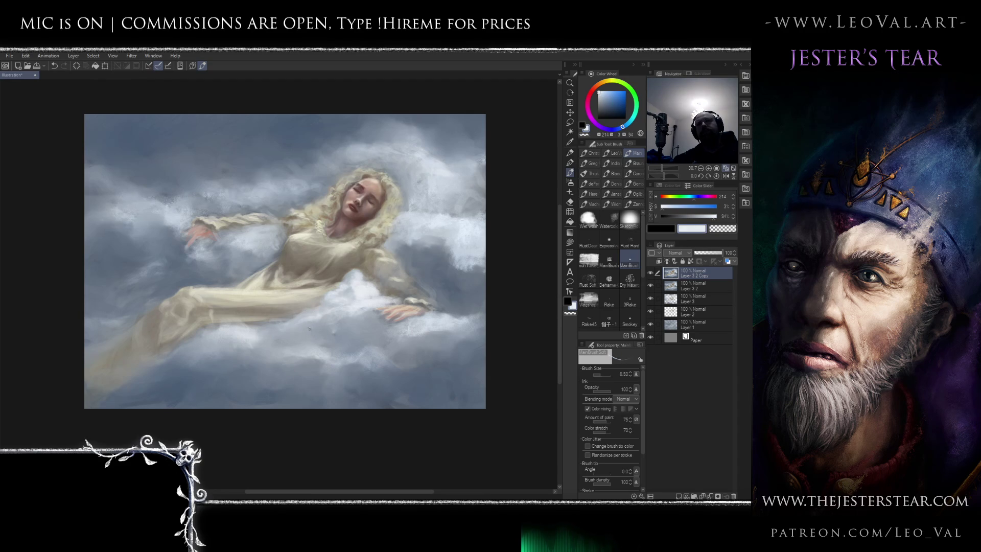
left_click_drag(270, 336, 281, 325)
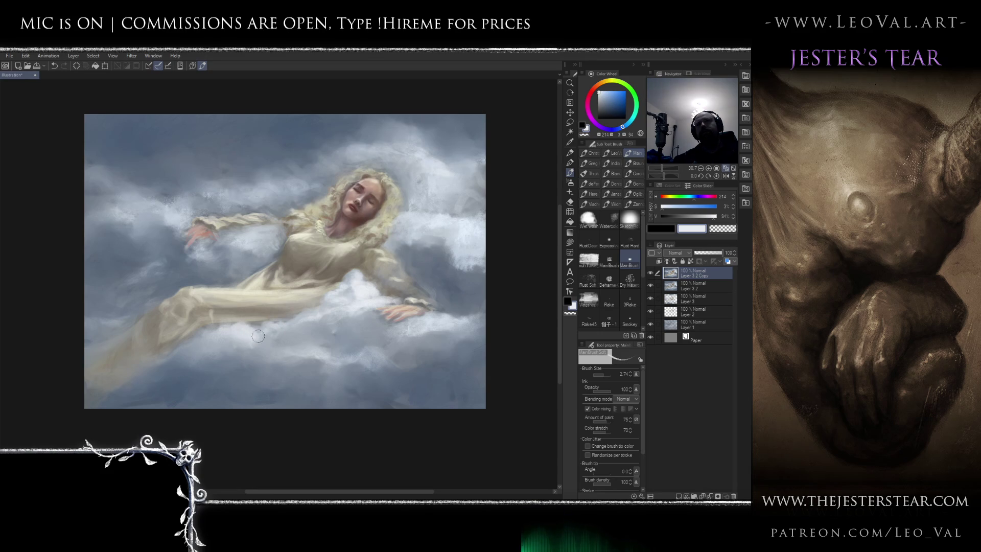
left_click(267, 375, "alt")
left_click(266, 376, "alt")
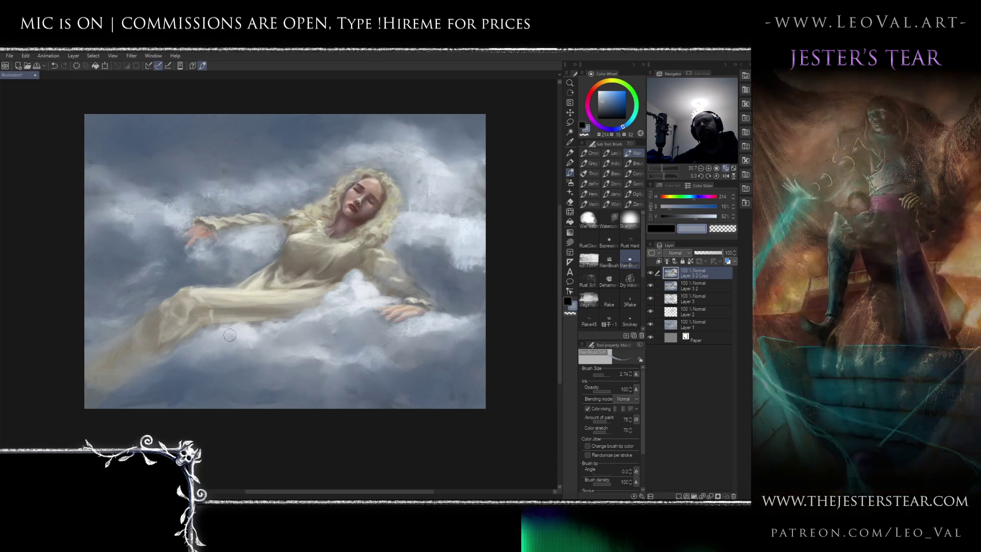
mouse_move(230, 334)
left_mouse_down()
mouse_move(215, 347)
mouse_move(301, 350)
mouse_move(352, 333)
left_mouse_up()
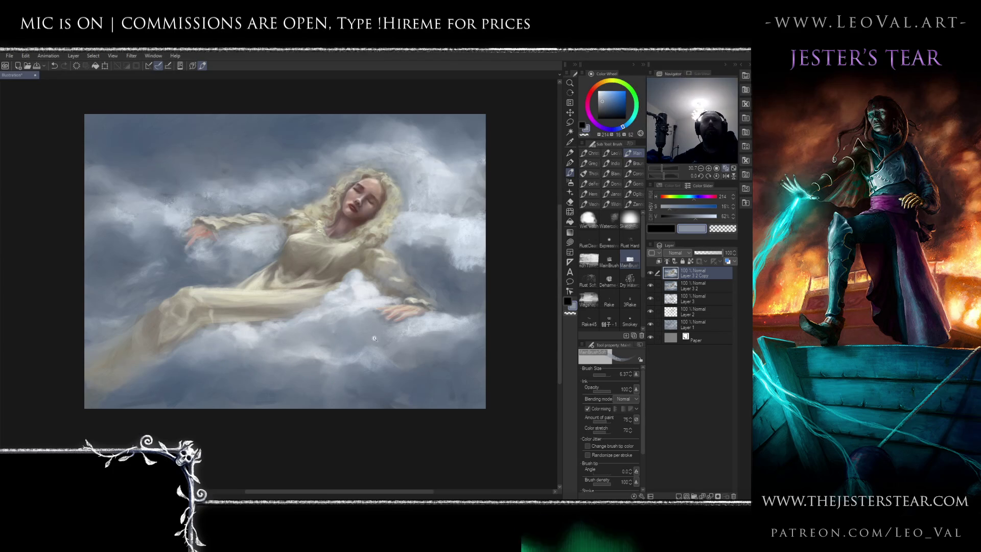
scroll(348, 340, "down", 2)
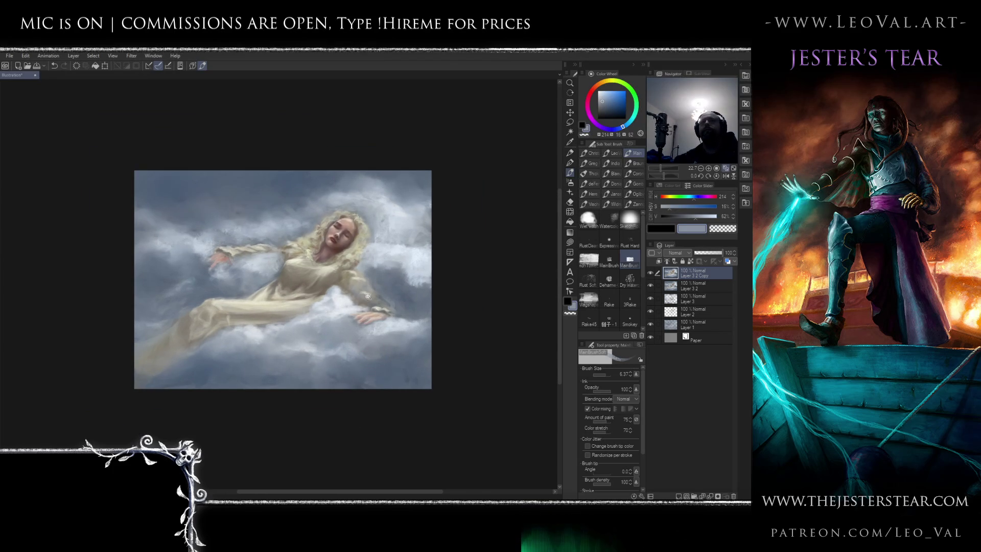
scroll(365, 300, "up", 3)
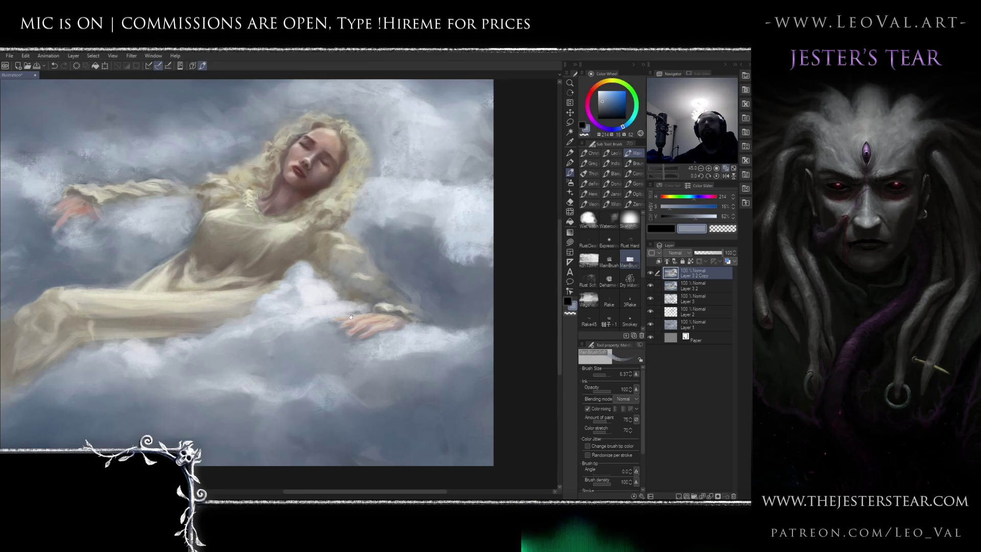
Add light skin-tone touches to the sleeve cuff
left_click_drag(298, 289, 348, 302)
scroll(360, 318, "up", 3)
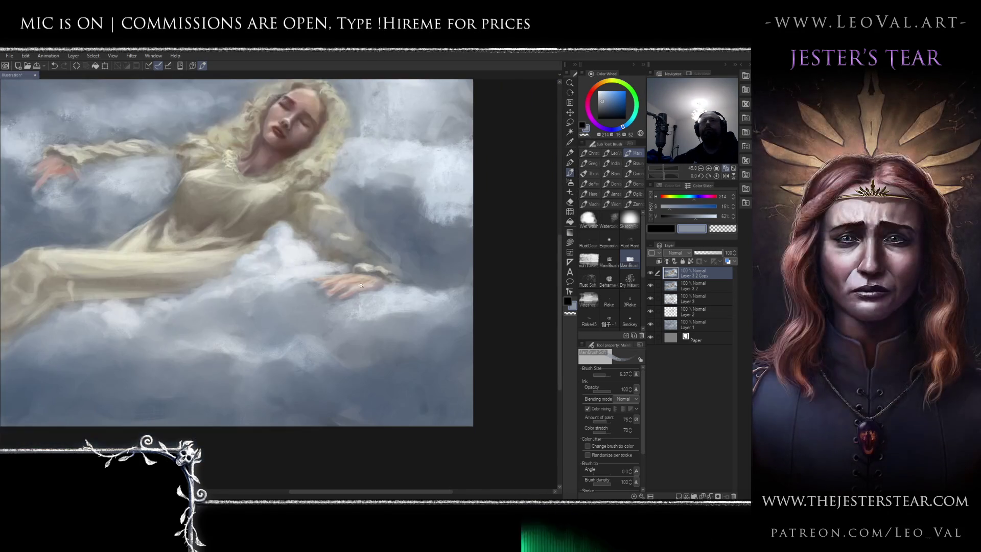
left_click(358, 301, "alt")
left_click(357, 302, "alt")
mouse_move(364, 285)
left_mouse_down()
mouse_move(376, 279)
mouse_move(379, 296)
left_mouse_up()
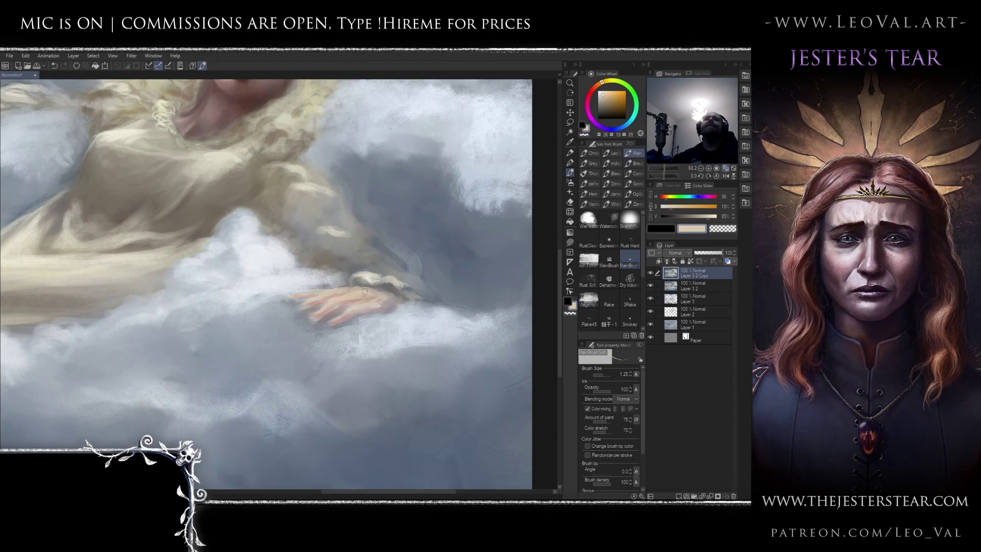
Touch up the hand with near-white and pink skin tones at brush size under 2
left_click_drag(606, 92, 604, 88)
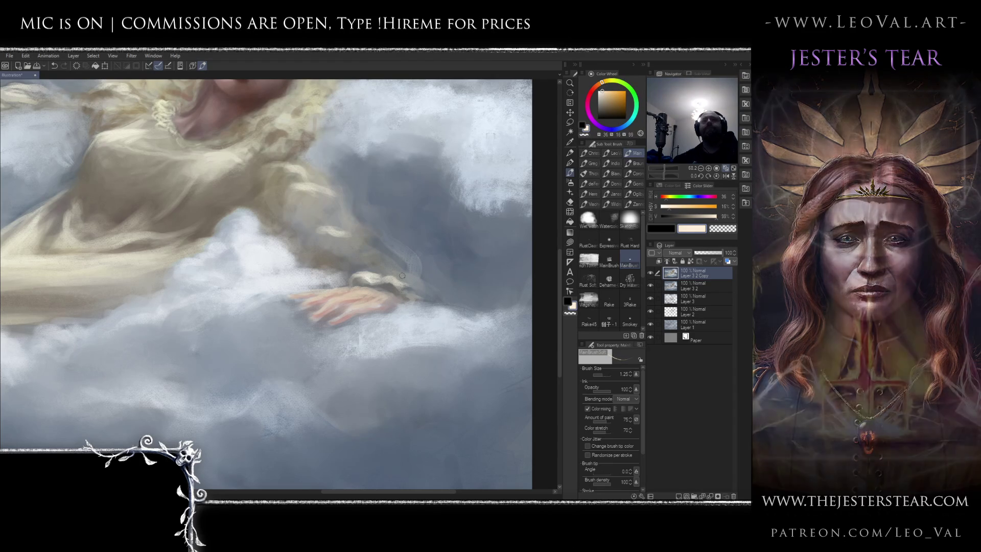
key("bracketleft")
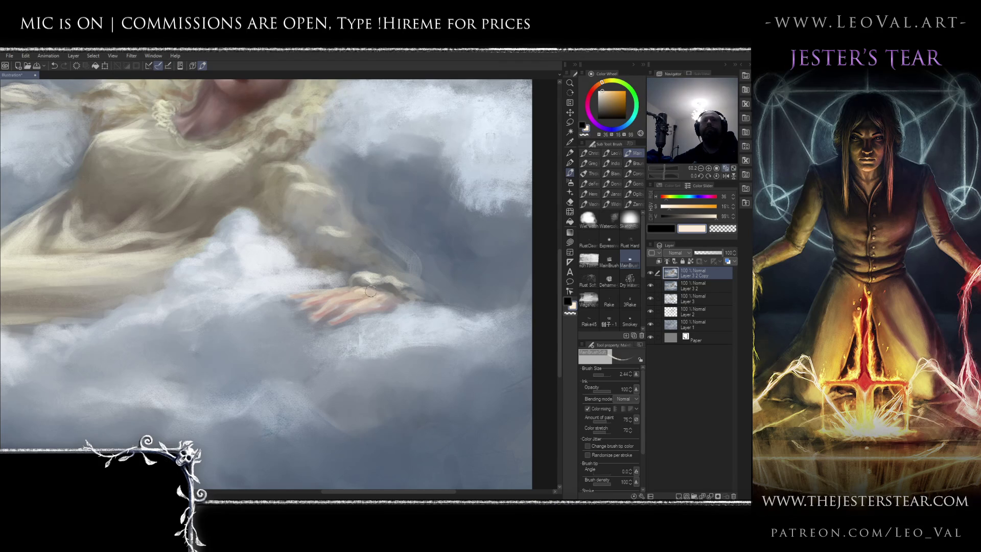
key("bracketleft")
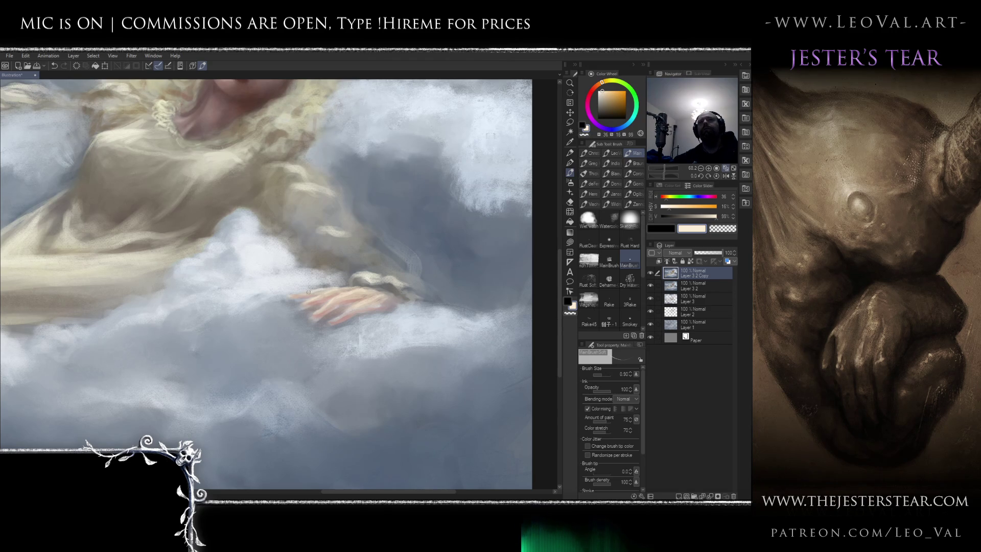
left_click(314, 298, "alt")
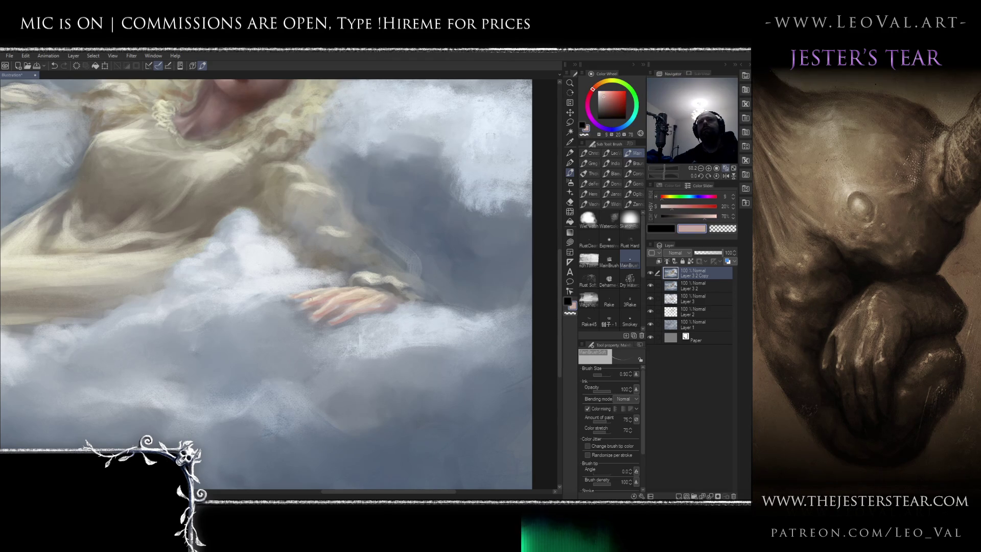
key("bracketleft")
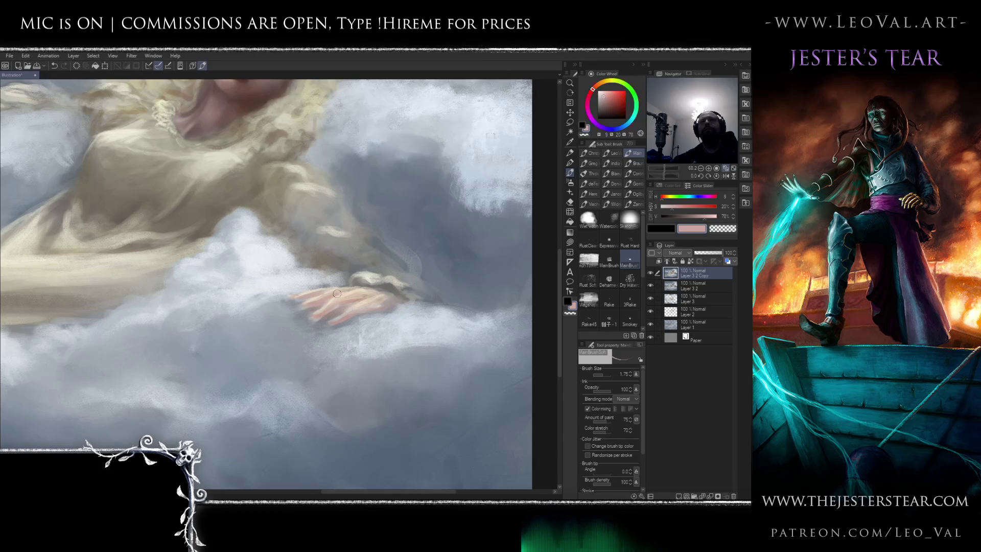
Paint broad strokes of cooler, darker sampled blue-greys over the clouds below the hand
left_click(333, 315, "alt")
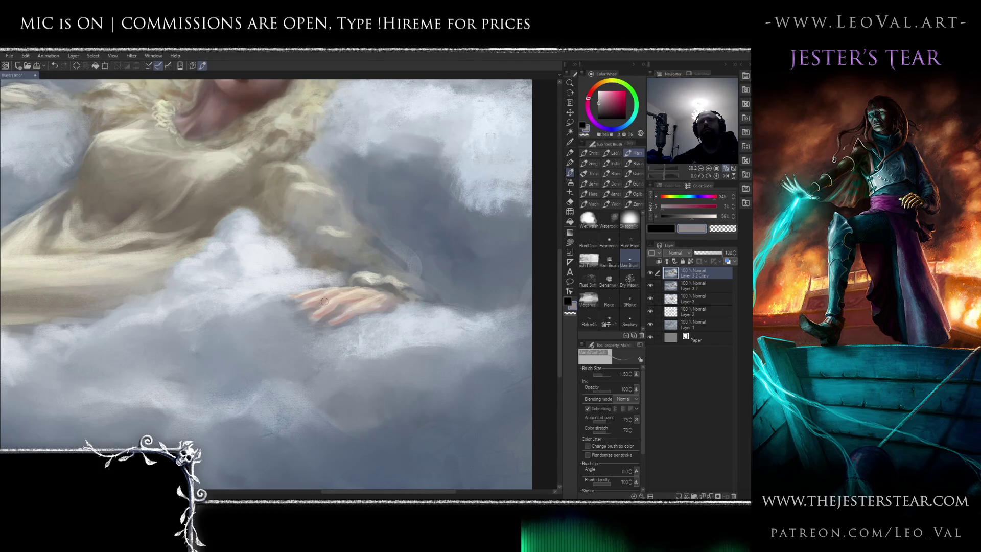
left_click(295, 301, "alt")
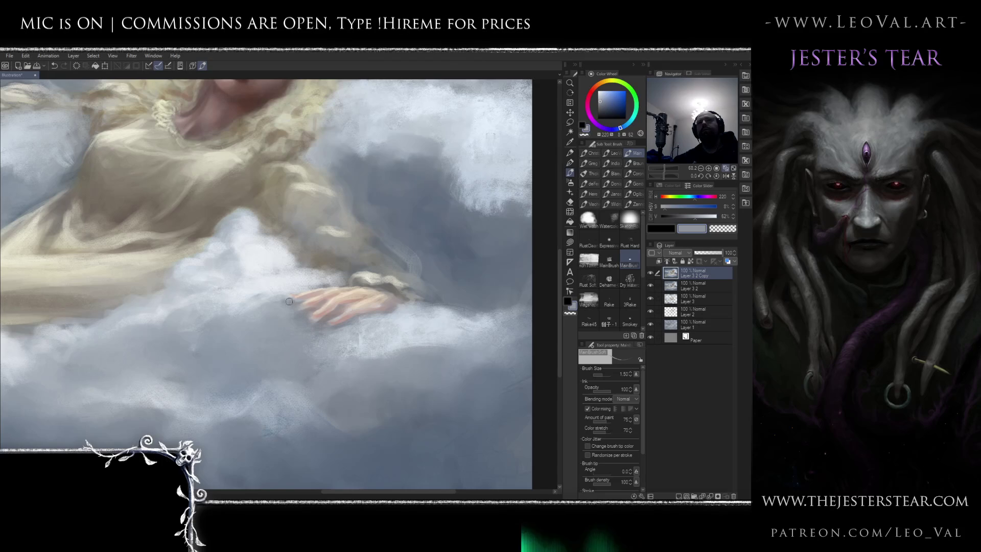
left_click(308, 314, "alt")
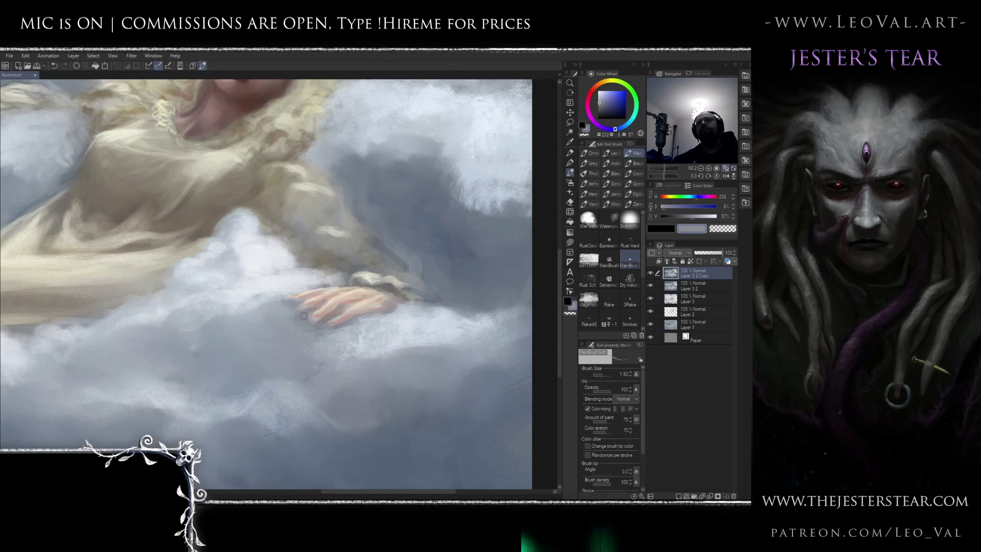
left_click(305, 319, "alt")
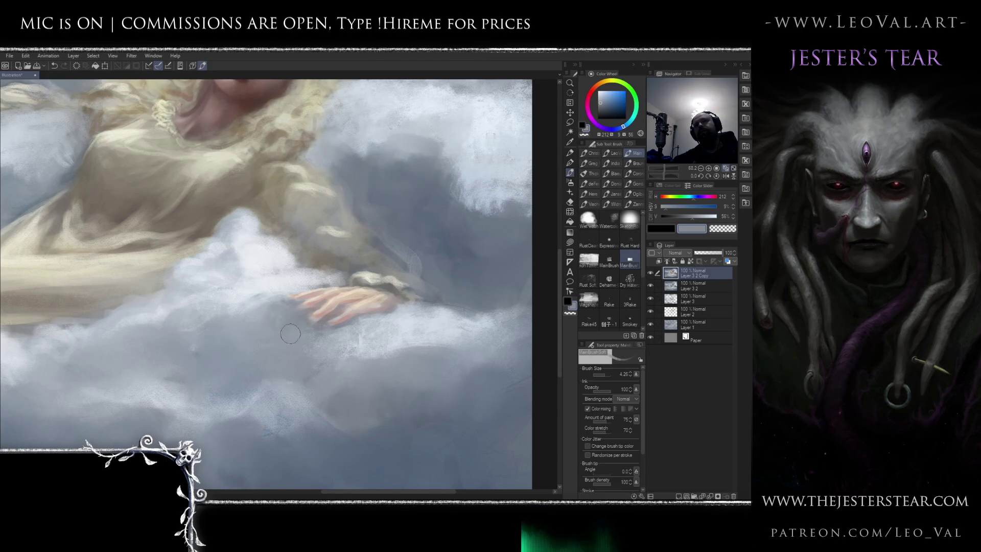
mouse_move(282, 342)
left_mouse_down()
mouse_move(359, 334)
mouse_move(281, 314)
mouse_move(252, 324)
mouse_move(246, 347)
mouse_move(280, 367)
mouse_move(263, 351)
mouse_move(210, 353)
left_mouse_up()
left_click(463, 249, "alt")
scroll(269, 355, "down", 5)
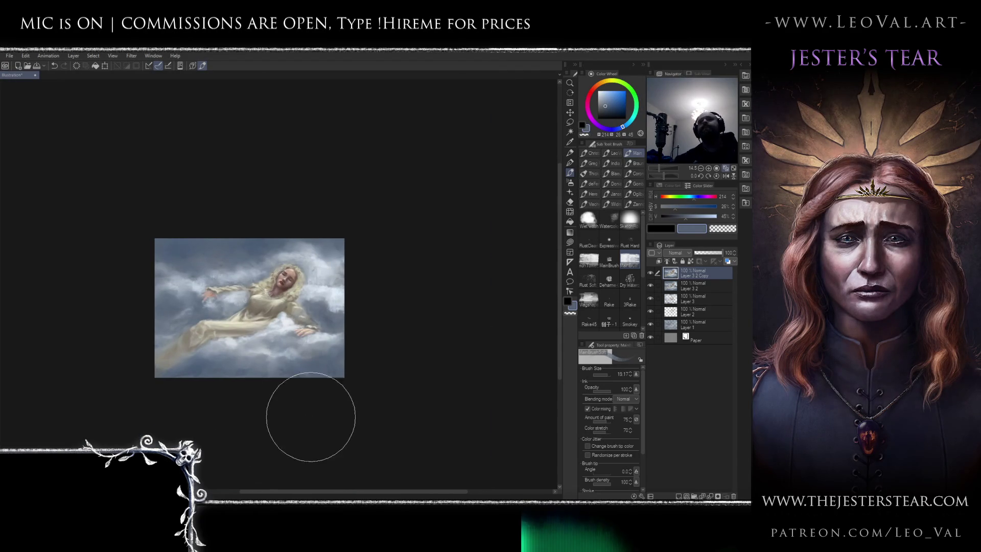
key("h")
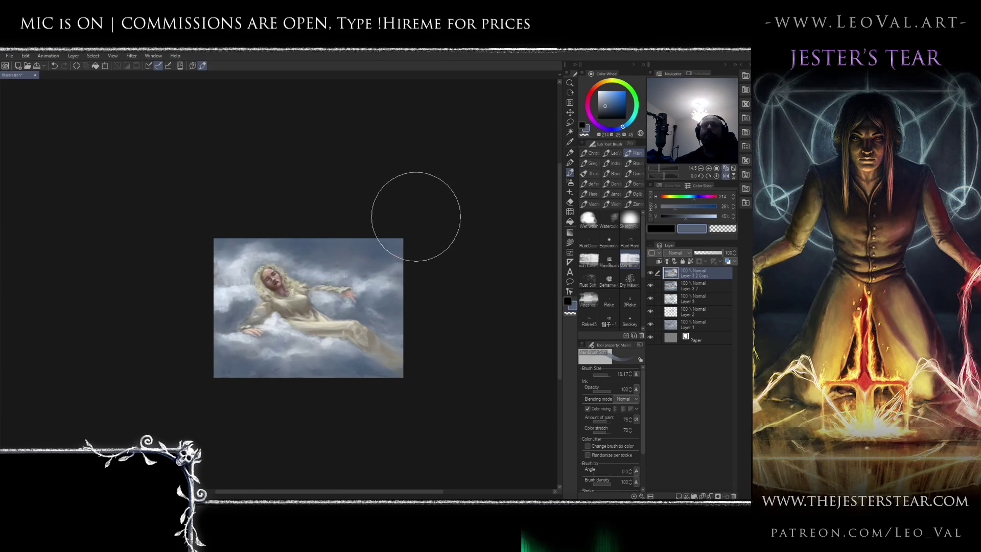
key("h")
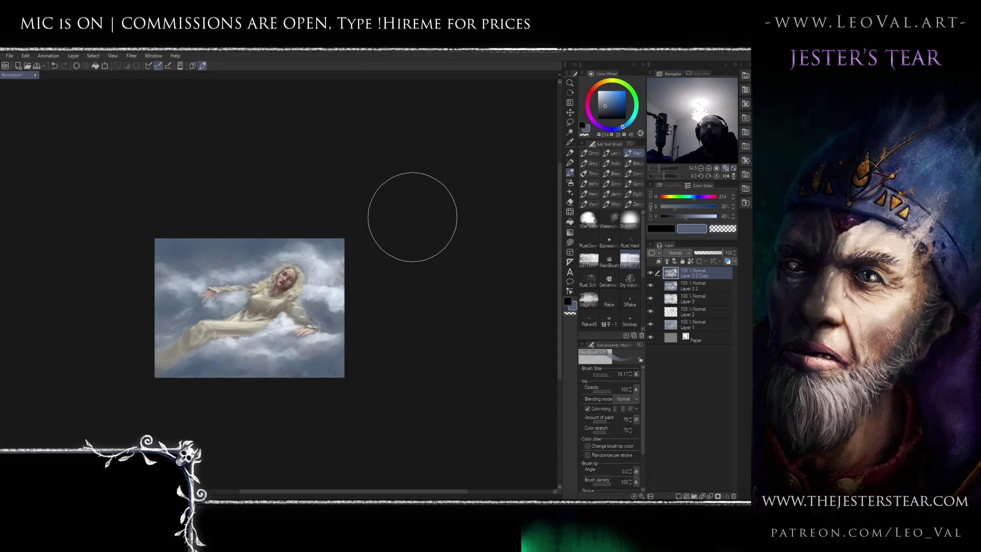
scroll(306, 292, "up", 8)
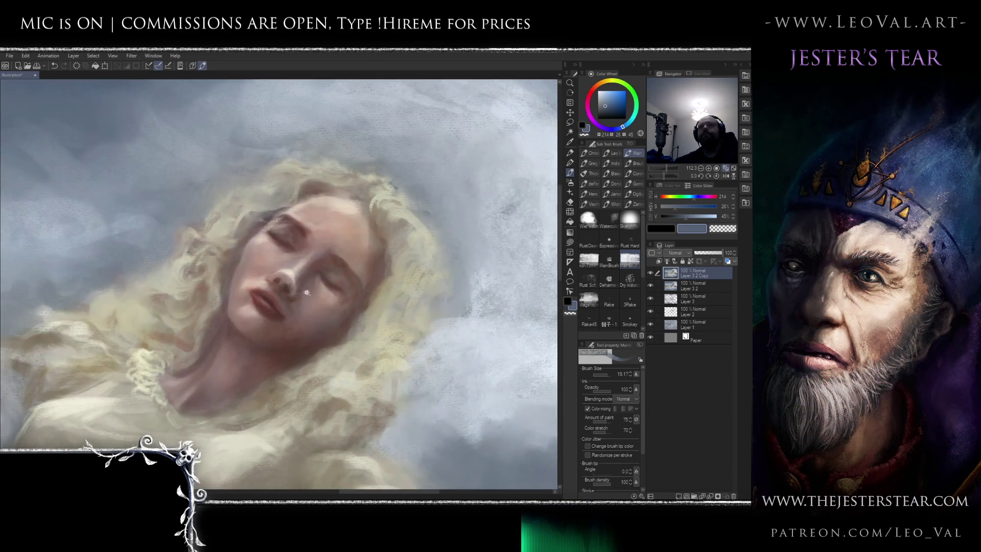
At 200% zoom, blend a lighter pink into the cheek beside the mouth
scroll(307, 292, "up", 4)
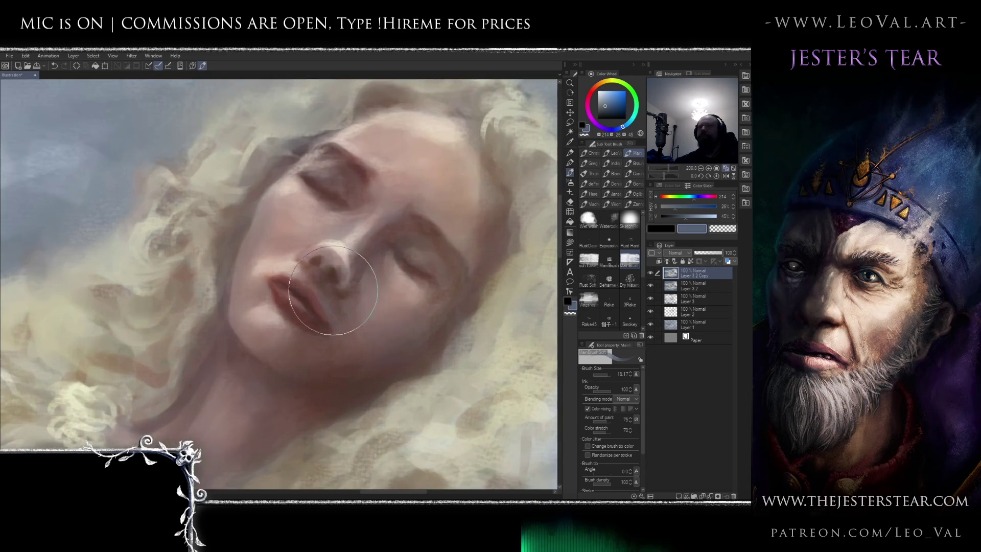
left_click(303, 301, "alt")
left_click_drag(296, 298, 318, 322)
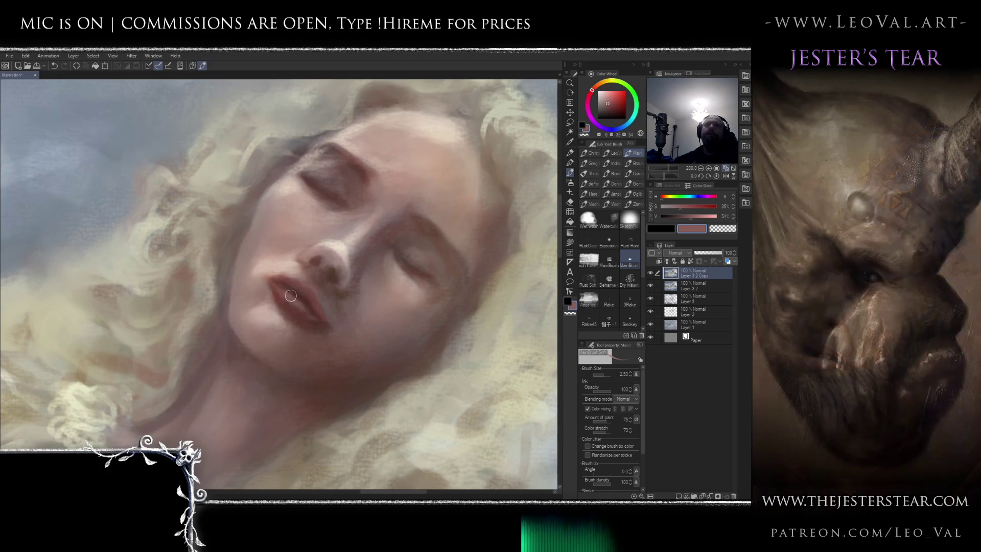
left_click_drag(295, 322, 271, 339)
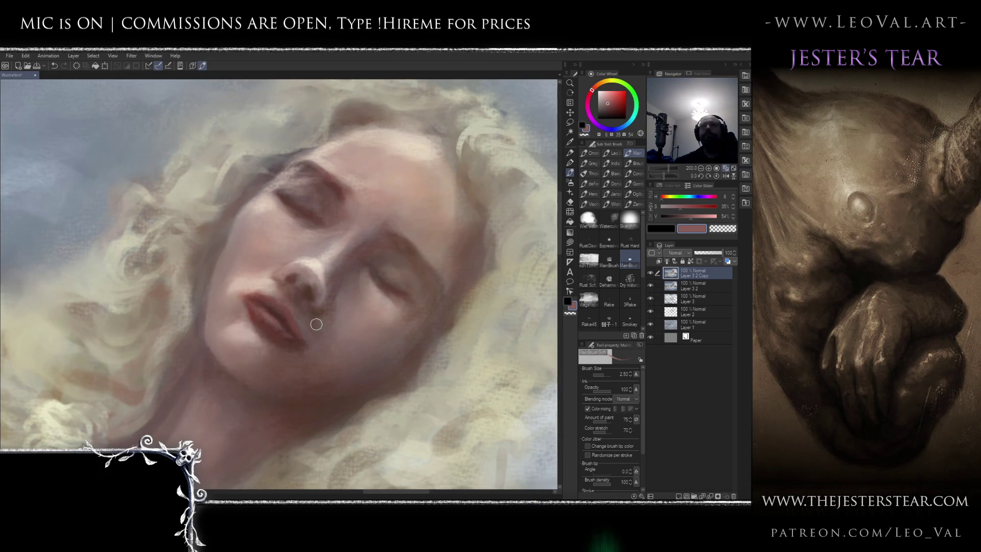
left_click_drag(383, 297, 371, 281)
left_click(371, 281, "alt")
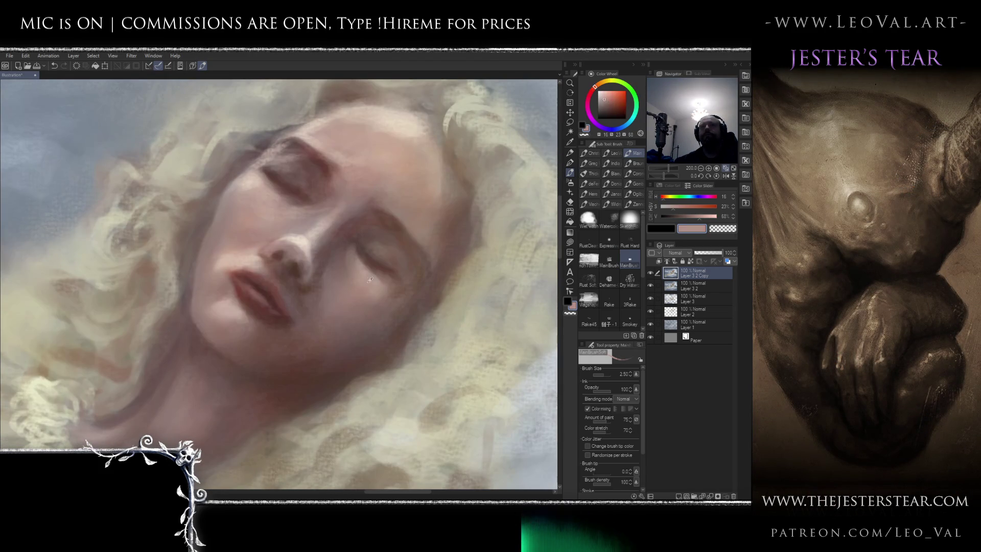
left_click_drag(320, 338, 347, 338)
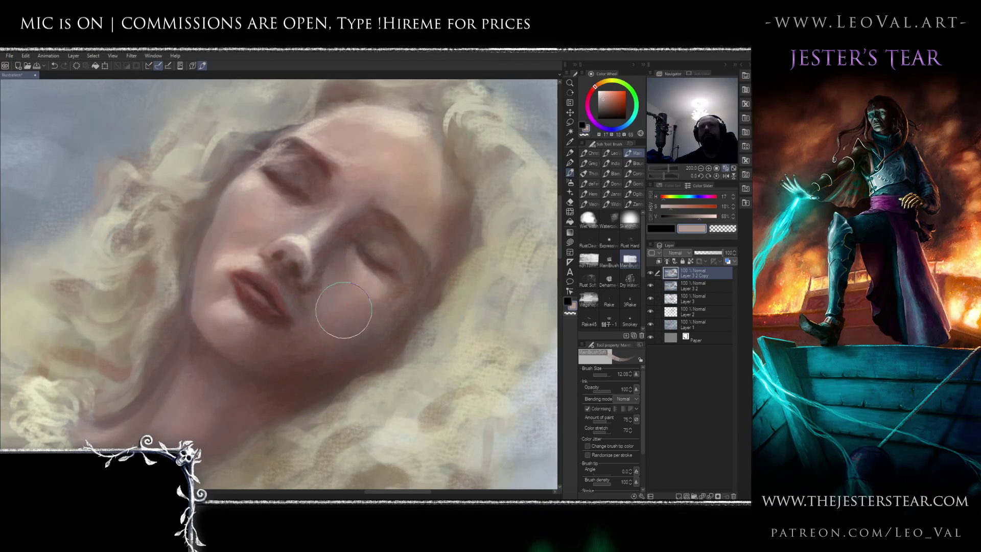
left_click_drag(313, 292, 324, 296)
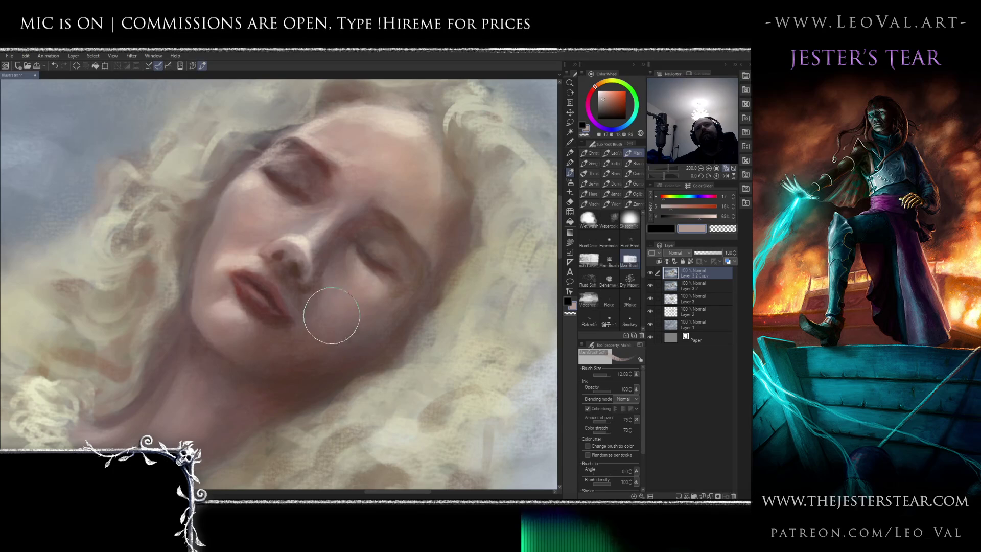
Sample skin tones and the dark lip colour with a smaller brush for the lips
scroll(291, 263, "down", 2)
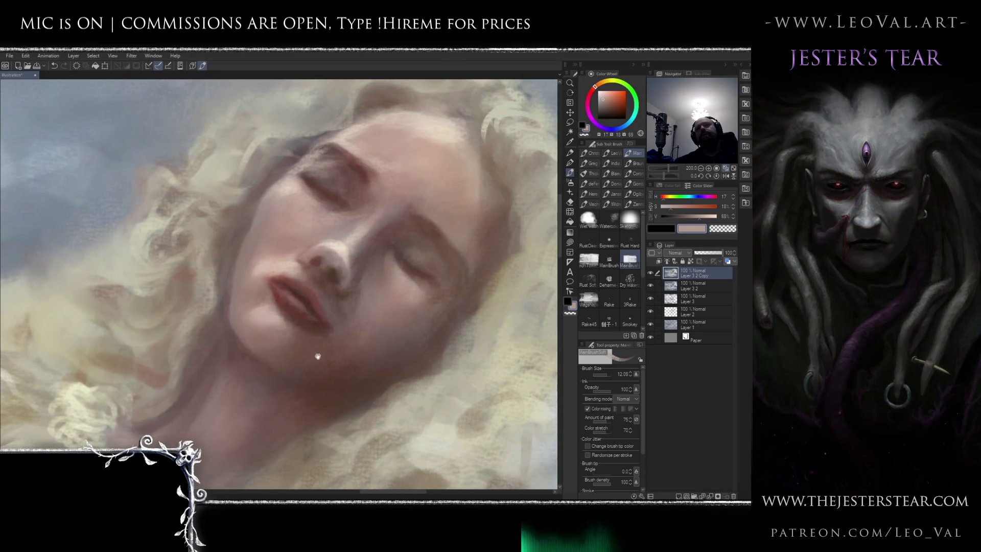
left_click(272, 278, "alt")
left_click(271, 279, "alt")
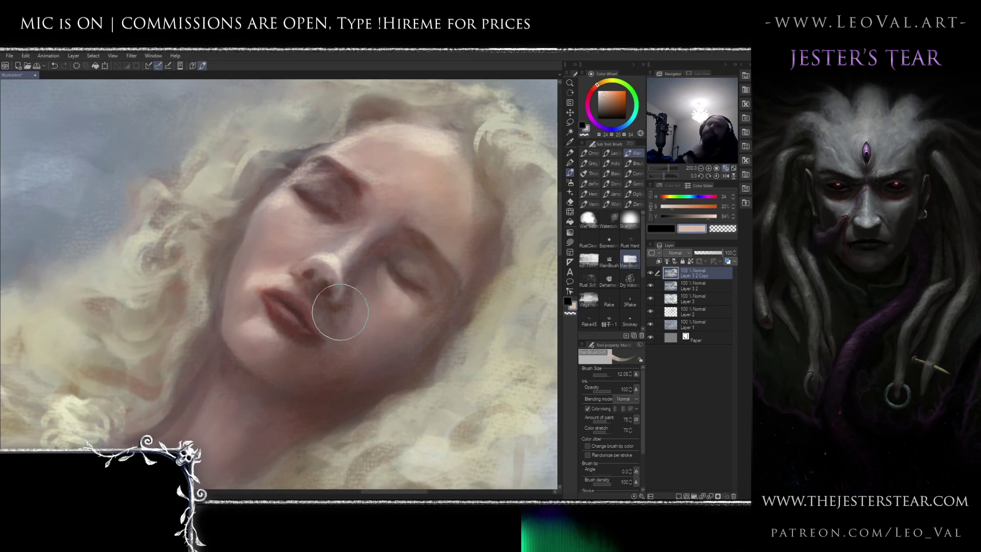
mouse_move(289, 330)
left_mouse_down()
mouse_move(302, 331)
mouse_move(311, 306)
left_mouse_up()
left_click(301, 331, "alt")
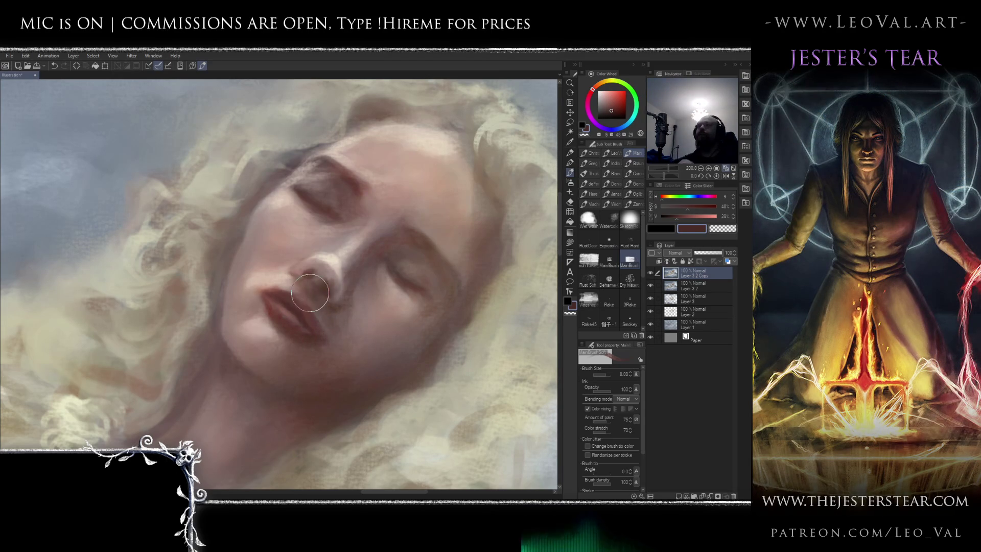
left_click_drag(312, 249, 335, 253)
Reshade the lips in deeper red and blend the lower lip into the chin
left_click(276, 291, "alt")
key("bracketright")
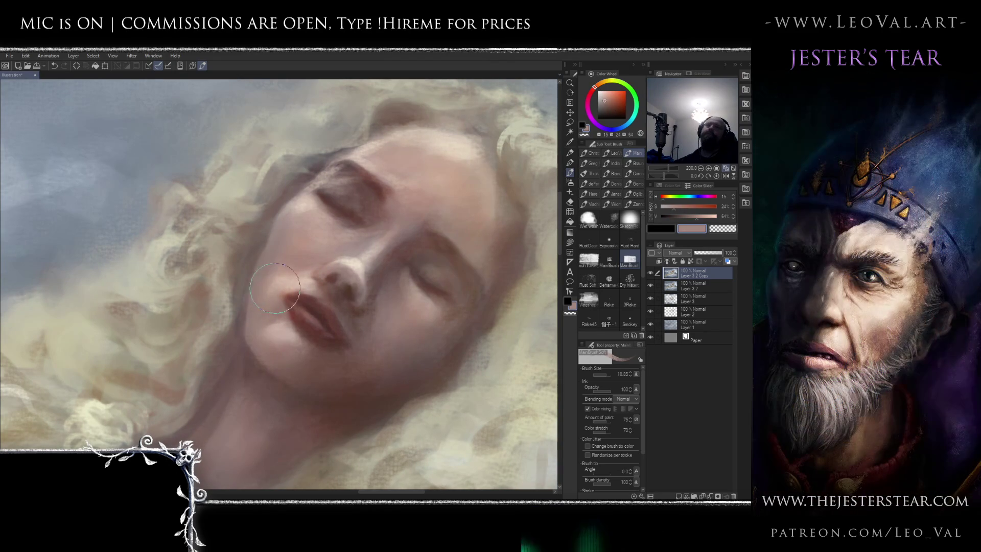
left_click(269, 265, "alt")
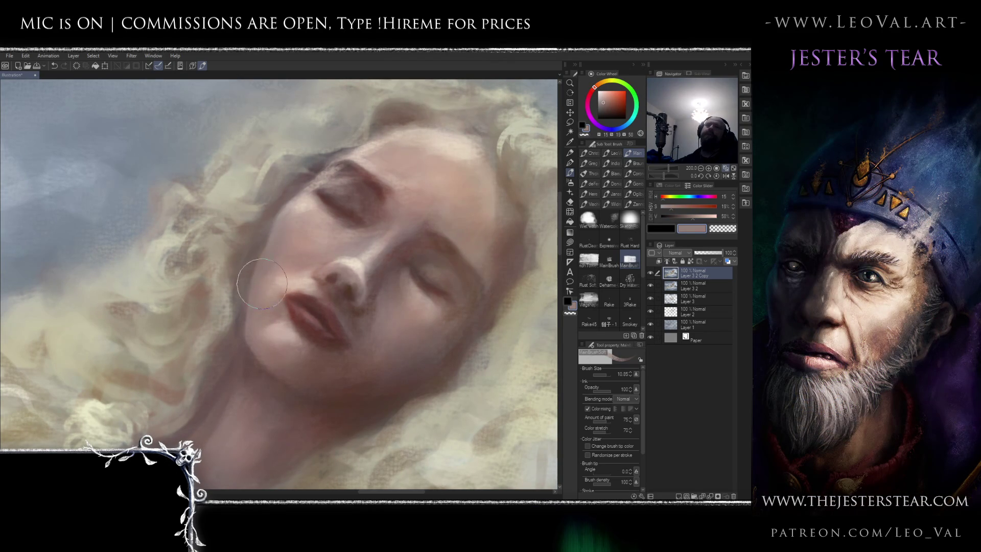
left_click(298, 281, "alt")
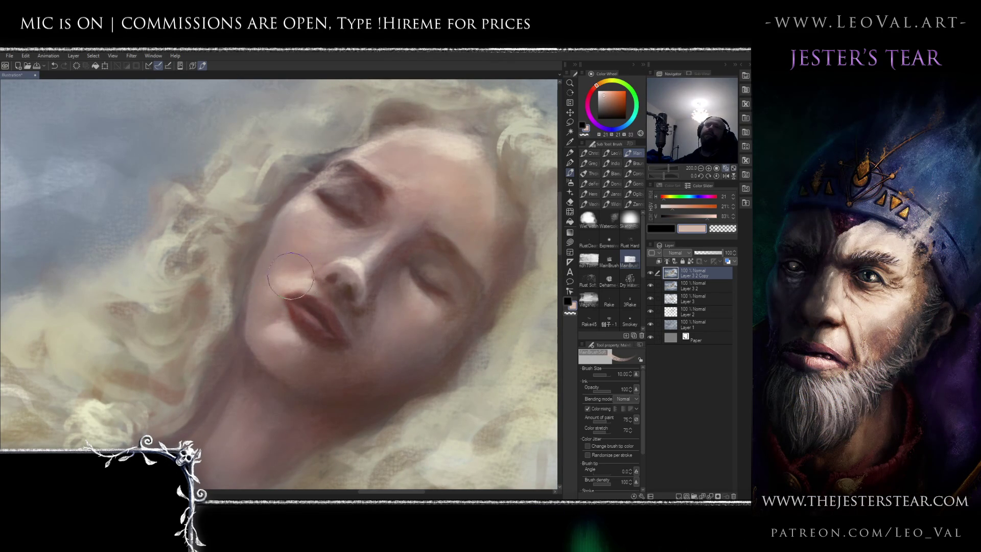
left_click(309, 302, "alt")
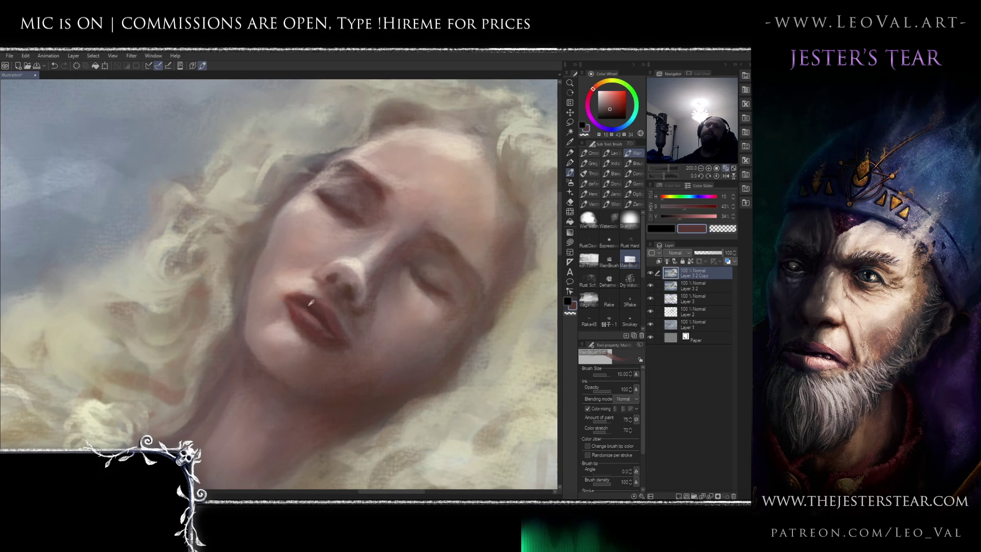
key("bracketleft")
key("bracketleft")
key("bracketleft")
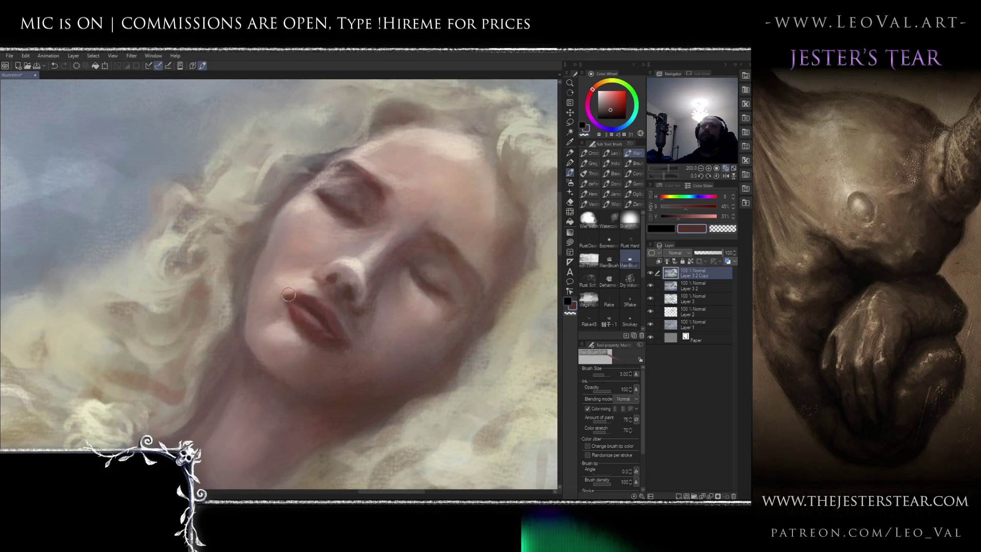
left_click(283, 299, "alt")
key("bracketright")
key("bracketright")
key("bracketright")
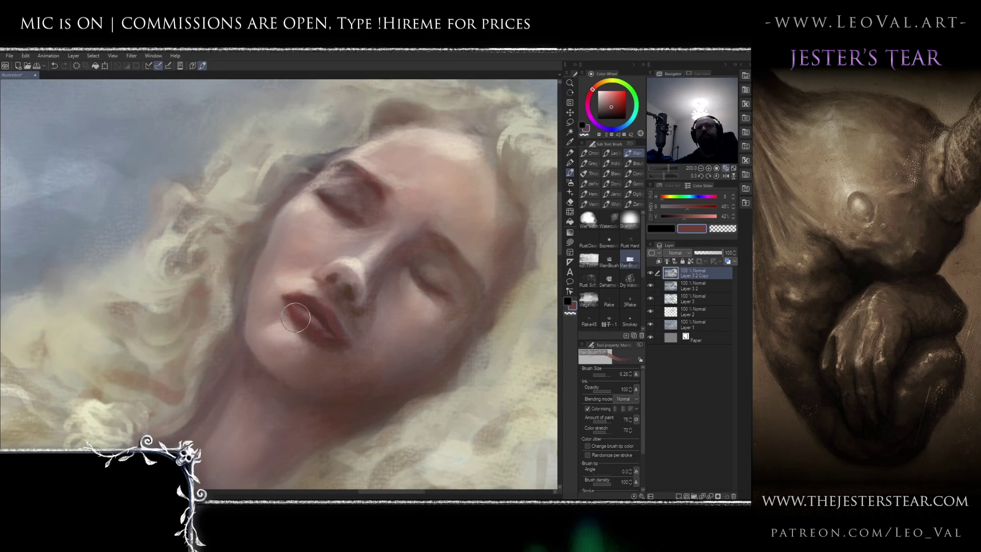
left_click(321, 320, "alt")
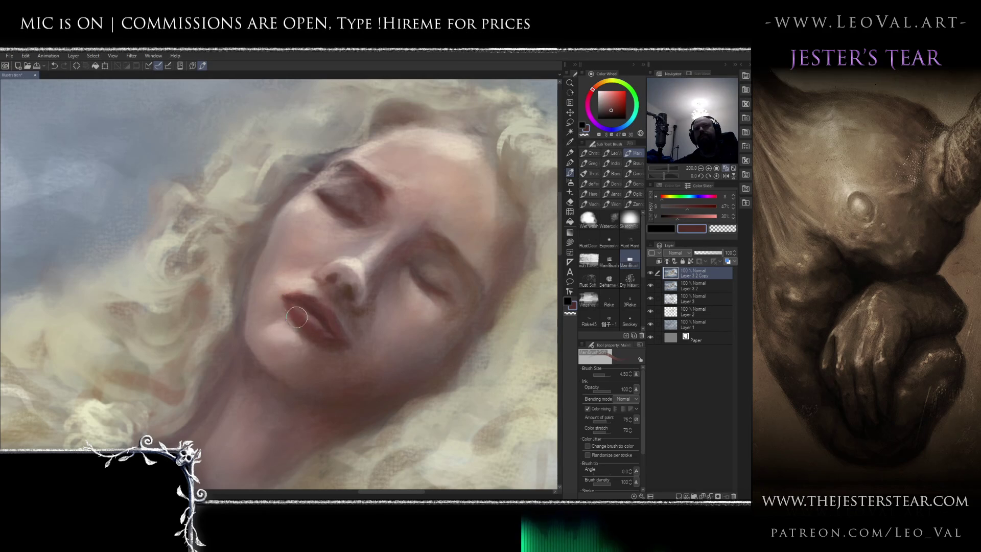
key("bracketright")
mouse_move(321, 331)
left_mouse_down()
mouse_move(296, 325)
mouse_move(333, 335)
left_mouse_up()
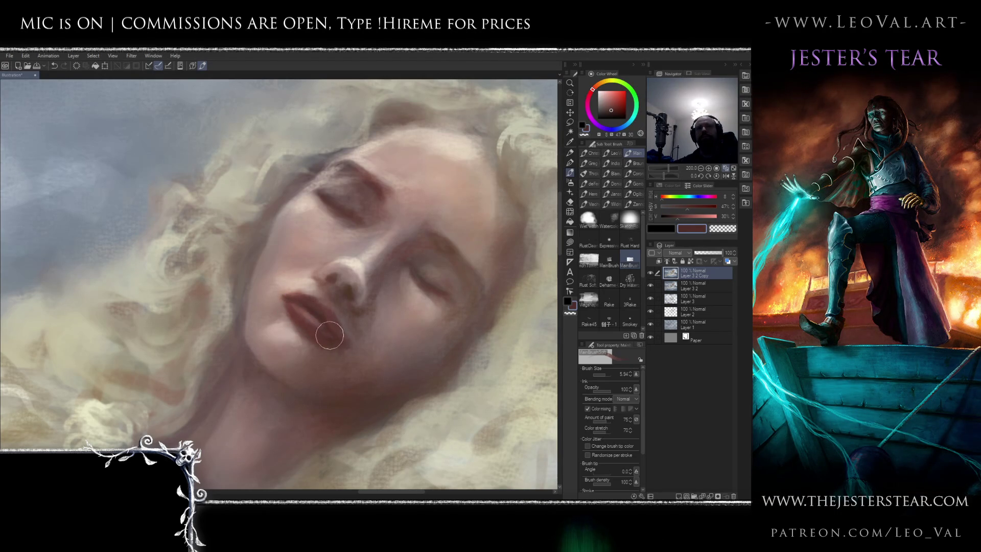
Paint soft pinkish skin shading around the nose with light pinks and pale skin tones
scroll(333, 337, "down", 5)
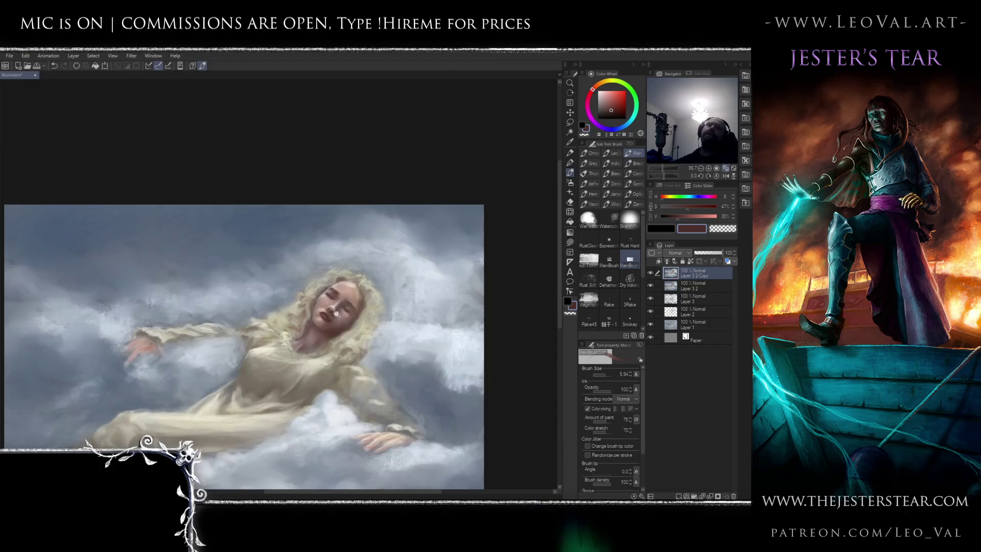
scroll(337, 317, "up", 4)
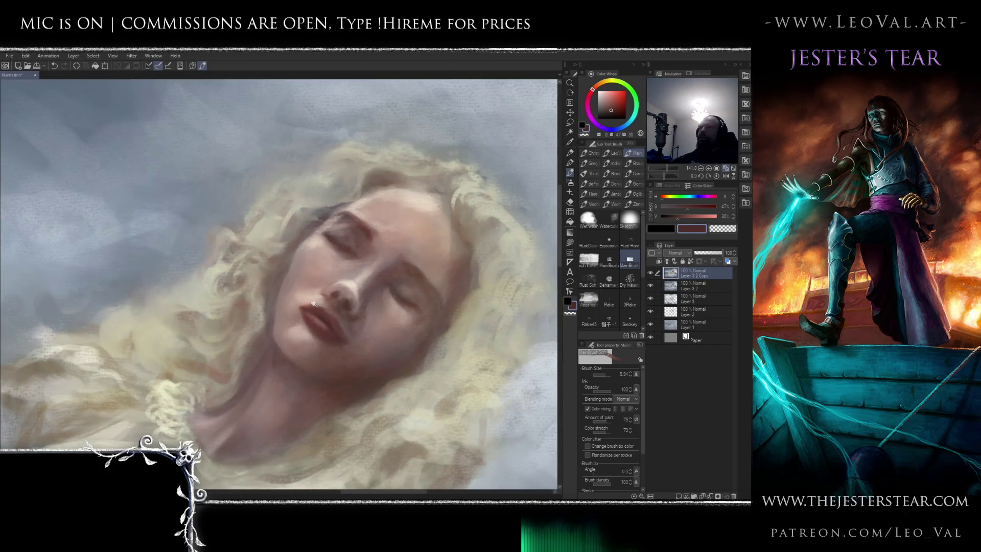
scroll(316, 305, "up", 2)
left_click(322, 314, "alt")
left_click(352, 276, "alt")
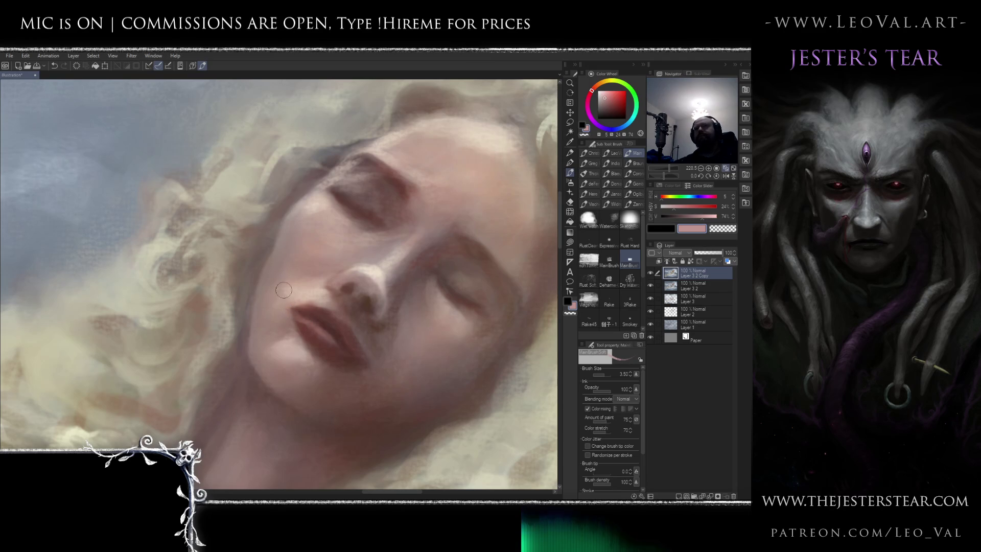
left_click_drag(285, 270, 310, 258)
left_click_drag(311, 298, 295, 267)
left_click(322, 303, "alt")
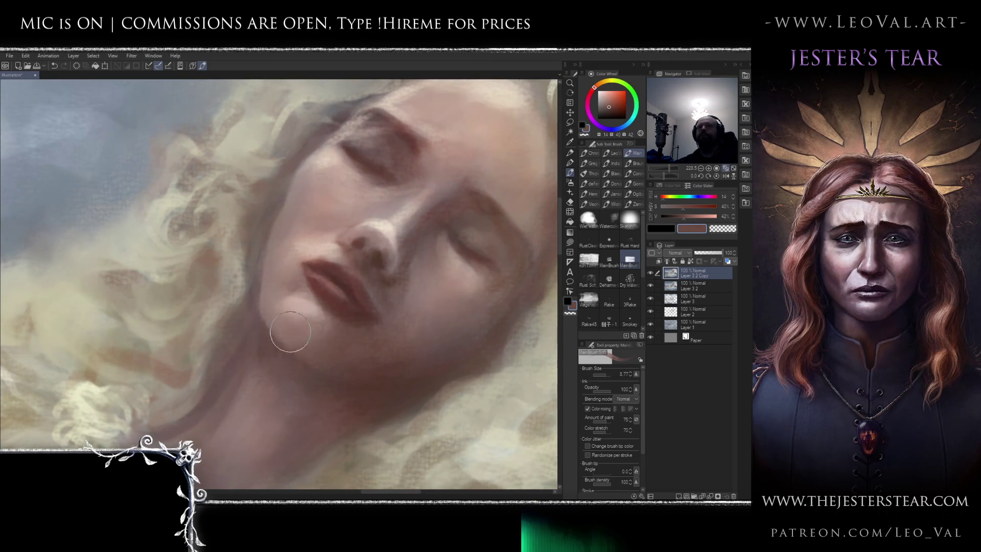
left_click_drag(290, 337, 287, 358)
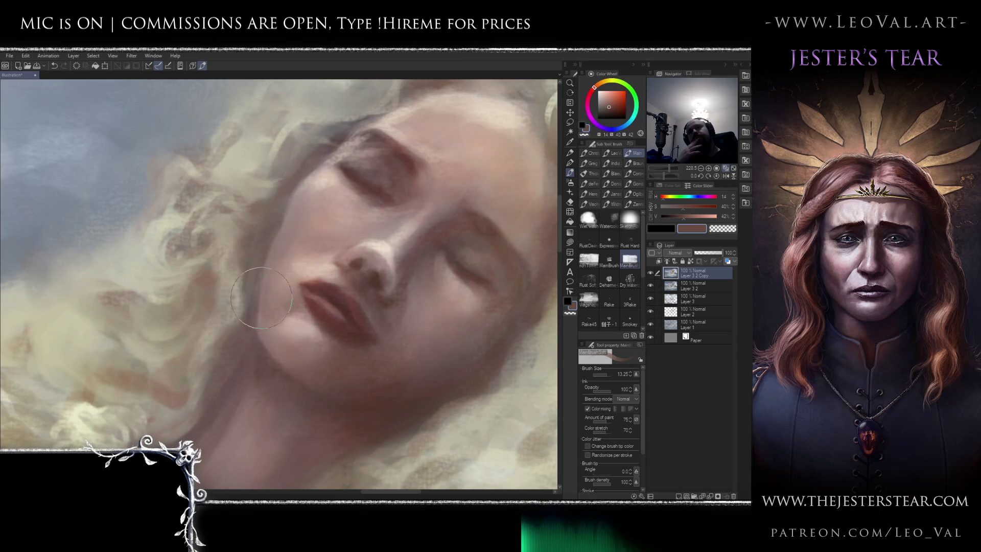
left_click(257, 279, "alt")
key("bracketleft")
key("bracketleft")
key("bracketleft")
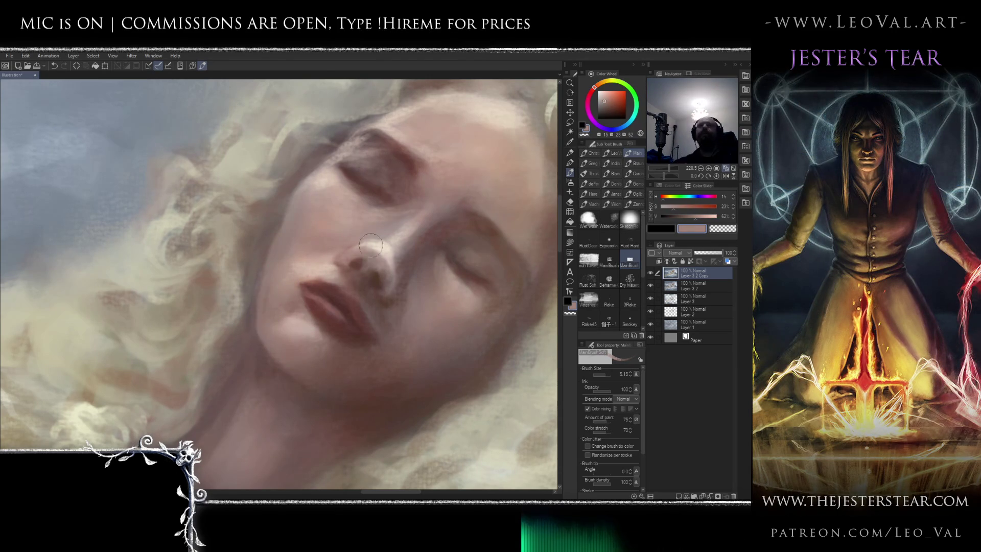
Flip the canvas horizontally to check the face, then flip it back
scroll(409, 212, "down", 5)
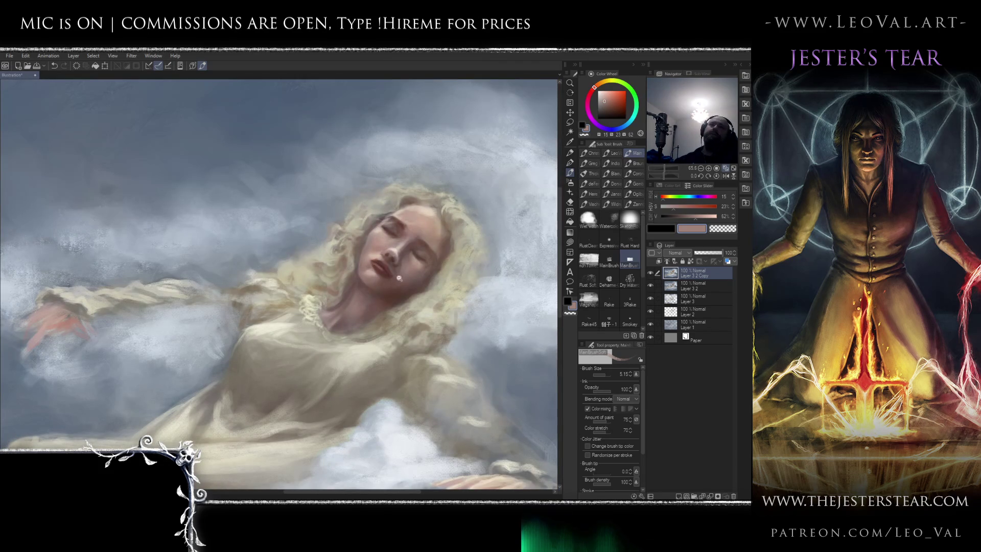
left_click_drag(392, 279, 443, 258)
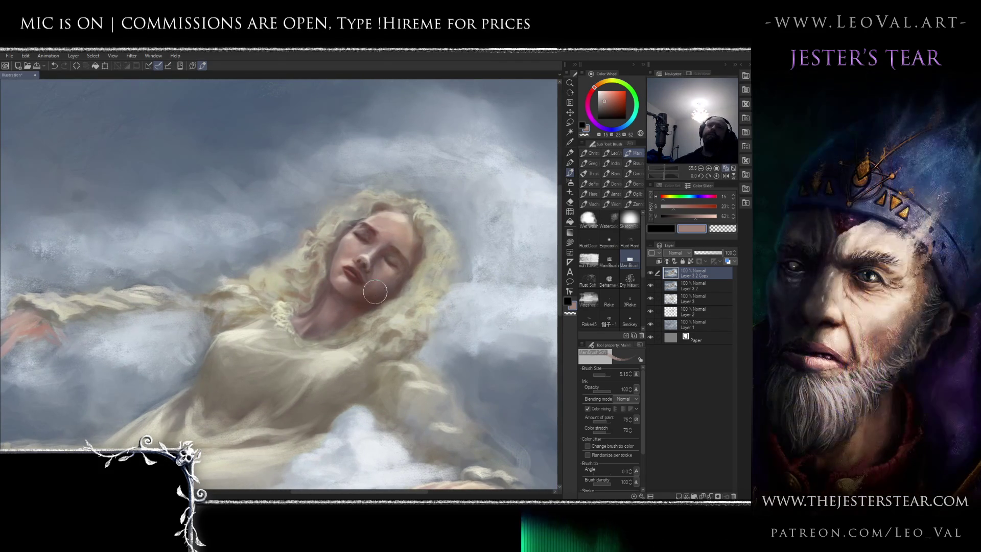
key("h")
scroll(358, 278, "up", 5)
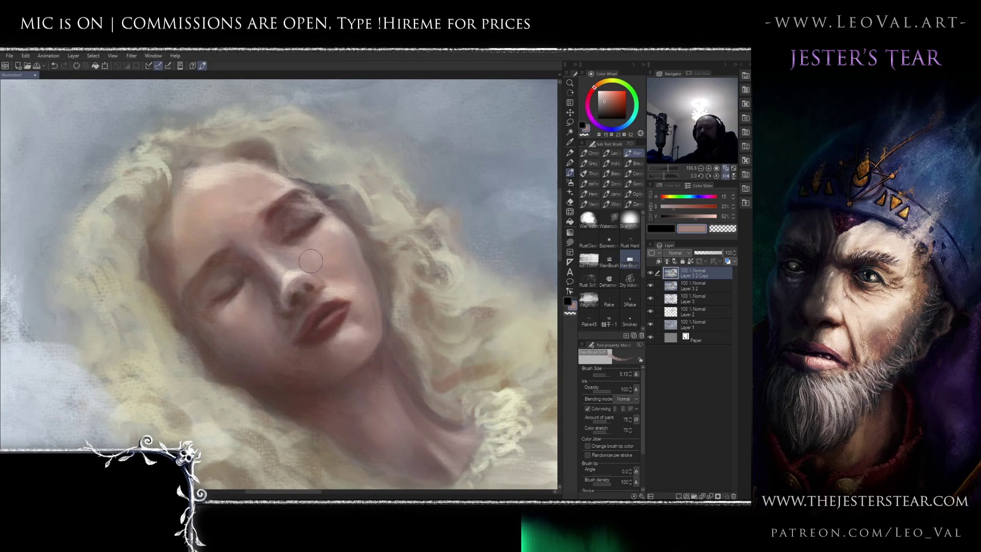
left_click(290, 274, "alt")
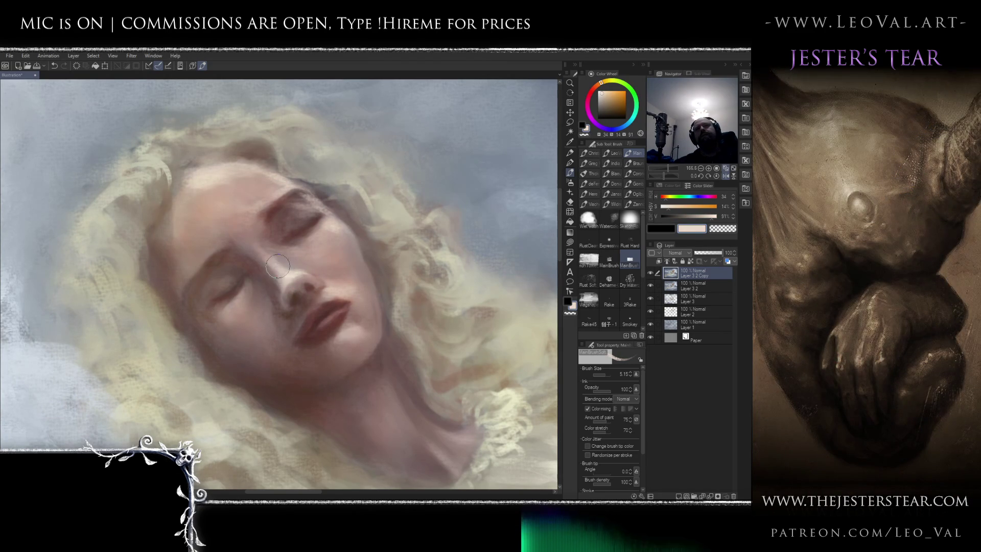
key("h")
Pick a darker pink beside the nose, then switch to Liquify at brush size 10
left_click(302, 278, "alt")
left_click(289, 284, "alt")
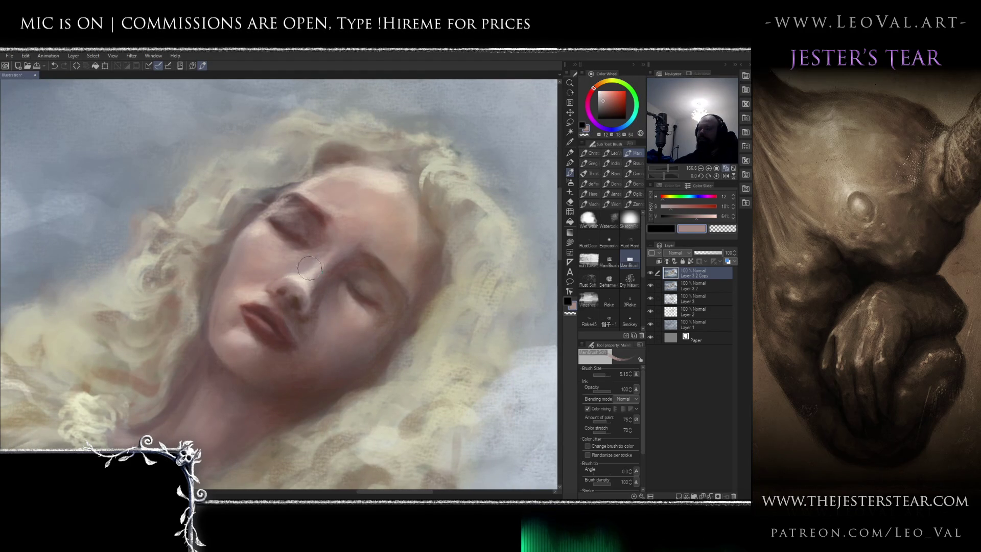
key("j")
key("bracketleft")
key("bracketleft")
key("bracketleft")
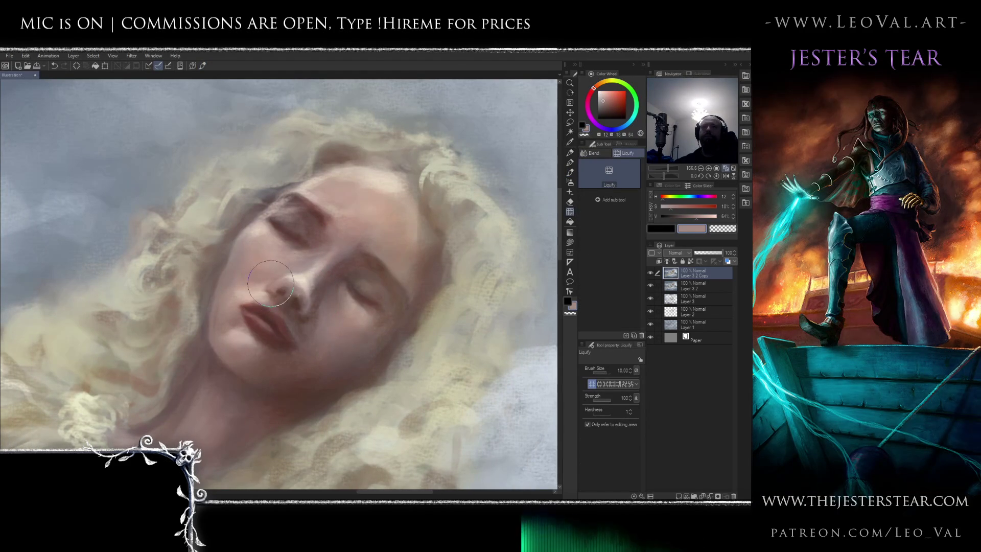
Push the nose tip slightly down with Liquify, then return to the brush with black colour
left_click_drag(278, 282, 305, 313)
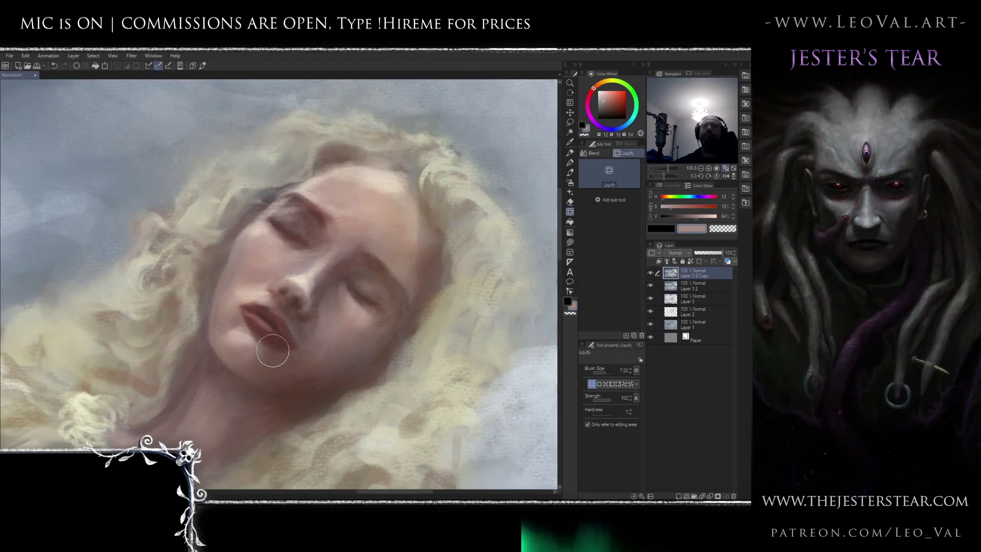
scroll(273, 334, "down", 3)
scroll(273, 334, "up", 5)
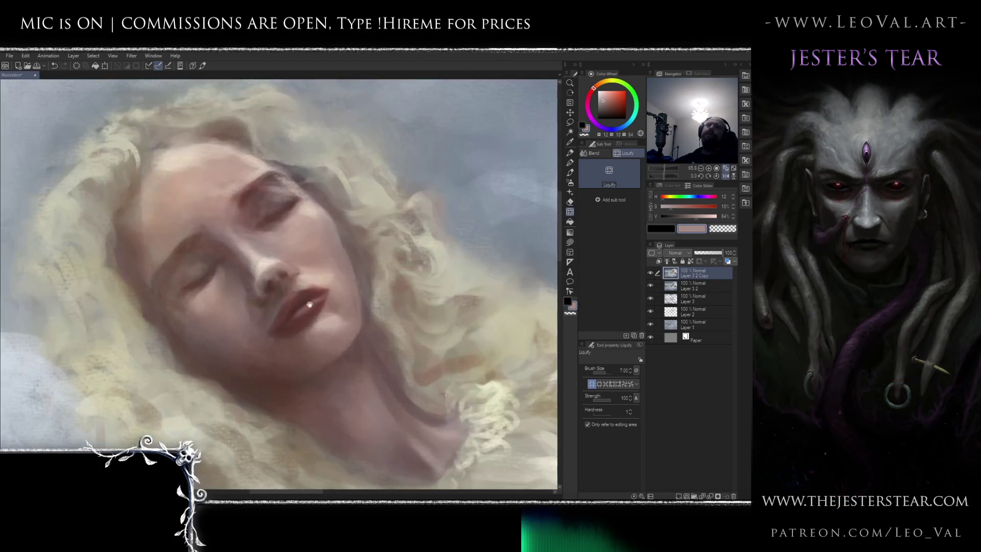
scroll(298, 317, "up", 1)
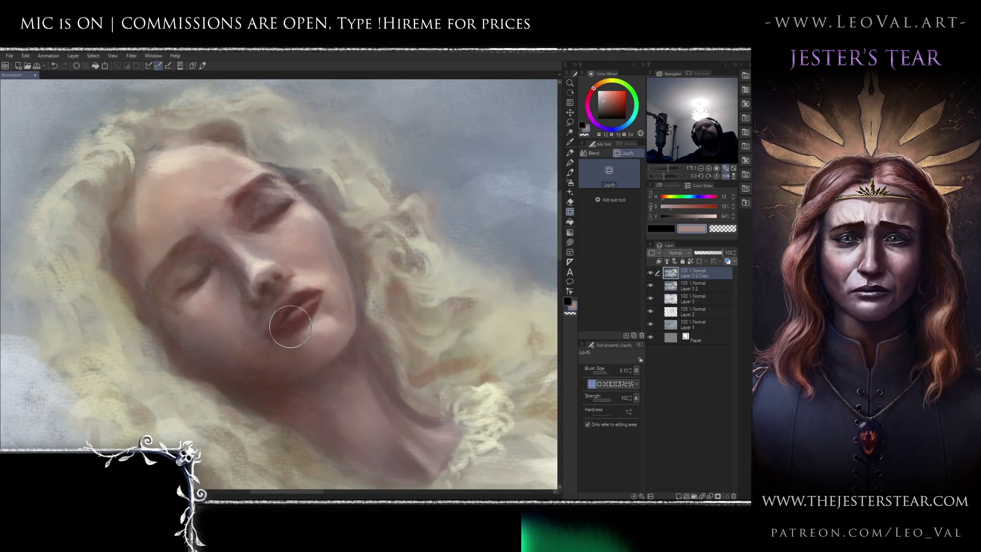
key("b")
key("d")
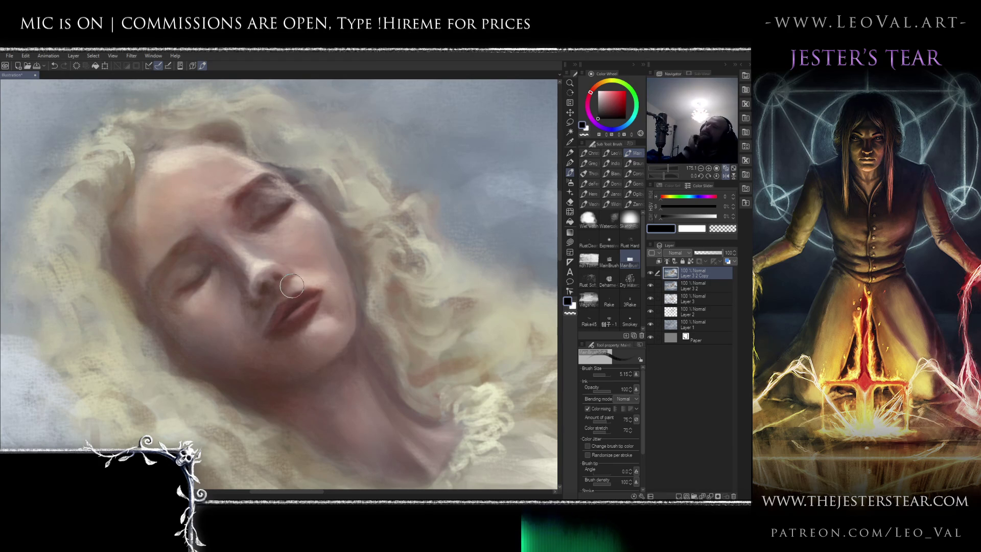
Paint a dark red crease along the closed eyelid, mirroring the canvas to check
key("h")
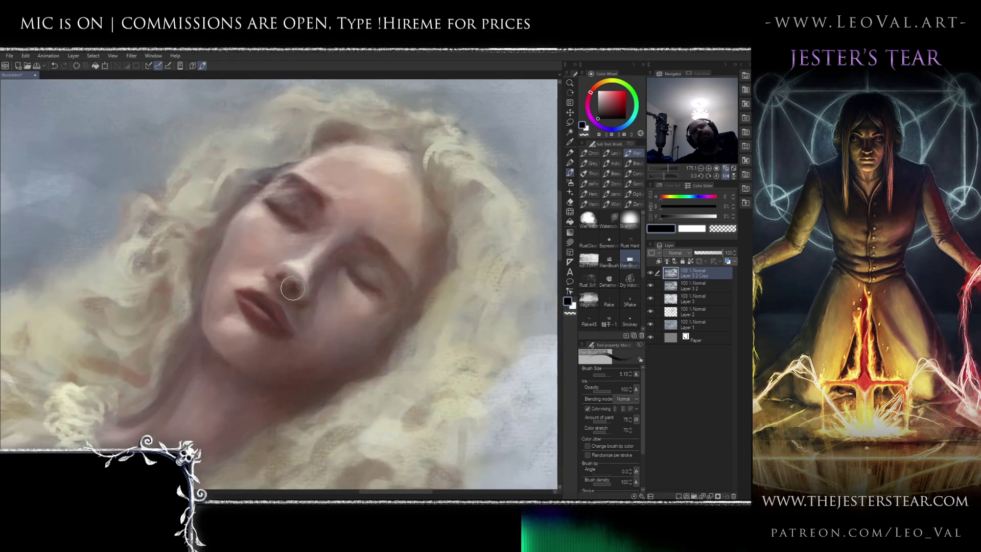
key("h")
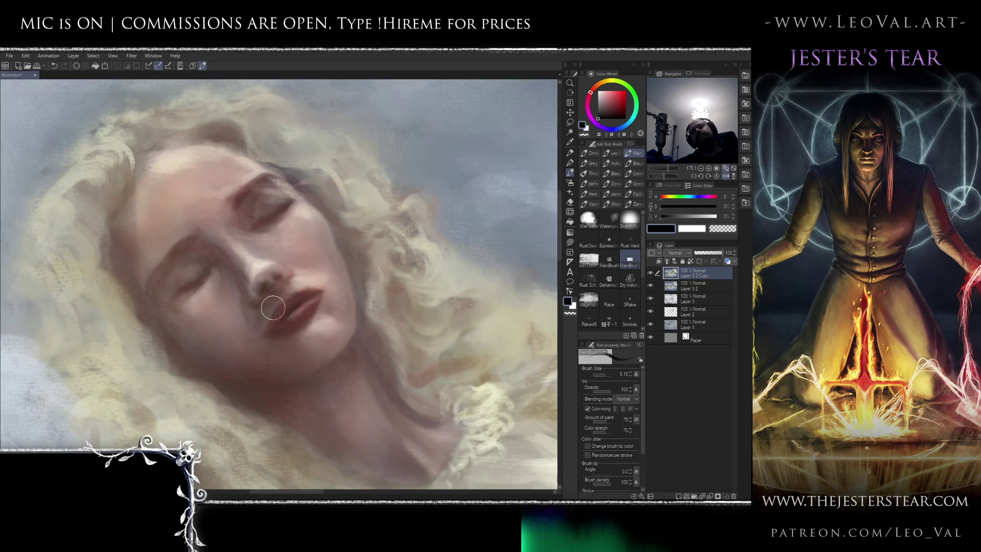
left_click(276, 313, "alt")
left_click(293, 309, "alt")
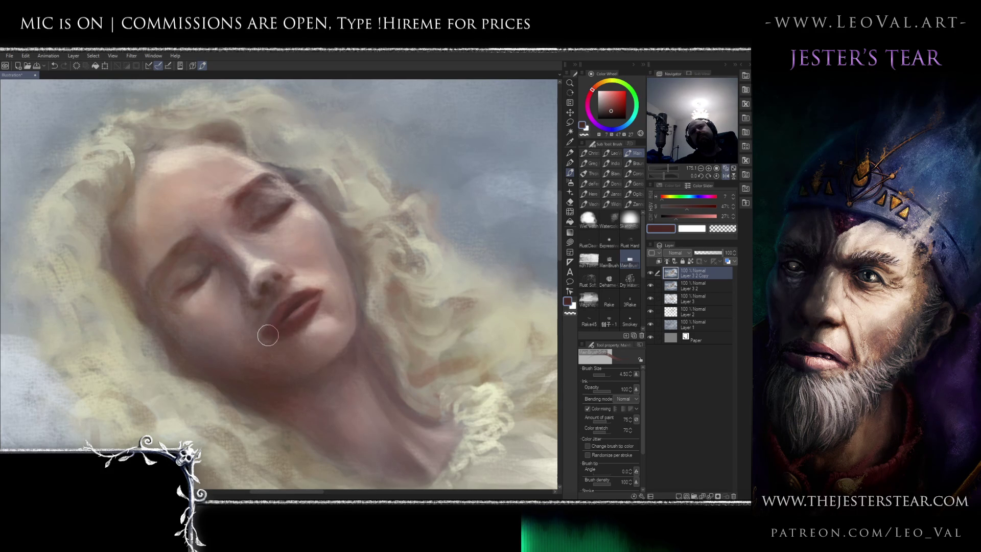
key("h")
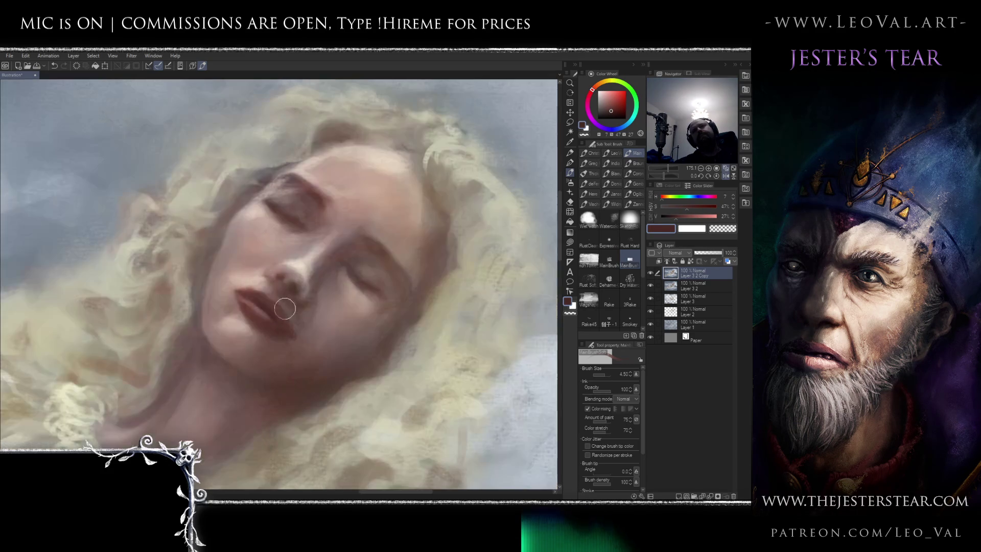
left_click_drag(274, 290, 262, 304)
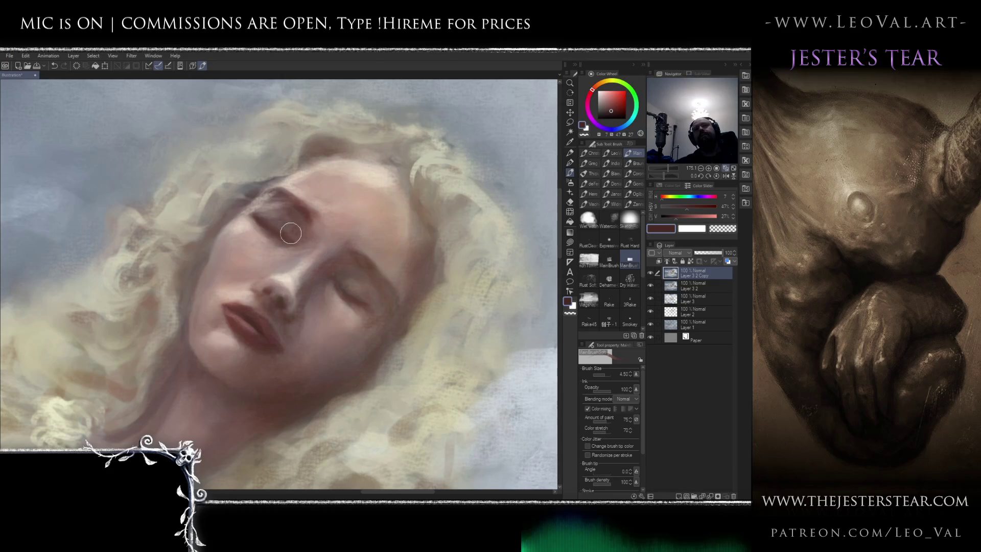
key("bracketleft")
key("bracketleft")
left_click_drag(343, 296, 373, 307)
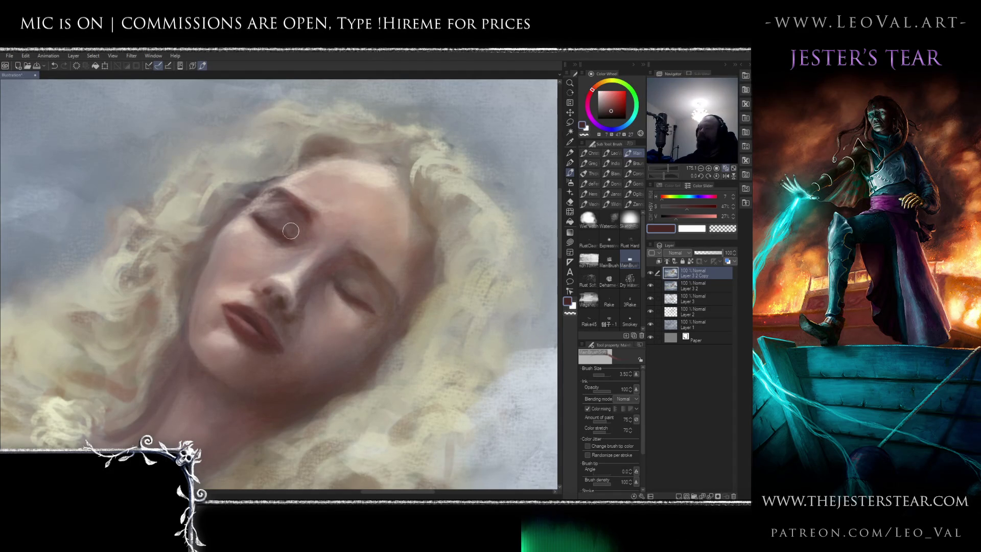
Blend the eyelid crease into the skin and pick a light skin tone for touch-ups
key("h")
key("j")
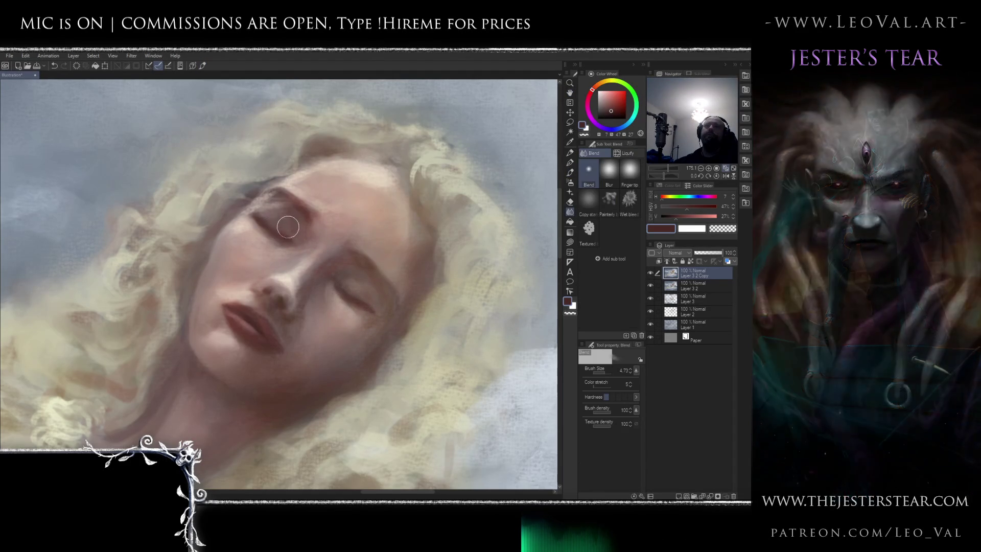
left_click_drag(265, 220, 292, 237)
key("b")
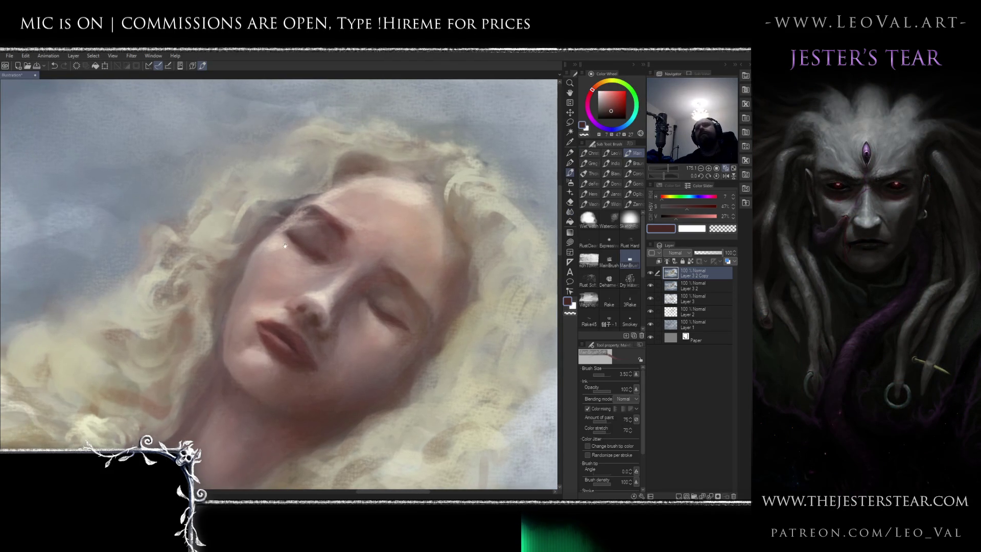
left_click(300, 221, "alt")
left_click_drag(314, 231, 309, 225, "ctrl+alt")
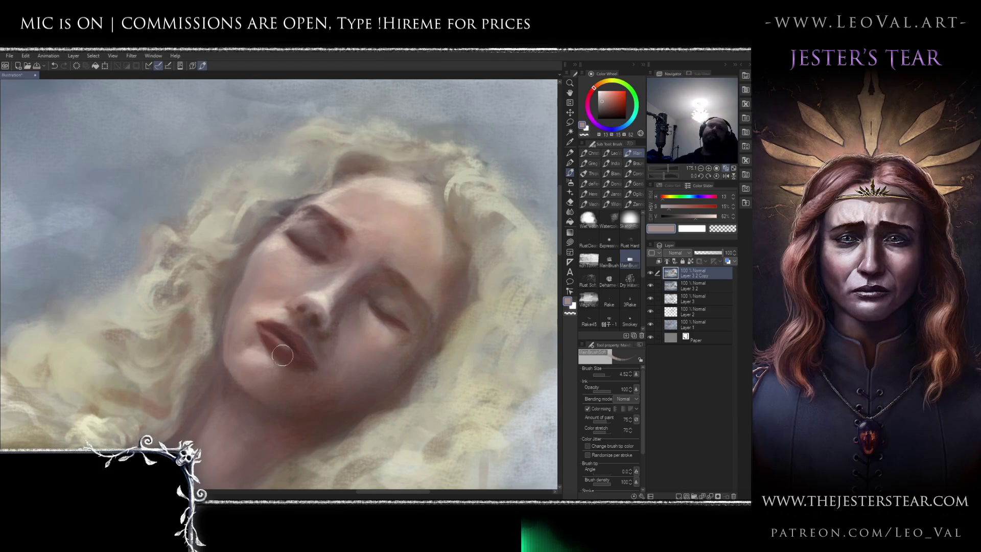
left_click_drag(325, 312, 347, 276)
scroll(347, 276, "down", 5)
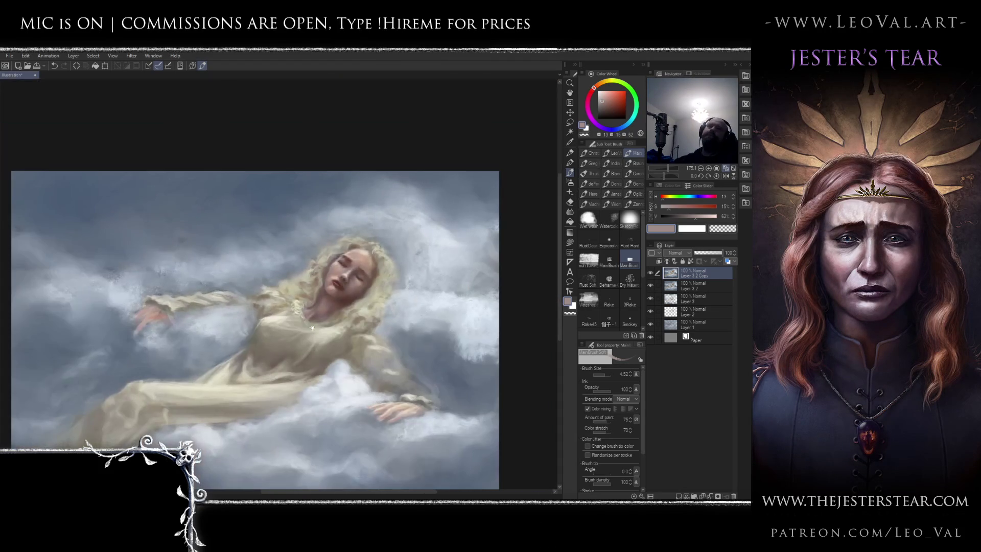
Toggle the copied layer's visibility on and off to compare the changes
left_click(651, 272)
left_click(651, 271)
left_click(651, 270)
left_click(652, 270)
left_click(653, 271)
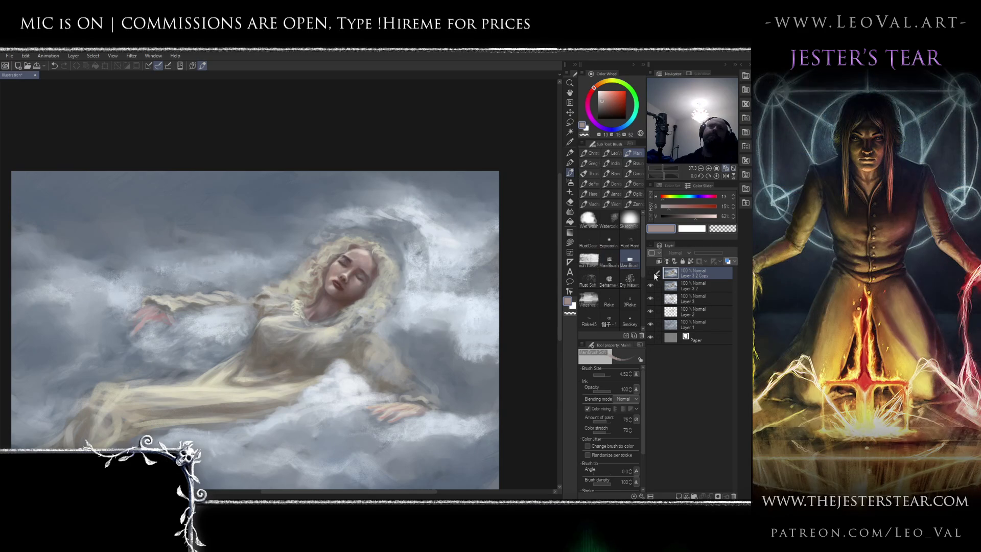
left_click(651, 272)
Paint thin pale cream-blonde strand highlights in the hair with a small brush
scroll(337, 320, "up", 3)
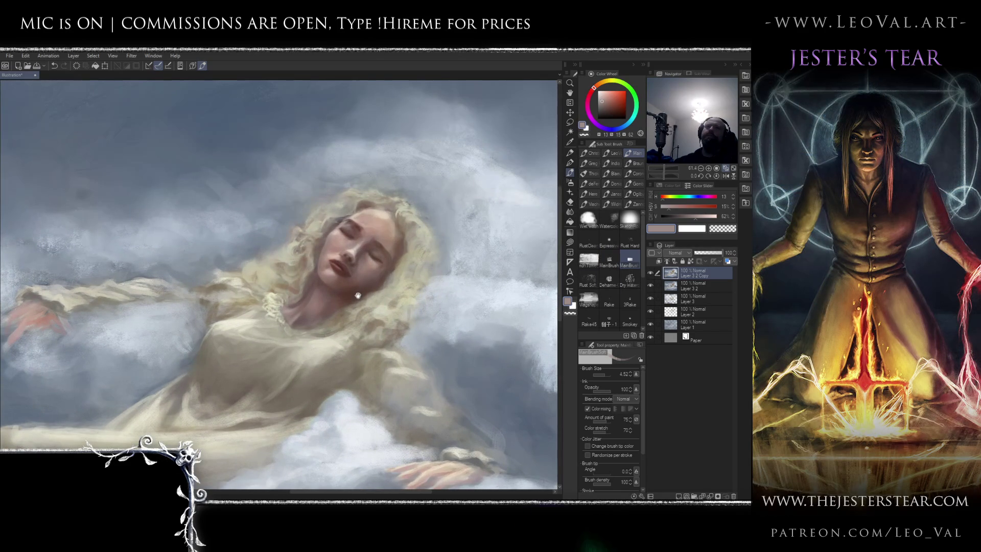
left_click_drag(357, 300, 358, 305)
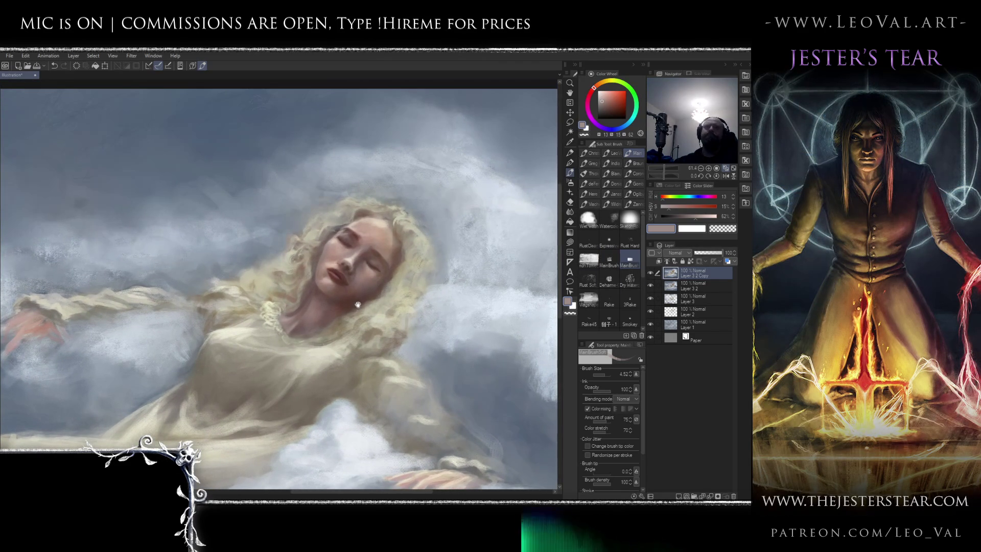
scroll(344, 256, "up", 3)
left_click(323, 278, "alt")
left_click(324, 277, "alt")
left_click(606, 94)
left_click(602, 93)
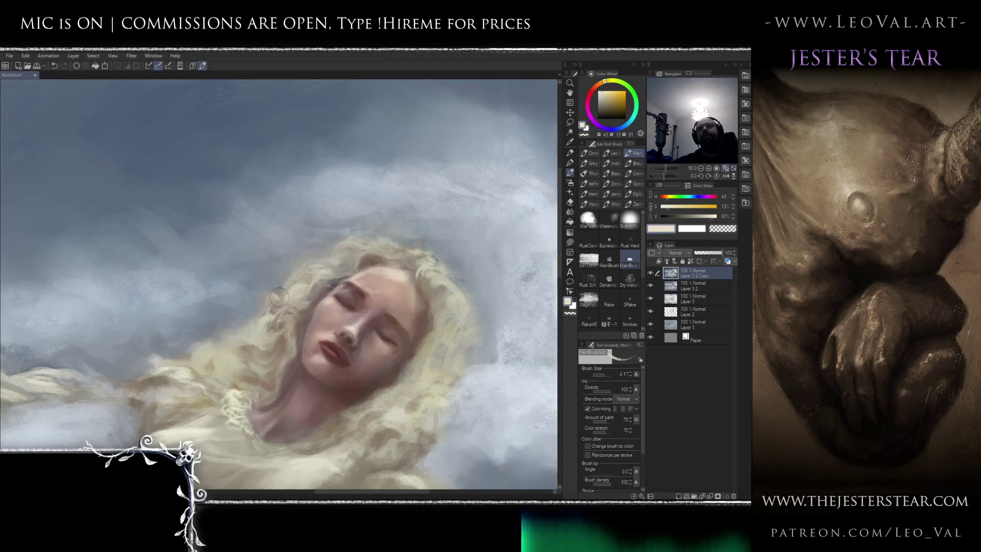
left_click_drag(329, 265, 322, 270)
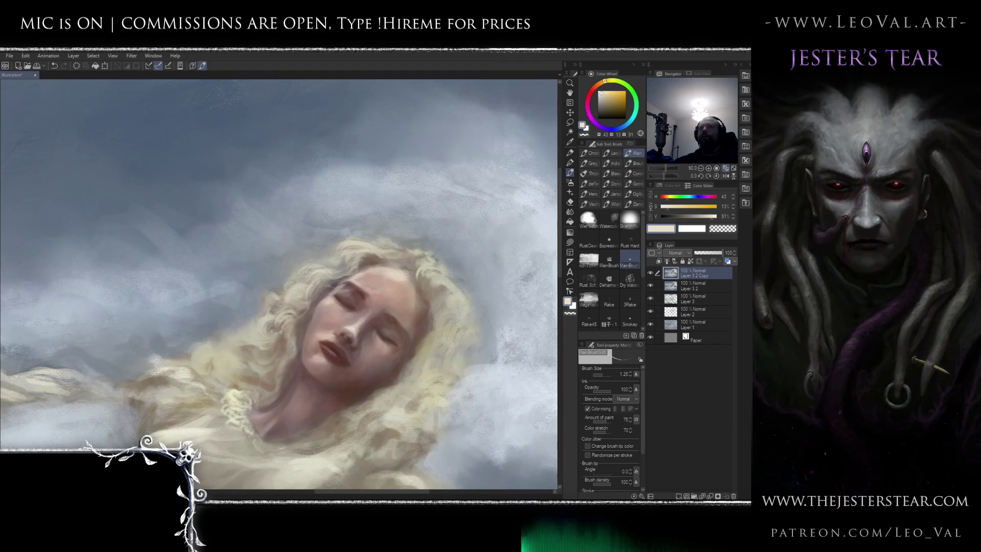
key("bracketright")
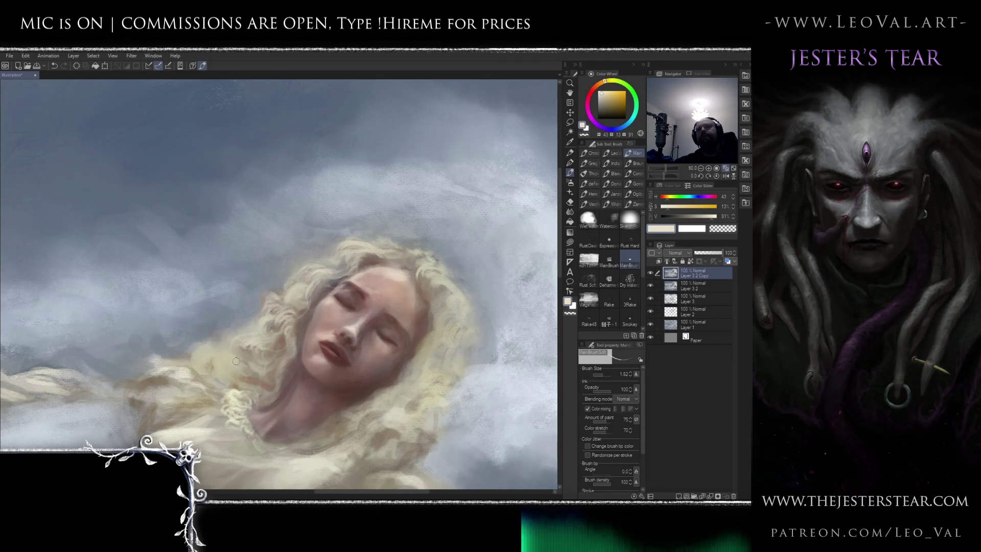
scroll(246, 379, "down", 5)
left_click_drag(245, 361, 240, 299)
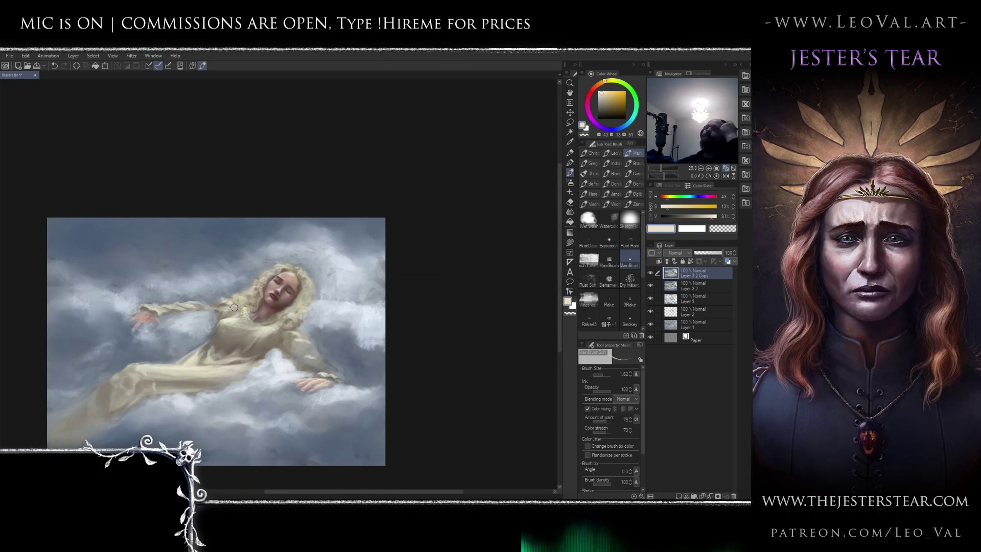
Darken the shadow along the neck and hair with a muted brown
scroll(298, 263, "up", 6)
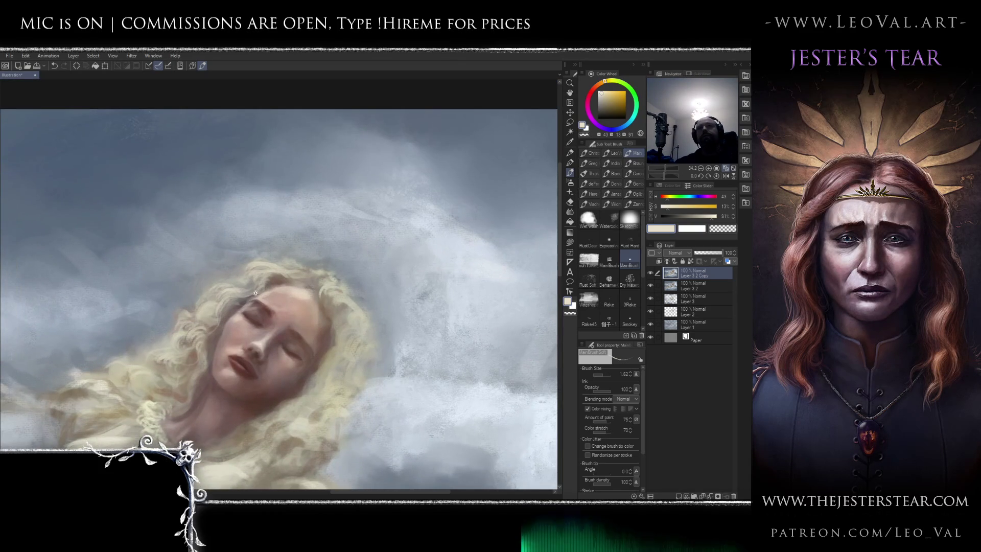
key("bracketright")
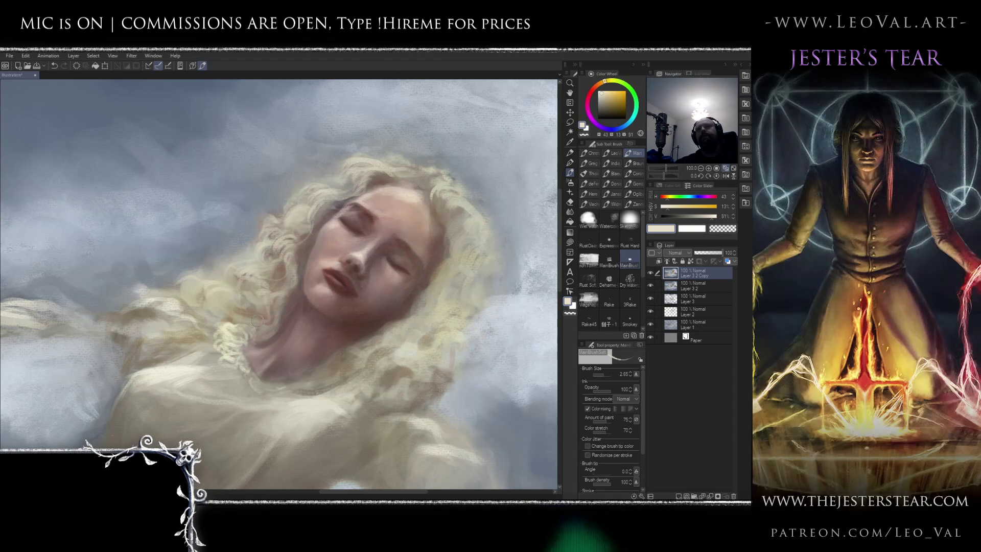
left_click(256, 313, "alt")
key("bracketleft")
left_click_drag(286, 305, 266, 308)
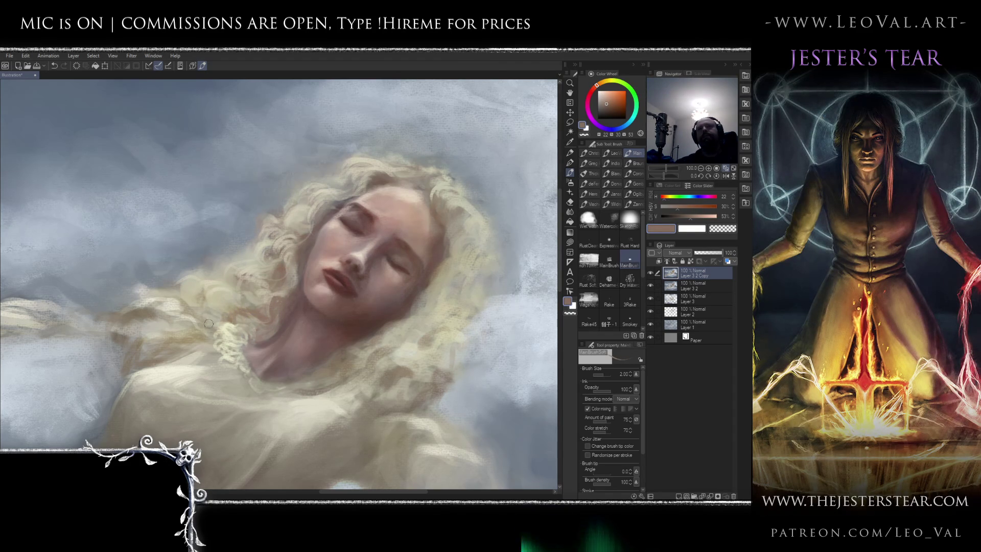
Add light cream lace strokes along the collar at the neckline
scroll(180, 307, "down", 5)
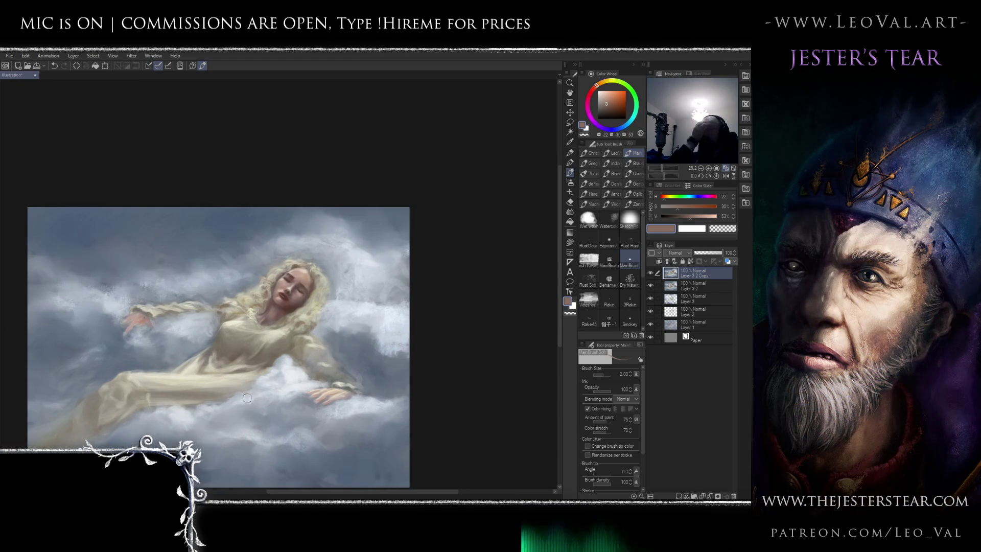
scroll(254, 333, "up", 4)
left_click(213, 370, "alt")
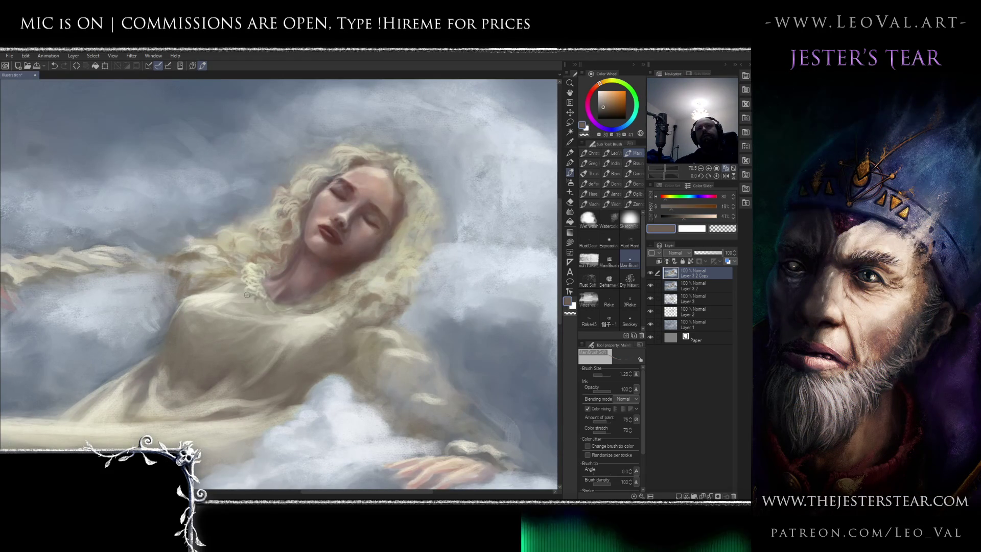
left_click_drag(259, 298, 281, 317)
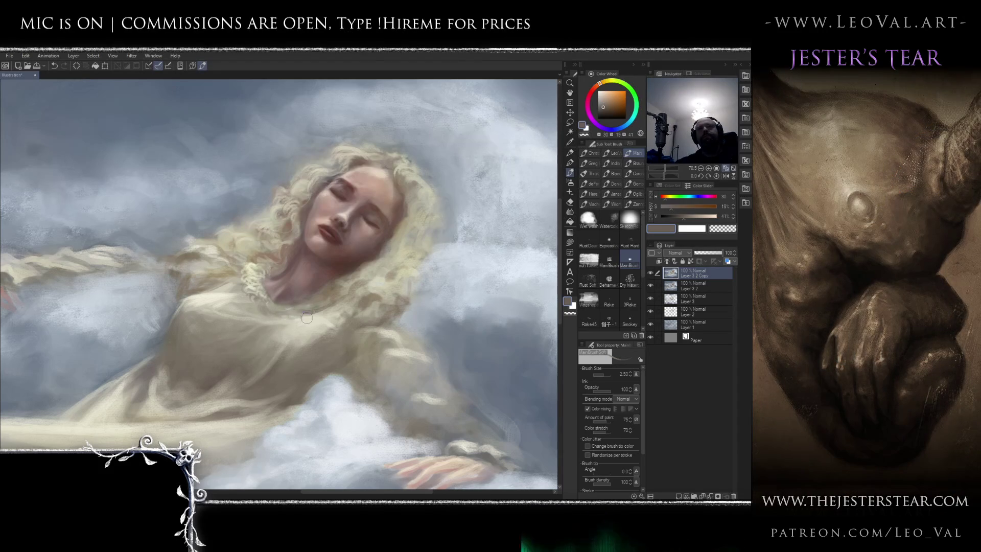
left_click(268, 269, "alt")
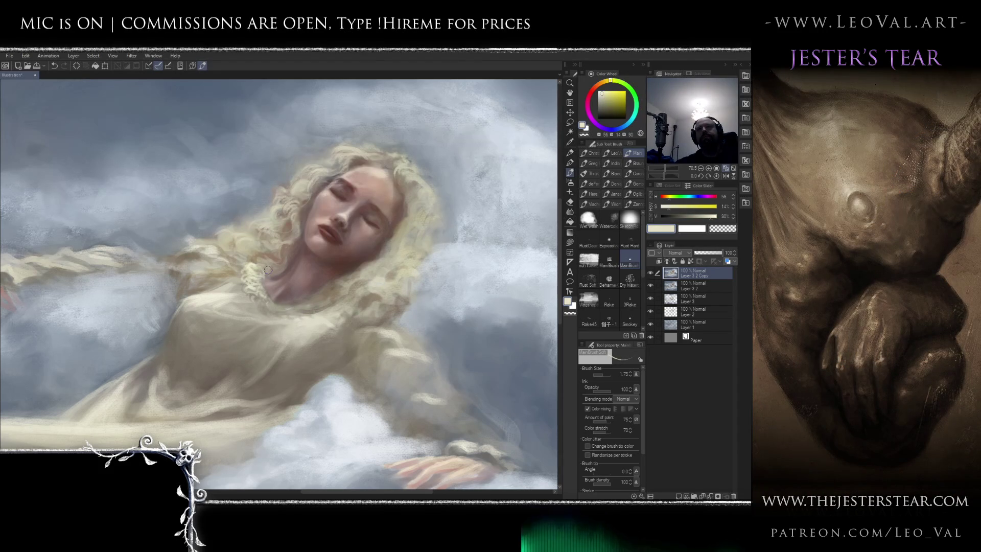
left_click_drag(257, 269, 268, 302)
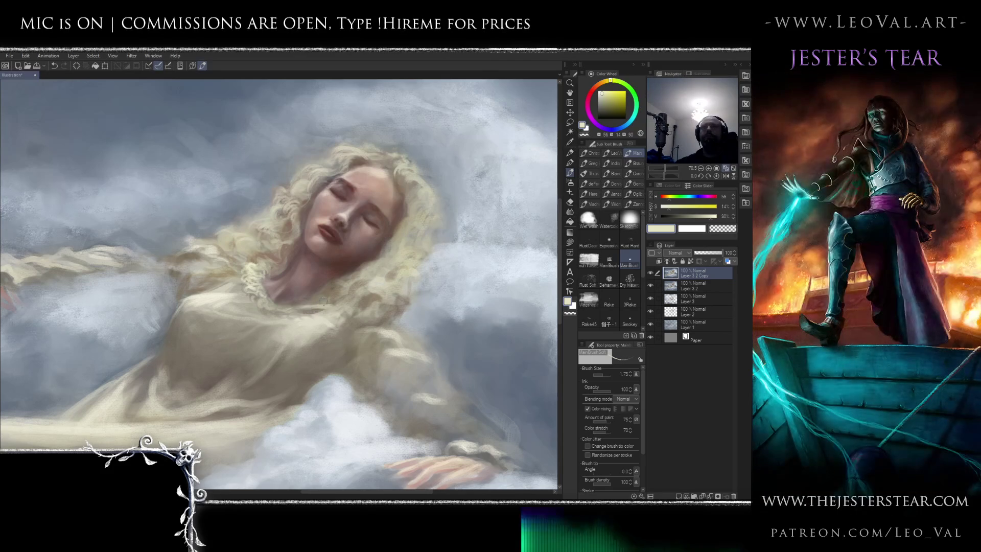
scroll(347, 284, "down", 3)
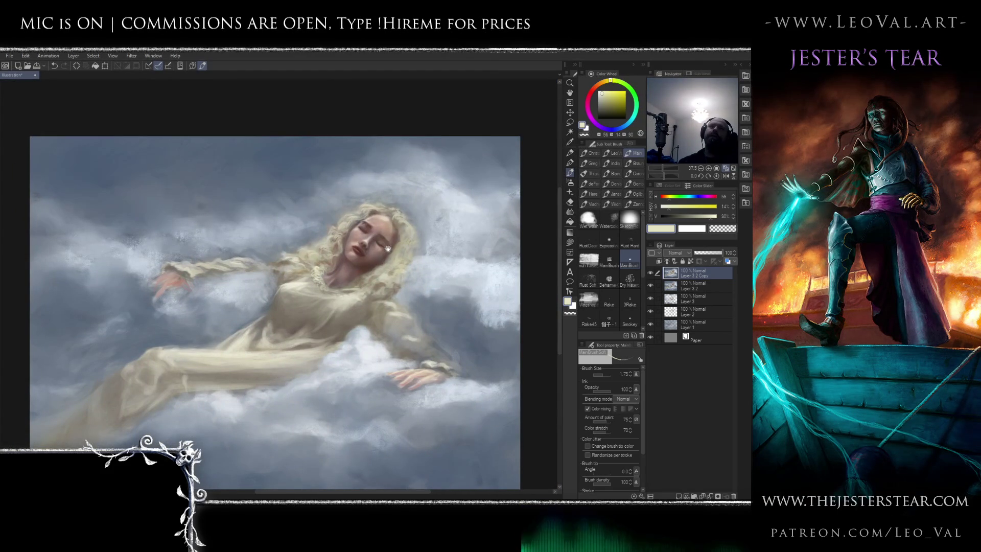
Paint tiny hair strands in the curls with the brush shrunk to 1.0
scroll(357, 270, "up", 3)
scroll(373, 254, "up", 2)
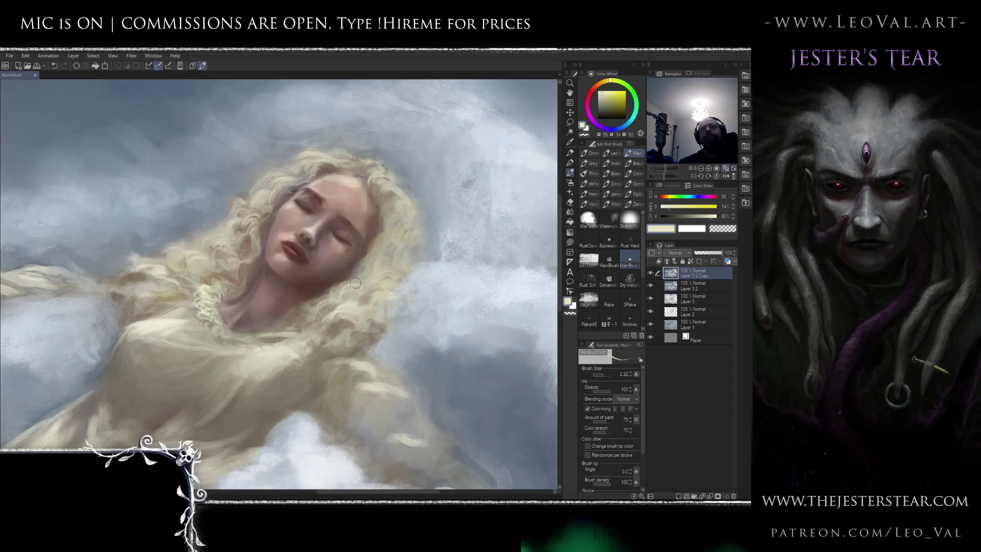
key("bracketleft")
key("bracketleft")
key("bracketleft")
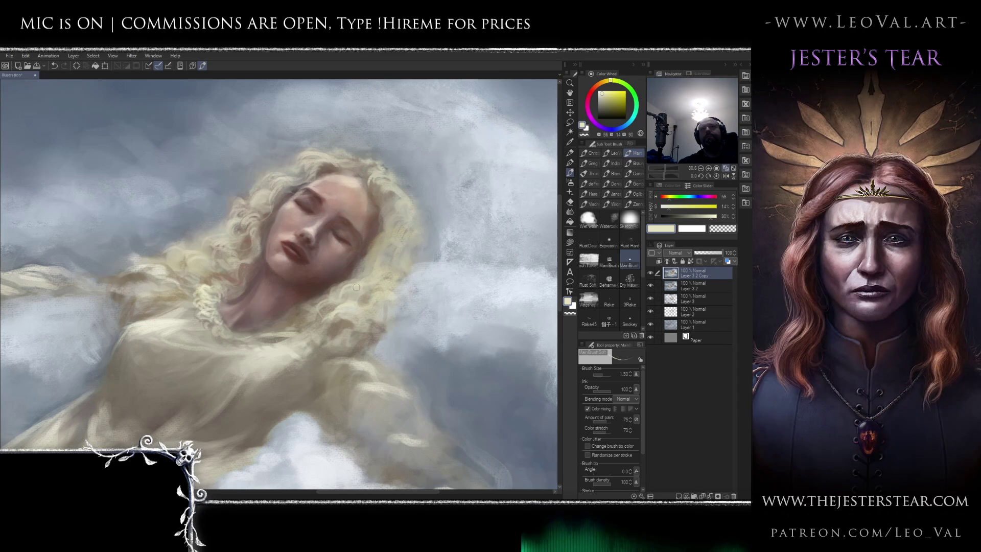
key("bracketleft")
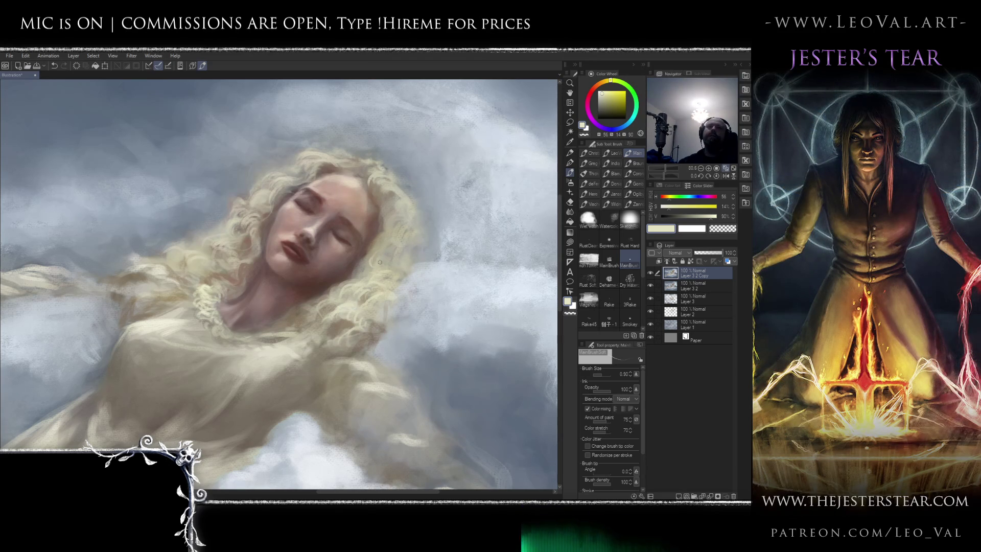
left_click_drag(401, 226, 394, 256)
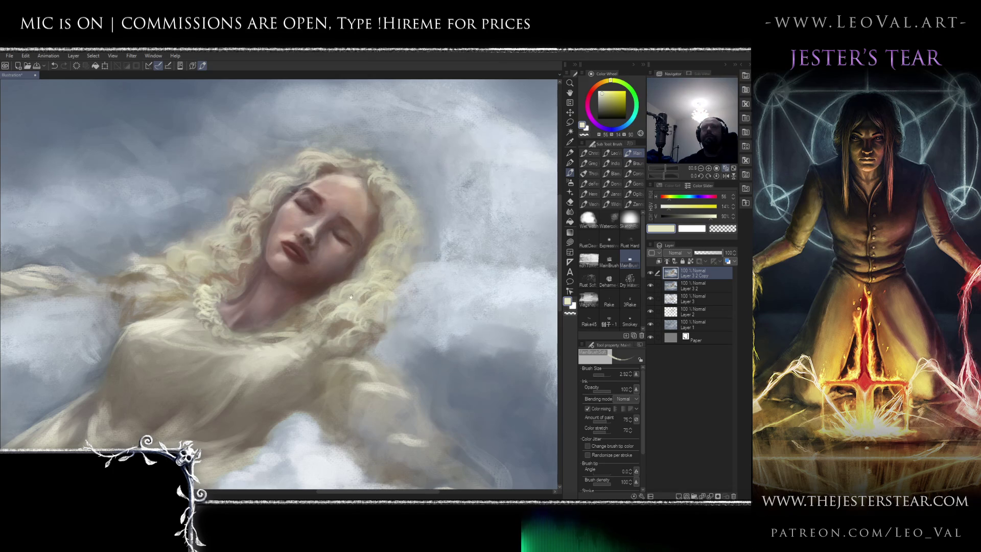
scroll(342, 295, "down", 5)
scroll(373, 272, "up", 5)
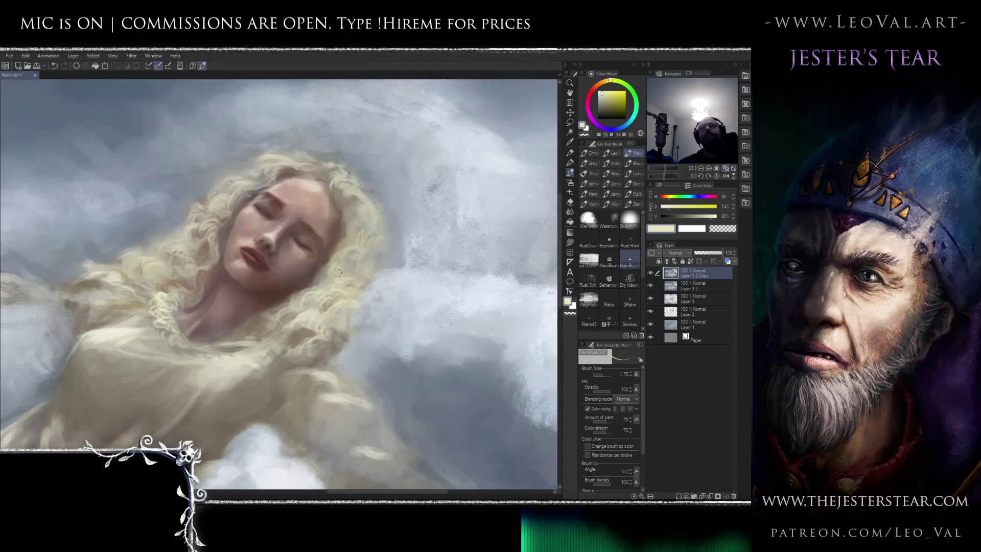
key("bracketleft")
key("bracketleft")
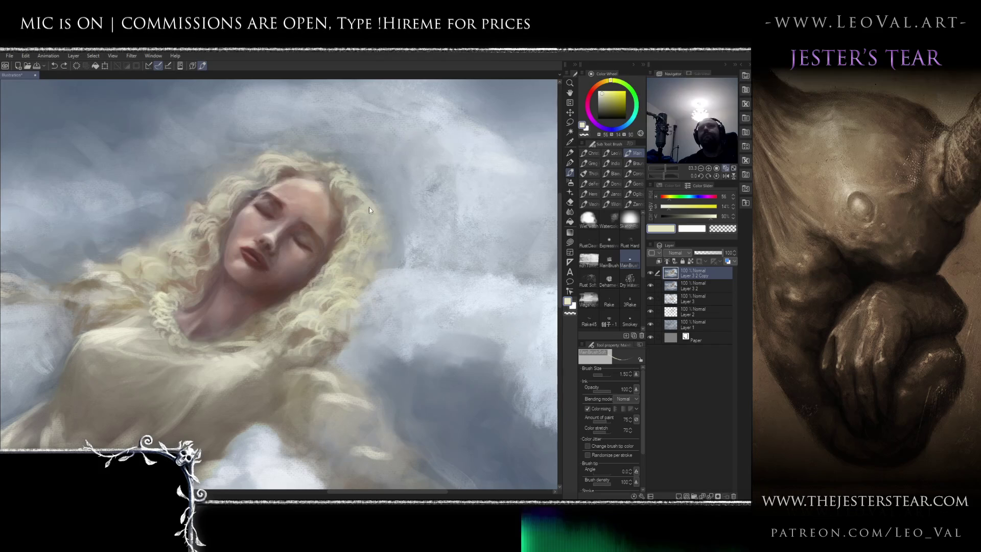
key("bracketleft")
left_click_drag(345, 202, 337, 198)
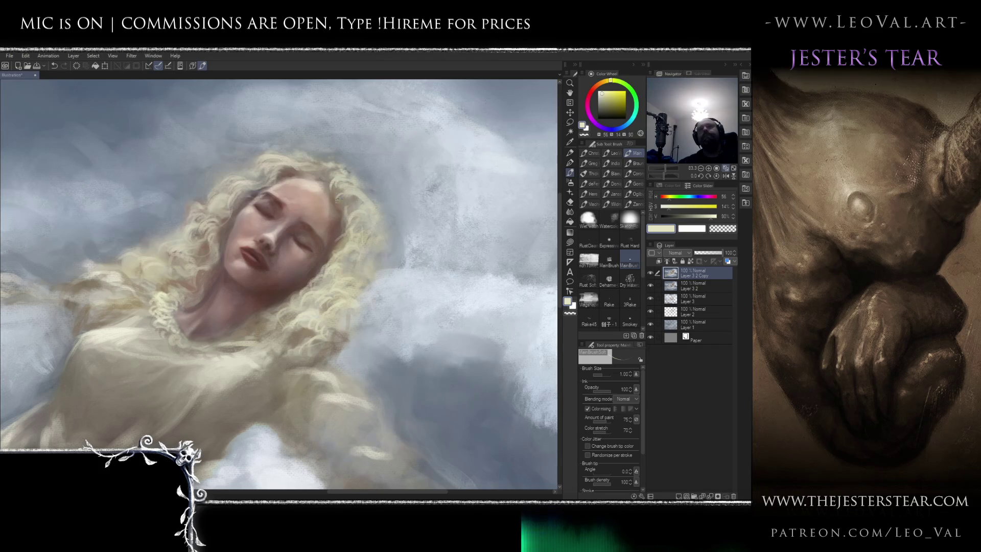
Add brown shadows to the curls using a dark brown sampled from the hair
left_click(340, 231, "alt")
left_click_drag(341, 209, 359, 204)
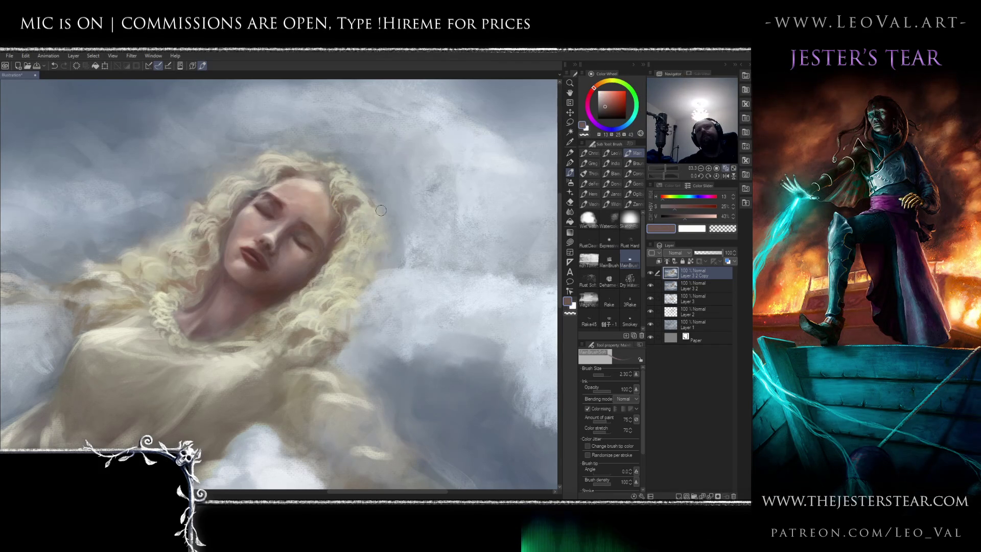
left_click_drag(365, 253, 376, 254)
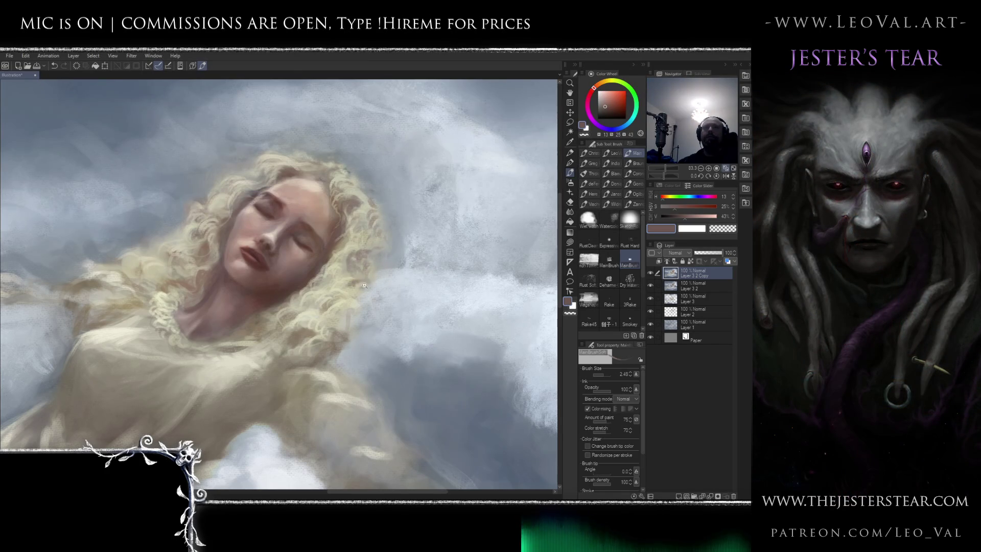
scroll(348, 264, "down", 5)
scroll(385, 281, "up", 3)
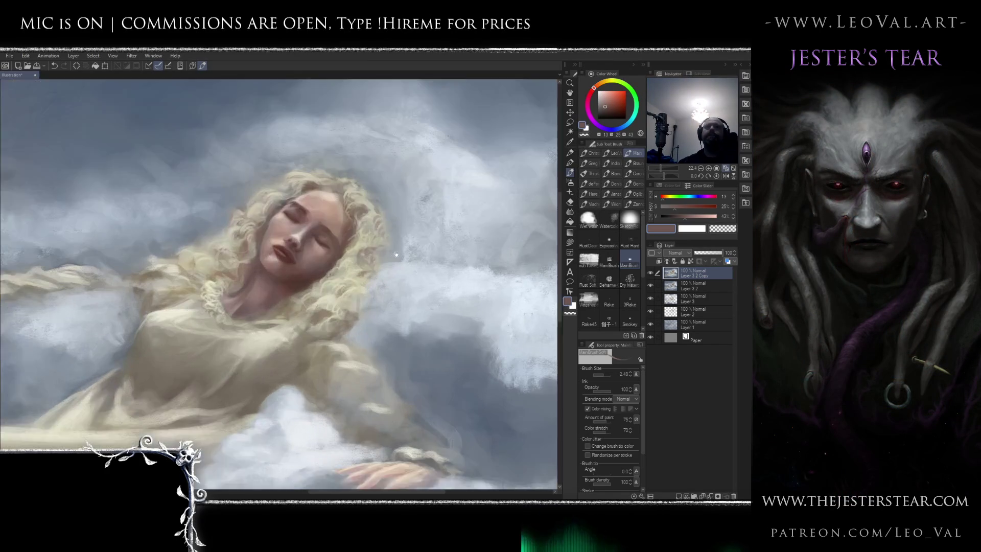
Darken the clouds beside her head with a deeper grey-blue
left_click(384, 233, "alt")
left_click(413, 393, "alt")
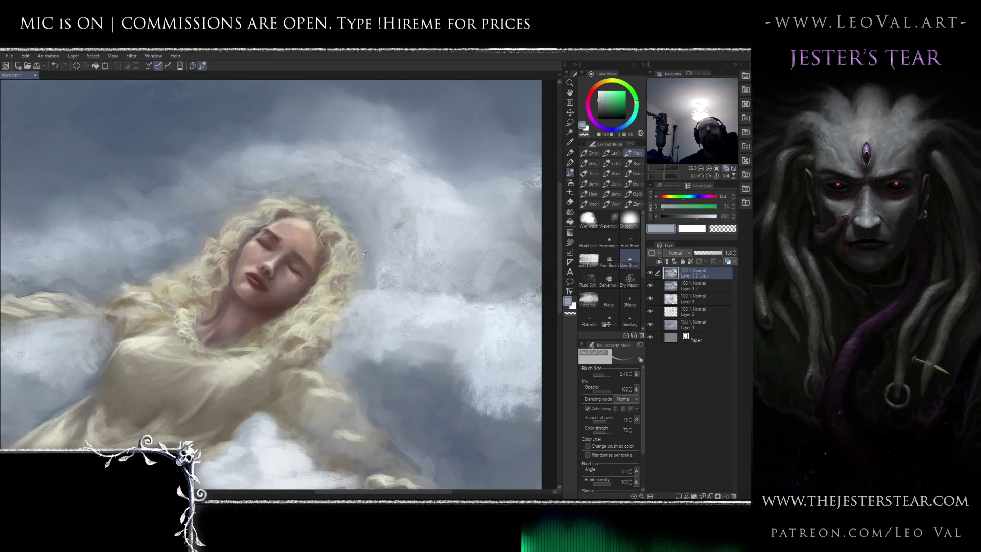
mouse_move(360, 281)
left_mouse_down()
mouse_move(364, 259)
mouse_move(353, 256)
left_mouse_up()
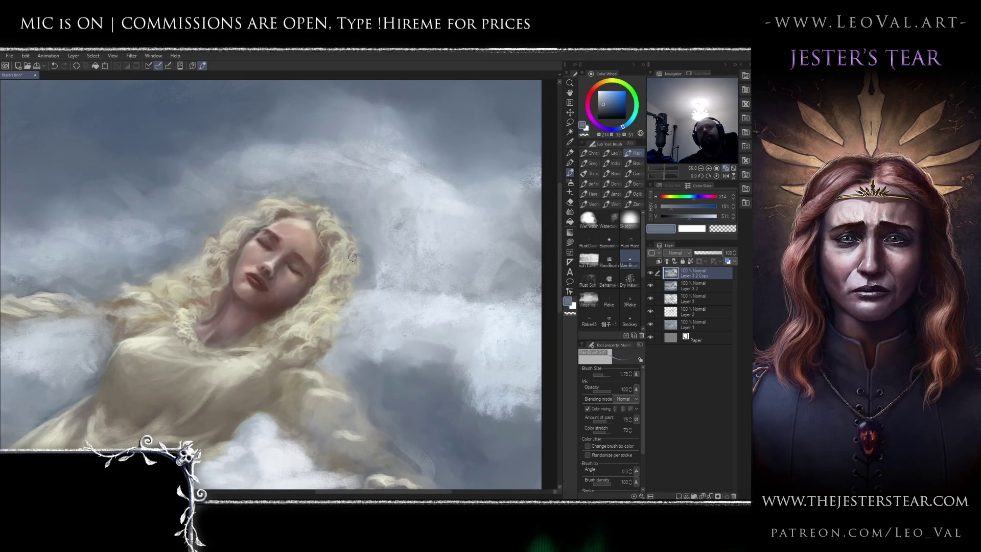
left_click(368, 285, "alt")
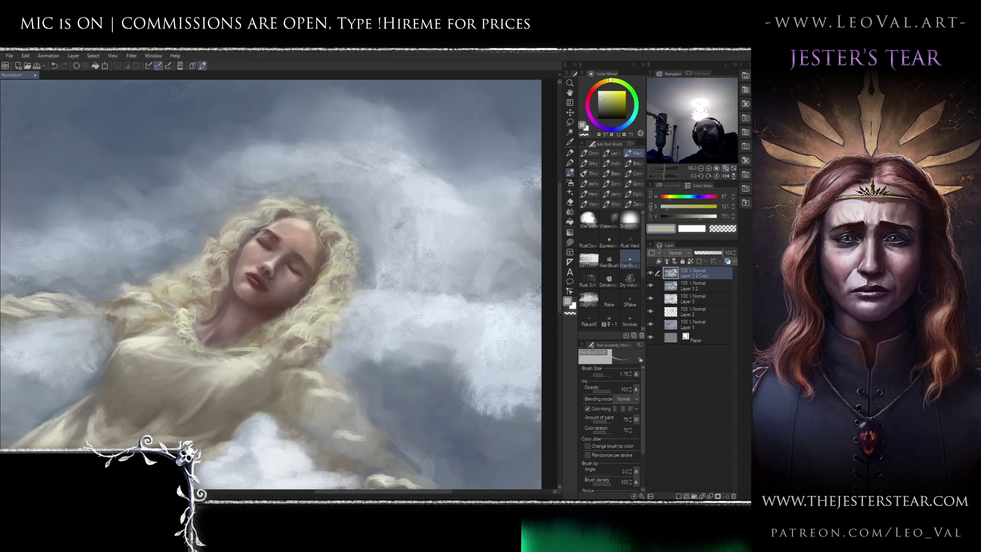
left_click_drag(387, 264, 344, 389)
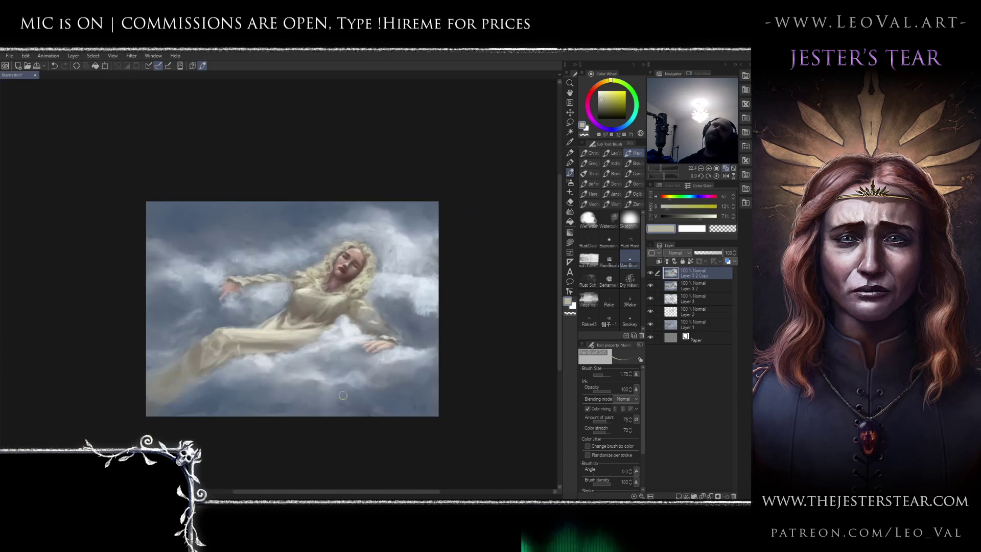
key("h")
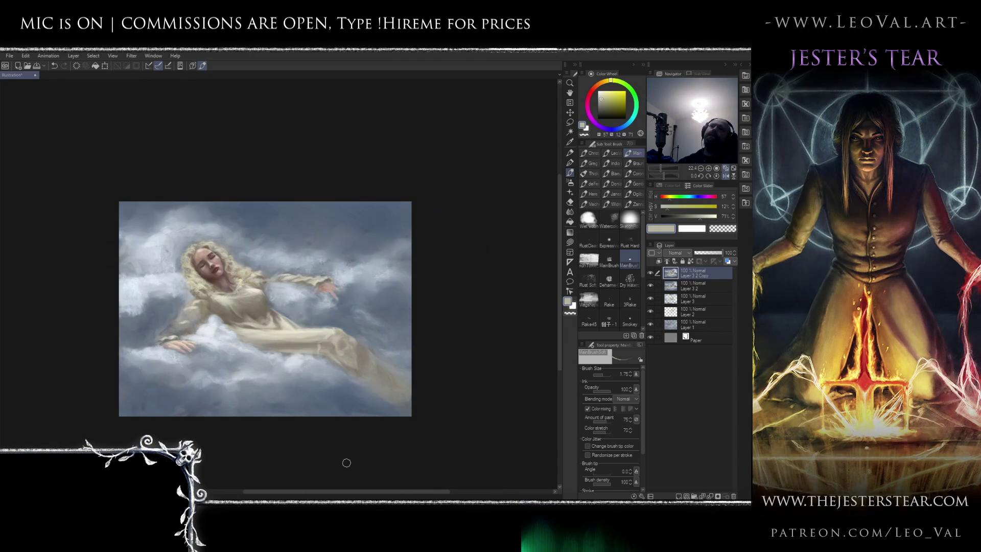
key("h")
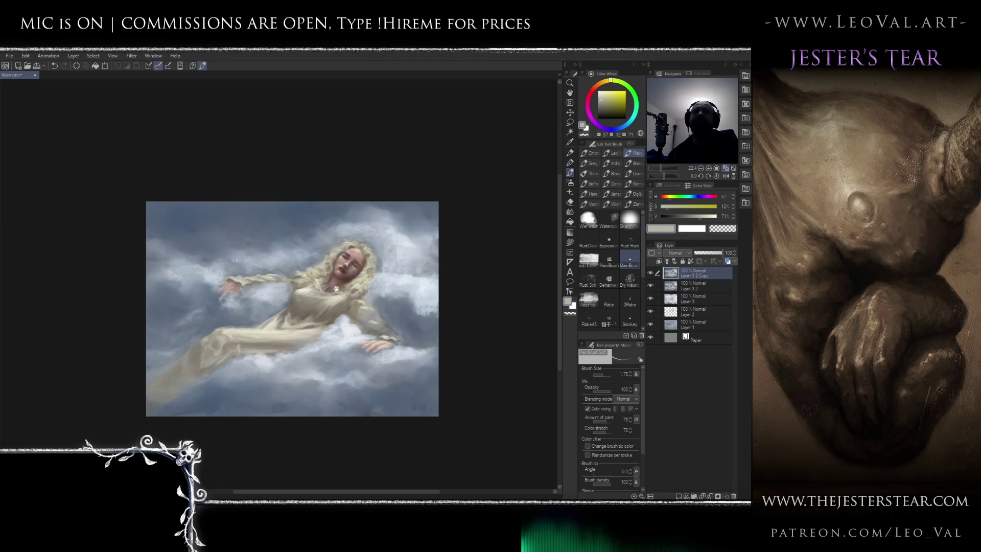
scroll(356, 263, "up", 5)
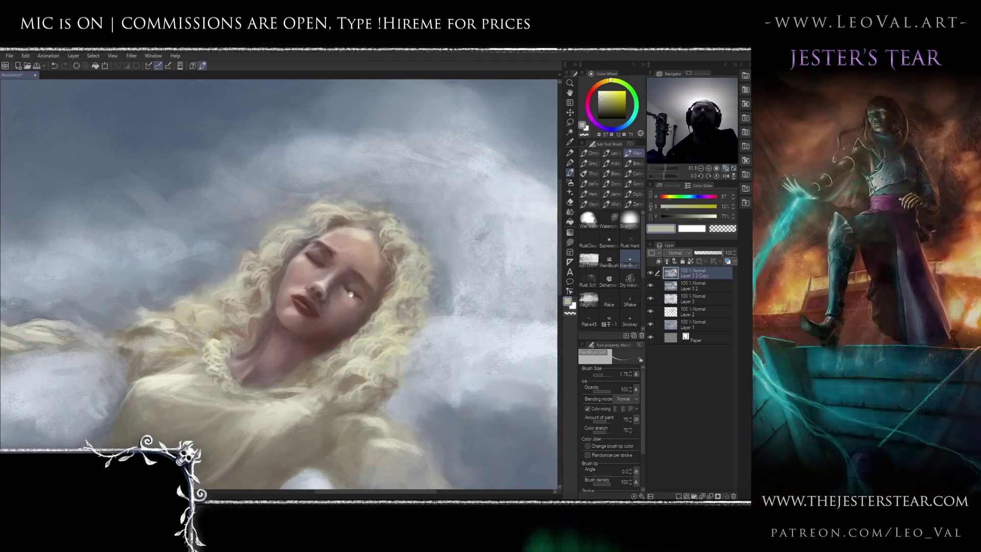
Toggle the top painting layer on and off to compare
left_click(652, 271)
left_click(651, 269)
left_click(651, 269)
left_click(651, 271)
left_click(651, 271)
left_click(651, 271)
Deepen the eyebrows and lips with a saturated red-brown
left_click_drag(315, 294, 372, 285)
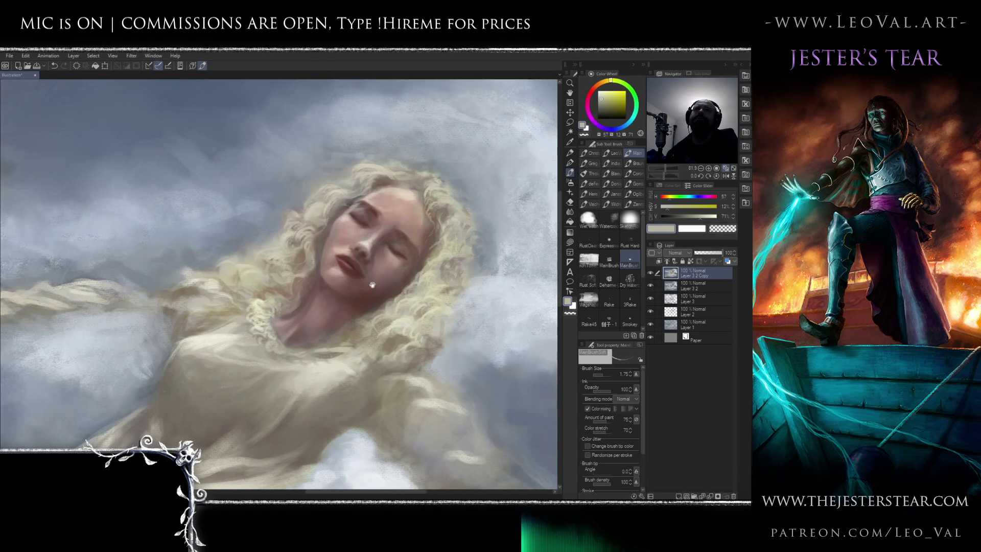
scroll(379, 279, "down", 4)
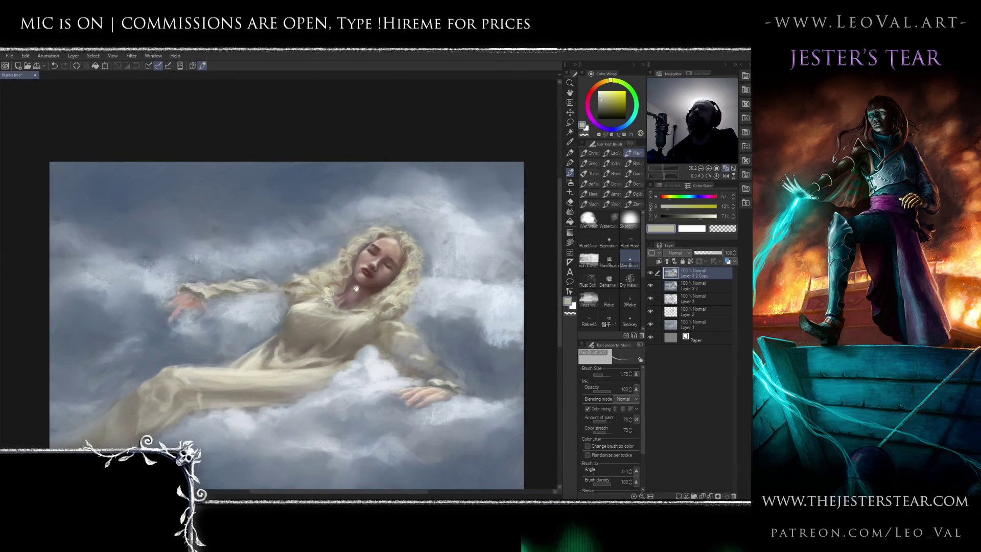
scroll(356, 289, "up", 7)
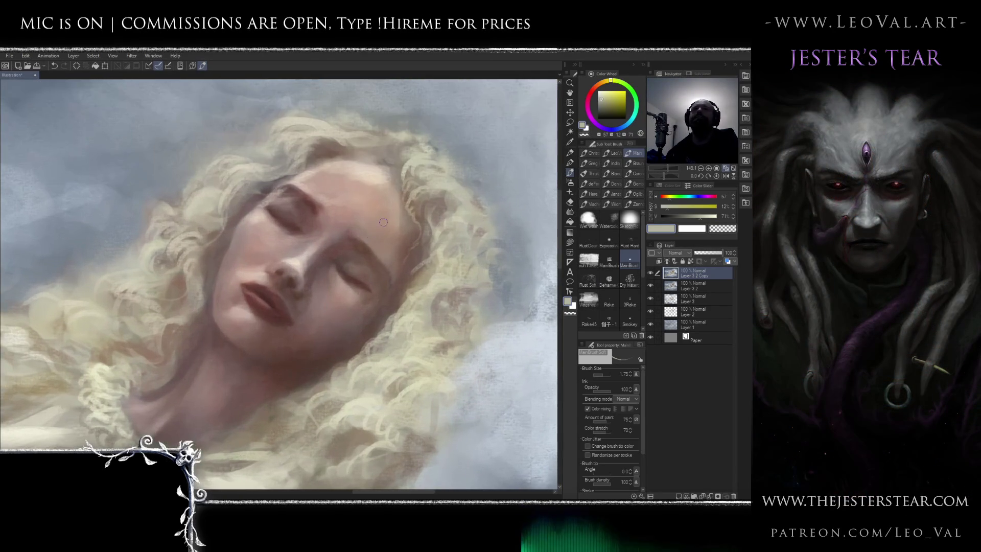
left_click(362, 252, "alt")
left_click(620, 109)
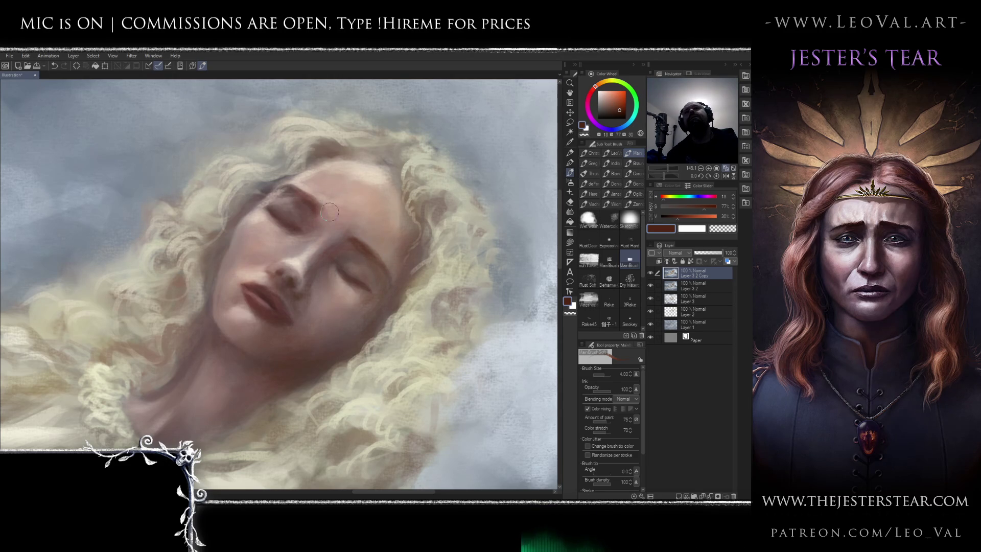
Soften the mouth and jaw with light skin pink at brush size 3.5, then blend
left_click(307, 260, "alt")
scroll(307, 260, "down", 5)
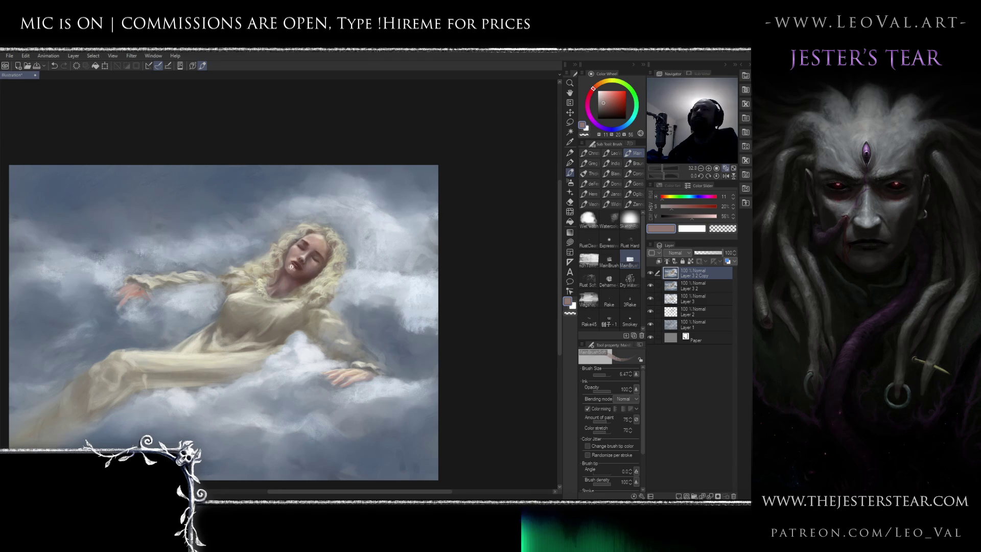
scroll(287, 270, "up", 5)
left_click(295, 244, "alt")
key("bracketleft")
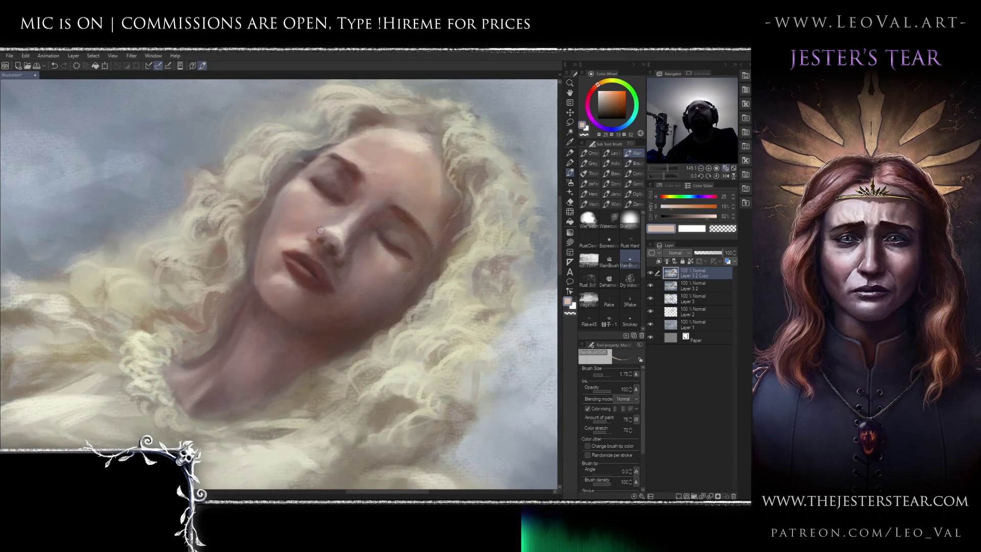
scroll(335, 256, "down", 5)
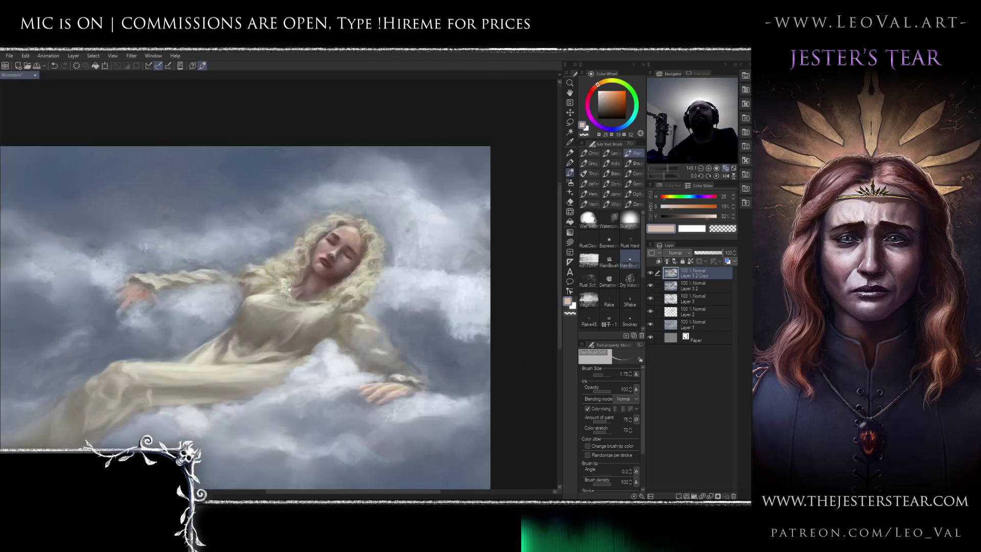
scroll(289, 301, "up", 6)
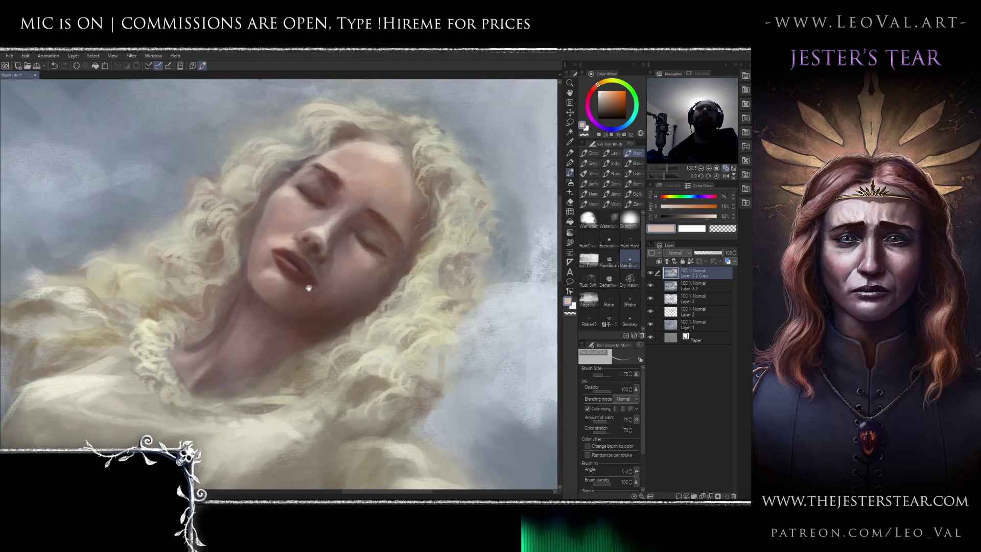
left_click_drag(288, 288, 280, 286)
key("j")
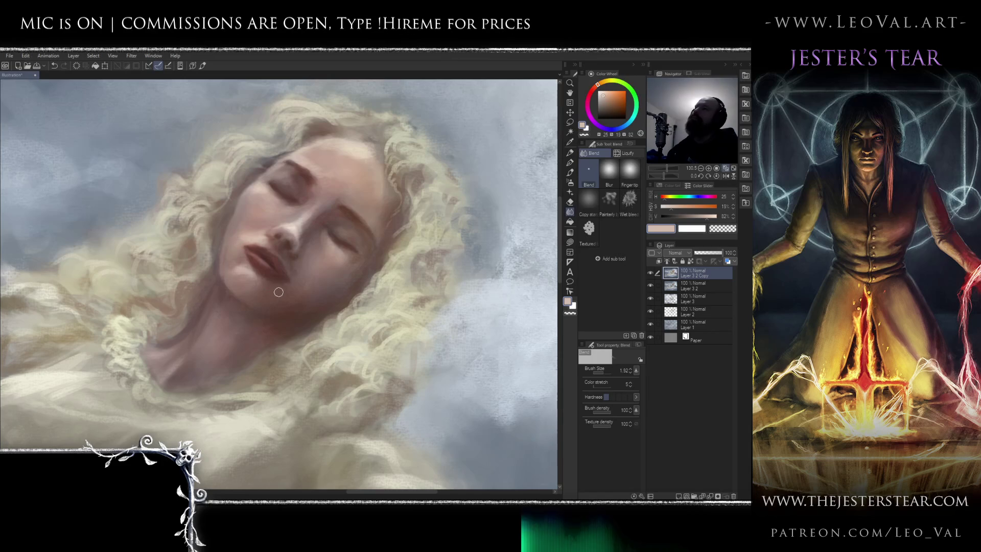
Return to the brush at about size 4.9 and pick a pale skin tone for the forehead
key("b")
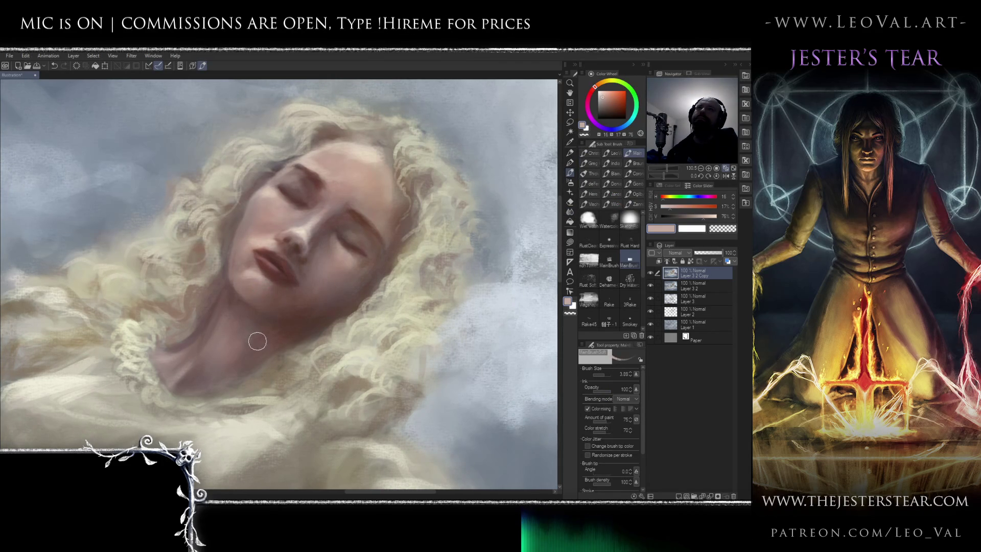
key("bracketright")
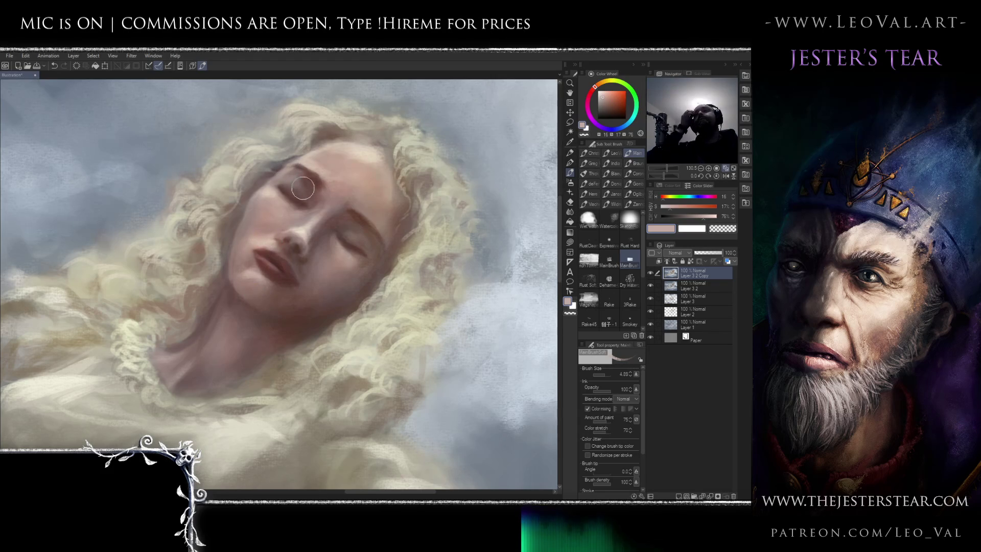
left_click(286, 215, "alt")
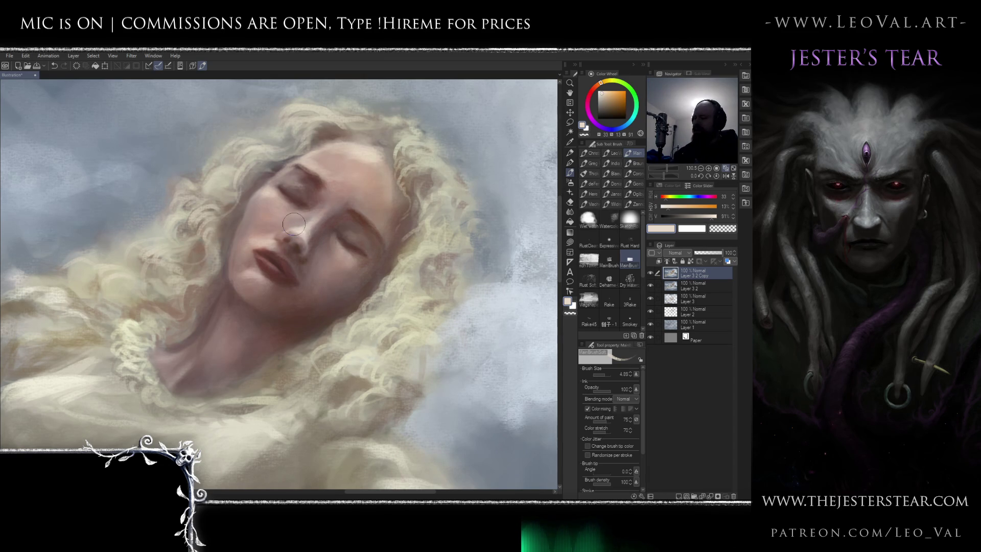
Lasso-select the brow and upper eyelid area on the left side of the face
key("m")
left_click_drag(339, 169, 288, 154)
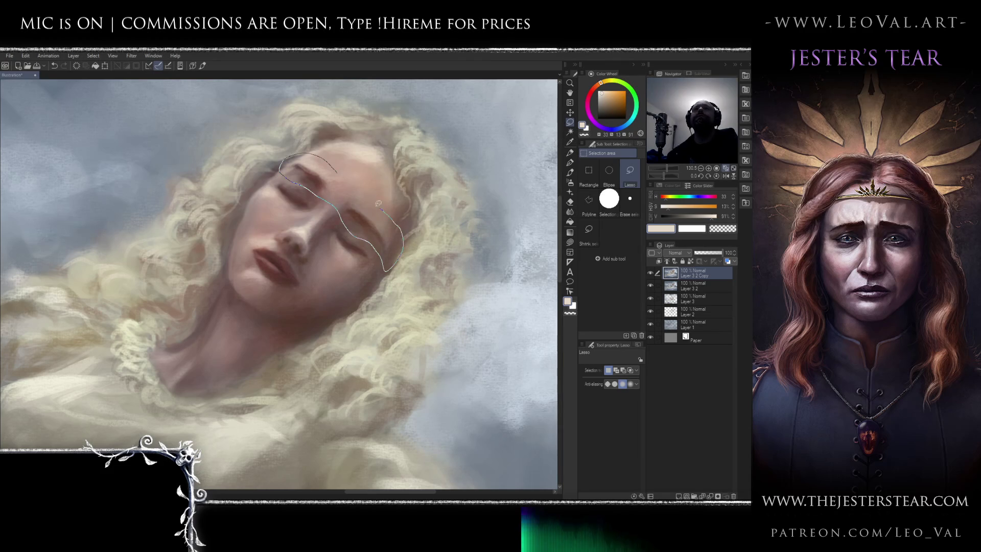
left_click_drag(381, 205, 380, 268)
With the Liquify brush shrunk to 12.5, push the eyebrow into a new shape
key("j")
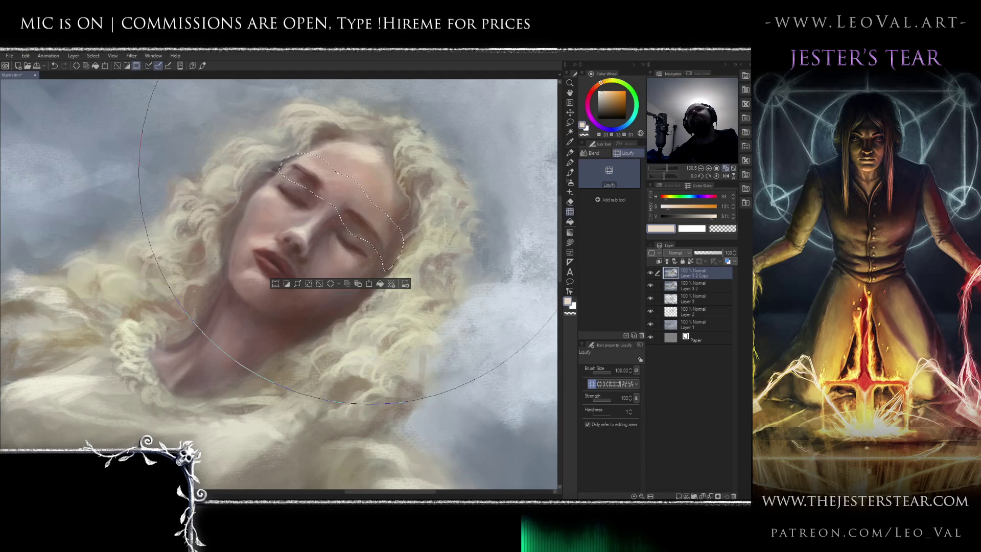
key("bracketleft")
key("bracketleft")
key("bracketleft")
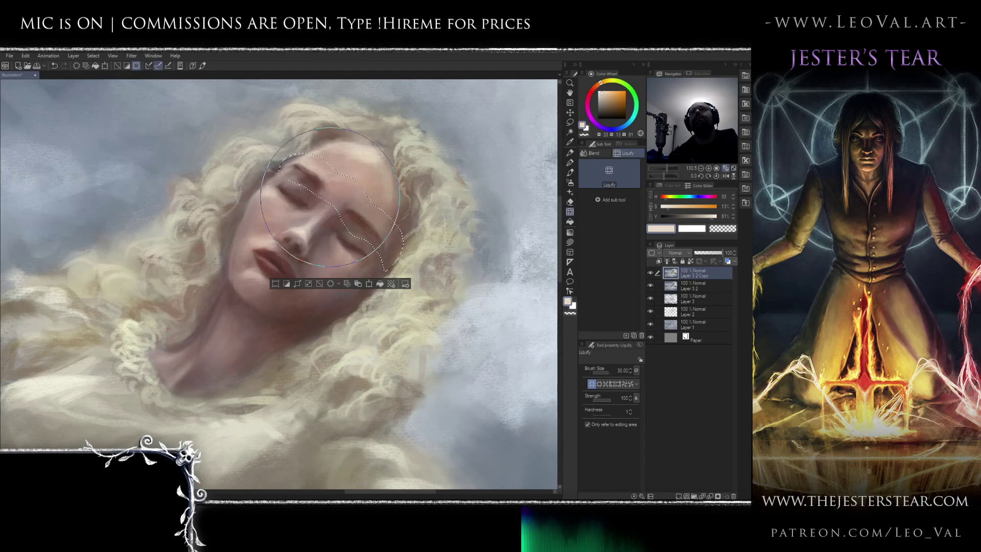
key("bracketleft")
key("bracketleft")
key("bracketleft")
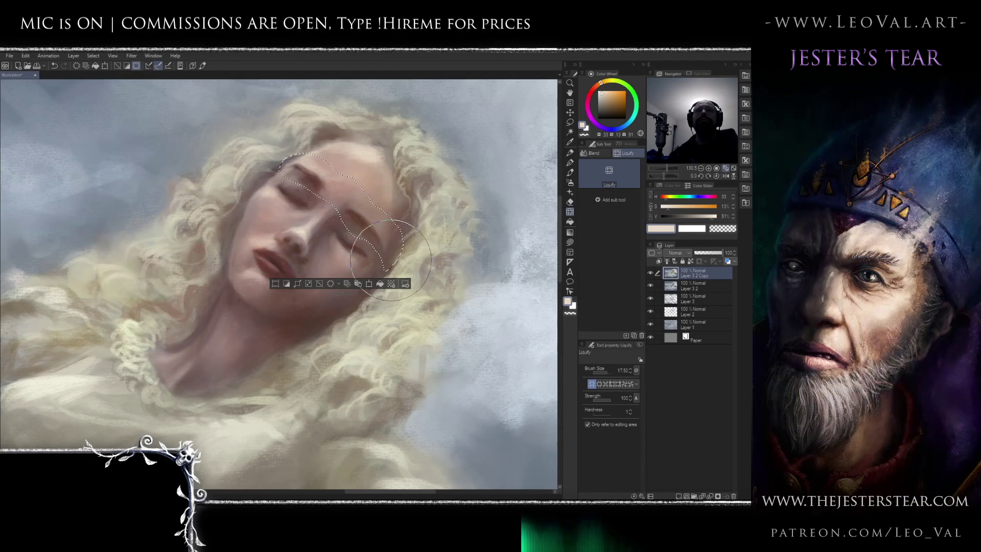
key("bracketleft")
key("bracketleft")
key("bracketleft")
key("bracketleft")
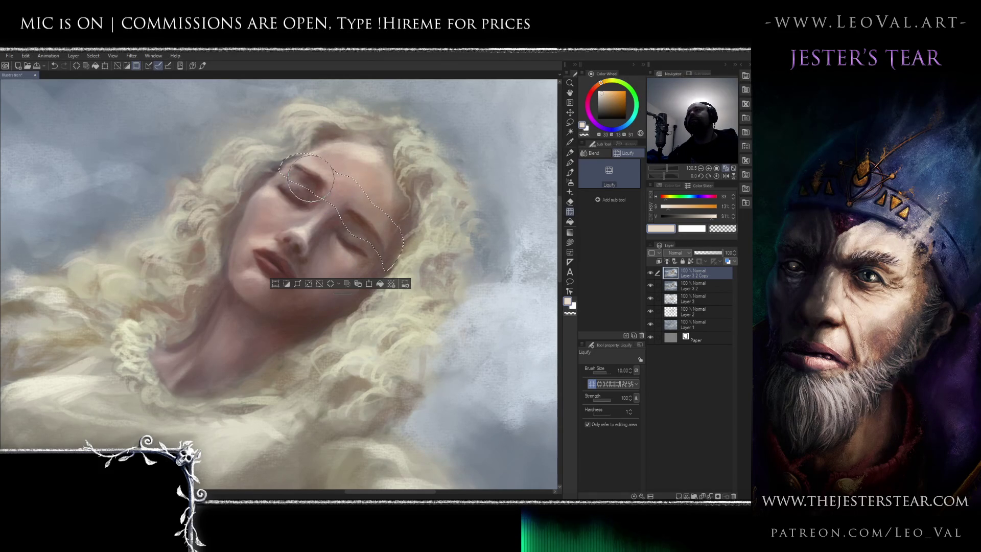
left_click_drag(307, 176, 290, 165)
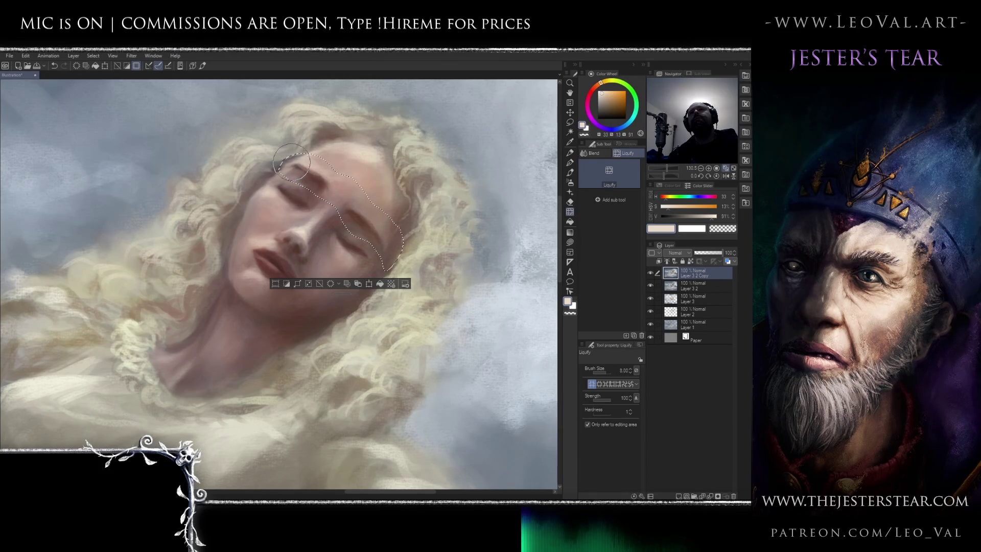
Check the whole figure, then further nudge the left brow and eyelid shape
key("ctrl+d")
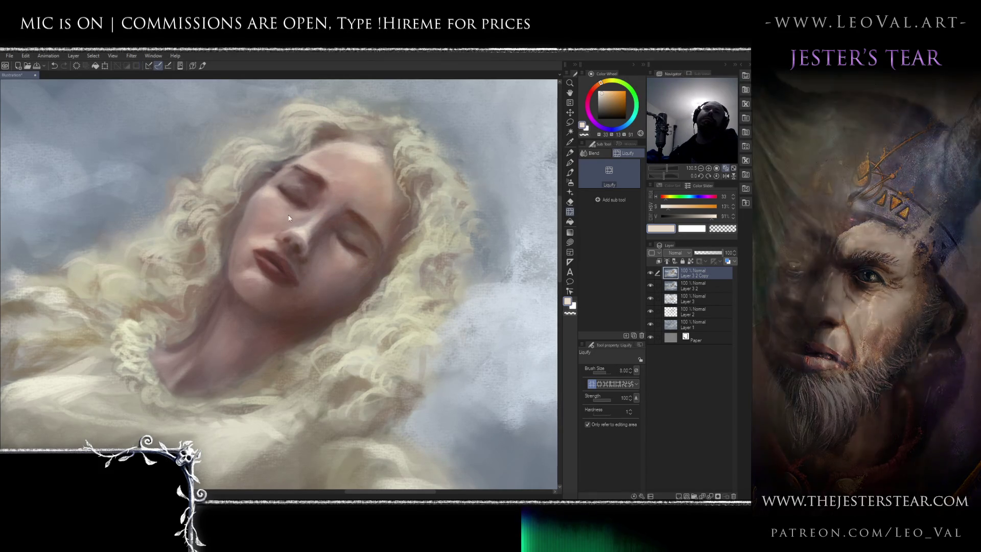
scroll(258, 285, "down", 10)
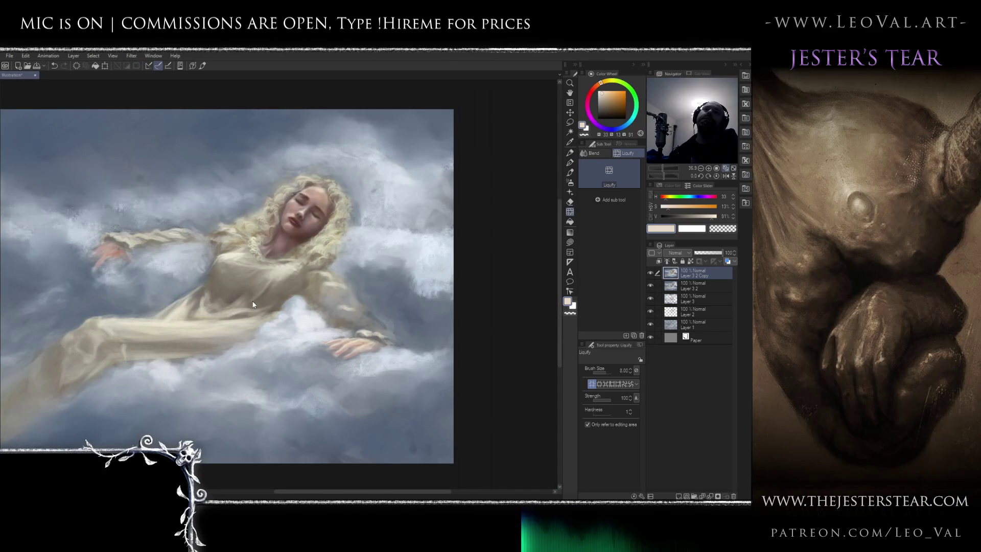
key("ctrl+shift+d")
scroll(315, 205, "up", 10)
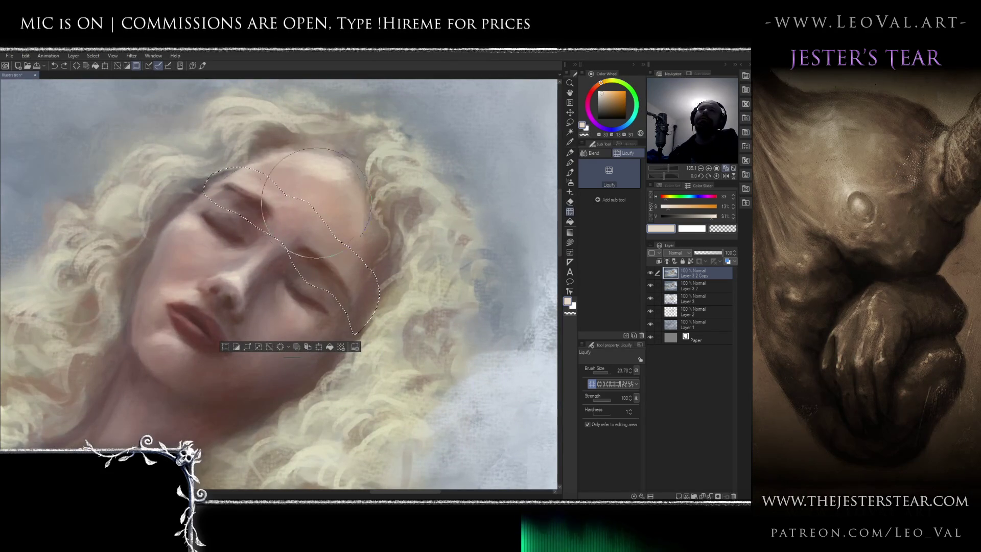
left_click_drag(317, 207, 260, 205)
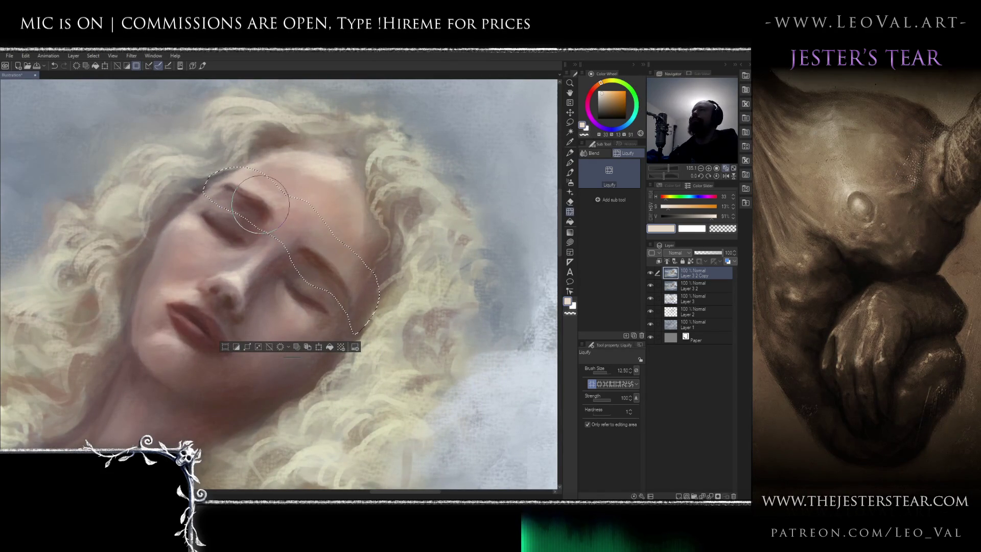
left_click_drag(255, 204, 271, 212)
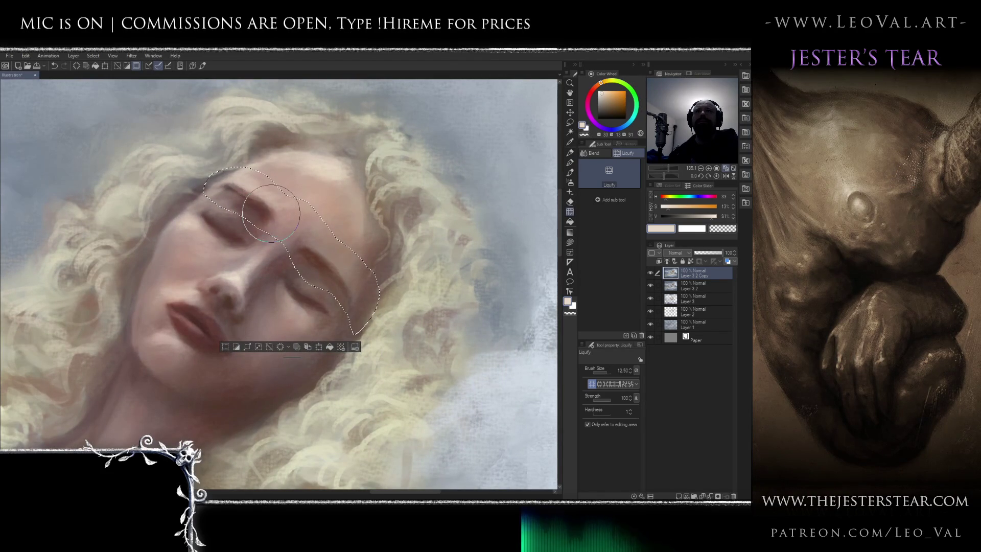
left_click_drag(231, 188, 253, 195)
mouse_move(325, 249)
left_mouse_down()
mouse_move(327, 271)
mouse_move(338, 271)
left_mouse_up()
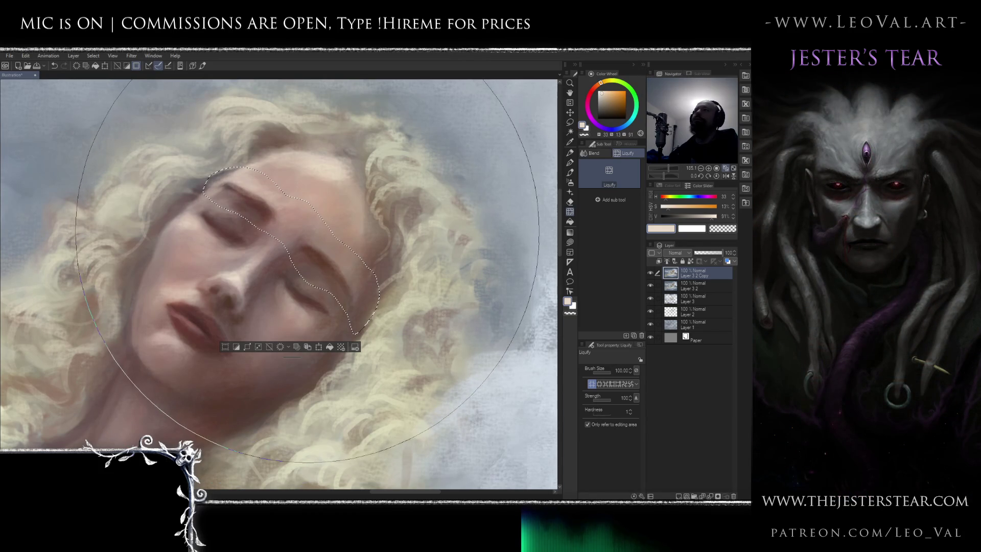
Toggle Layer 3 2 Copy off and on to compare the face before and after
key("ctrl+d")
scroll(305, 229, "down", 5)
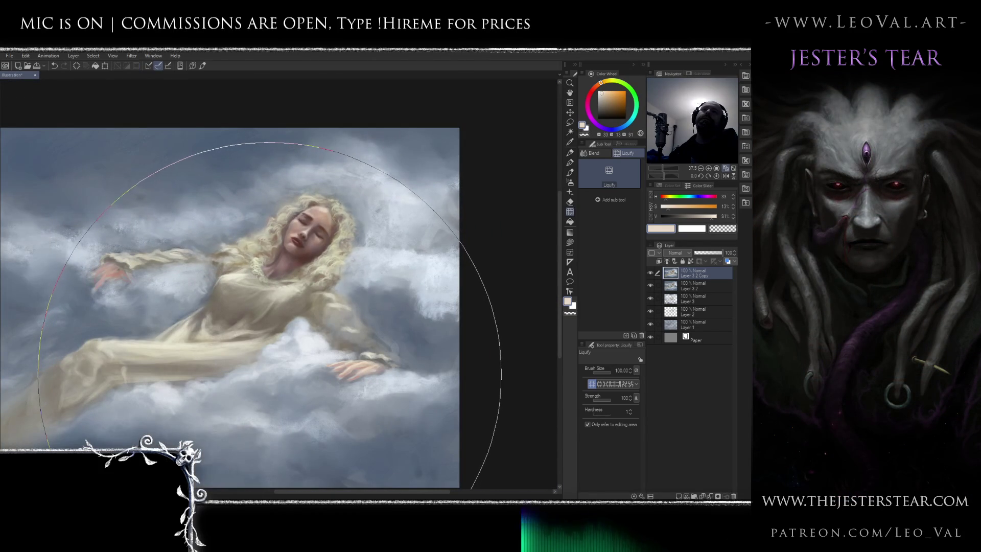
left_click(650, 272)
left_click(651, 273)
left_click(650, 272)
left_click(650, 272)
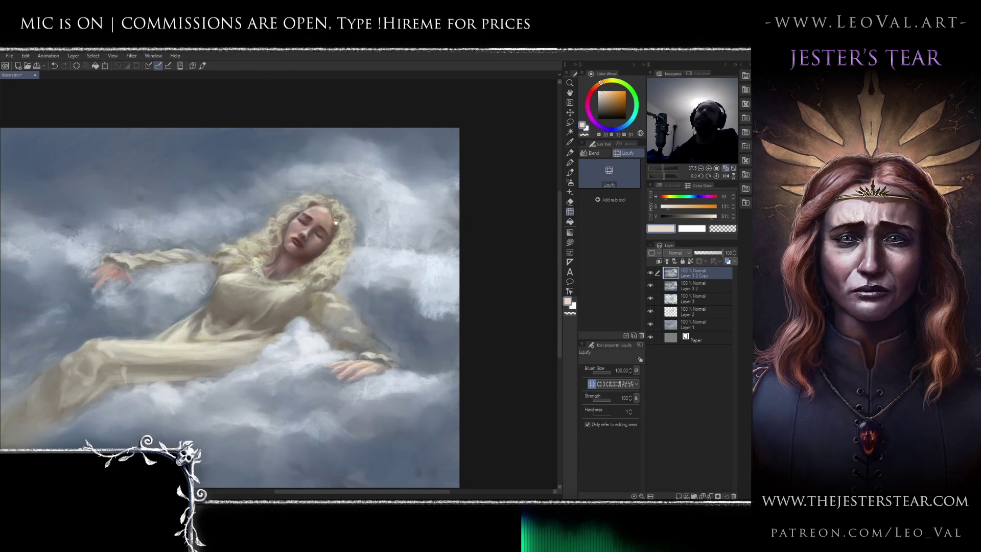
scroll(329, 228, "up", 5)
Switch to the brush, sample a peach skin tone from the face, and save
key("b")
left_click(327, 240, "alt")
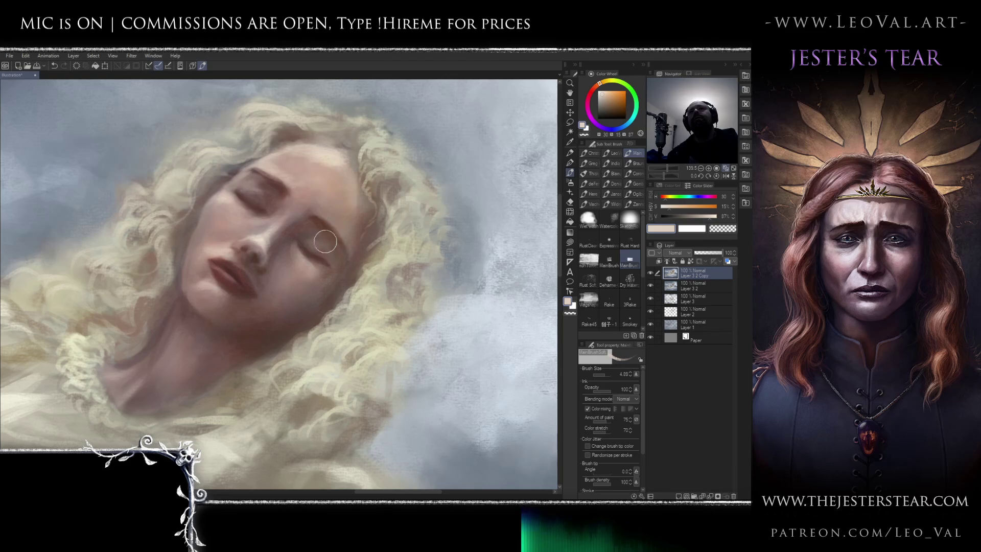
key("ctrl+s")
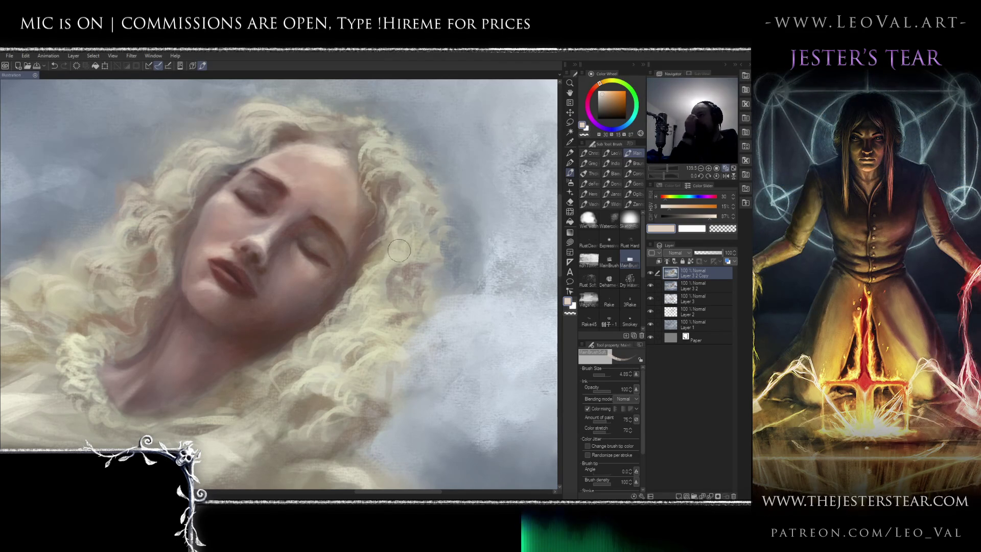
Shade the eyelids with peach, dark brown and red-brown tones sampled from the face and neck
key("]")
left_click_drag(327, 250, 312, 245)
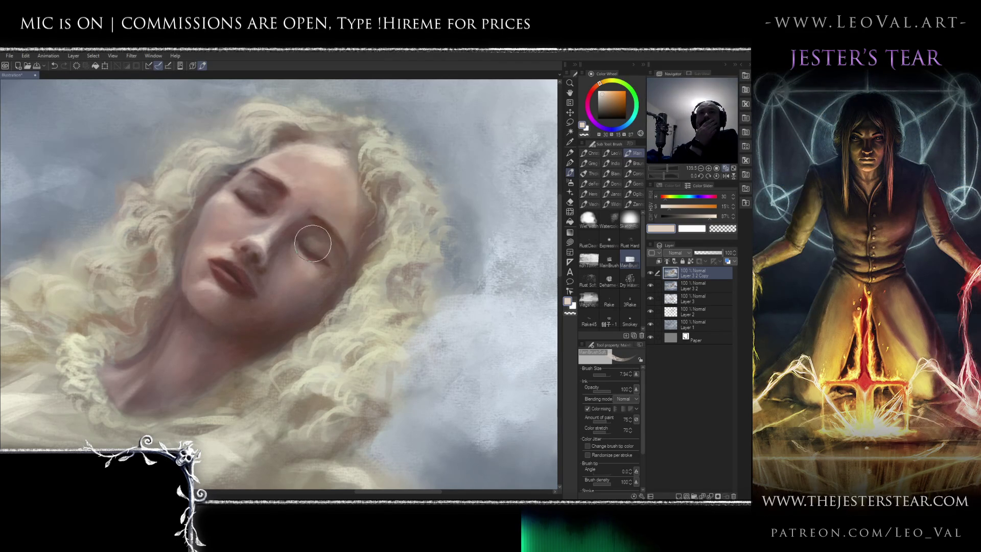
left_click(314, 232, "alt")
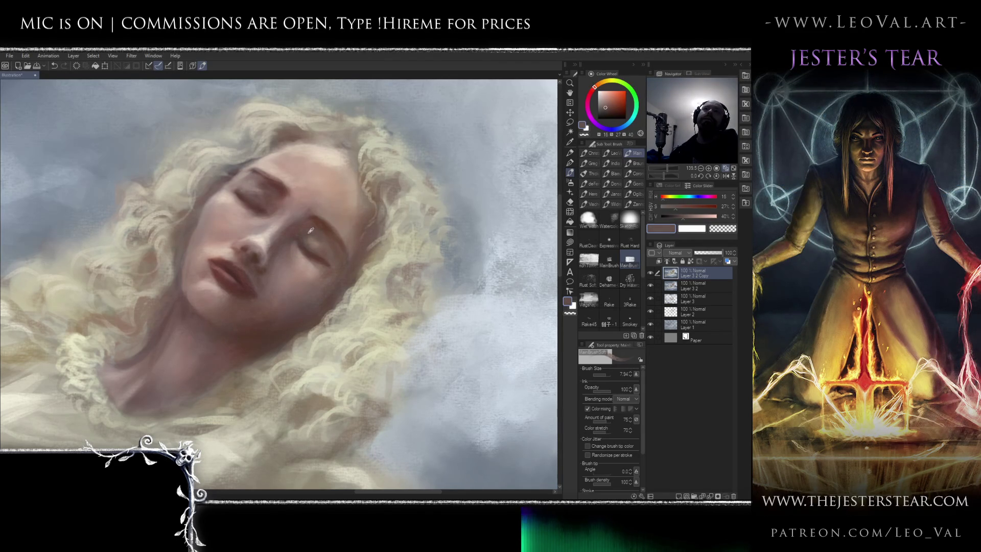
key("[")
key("[")
key("[")
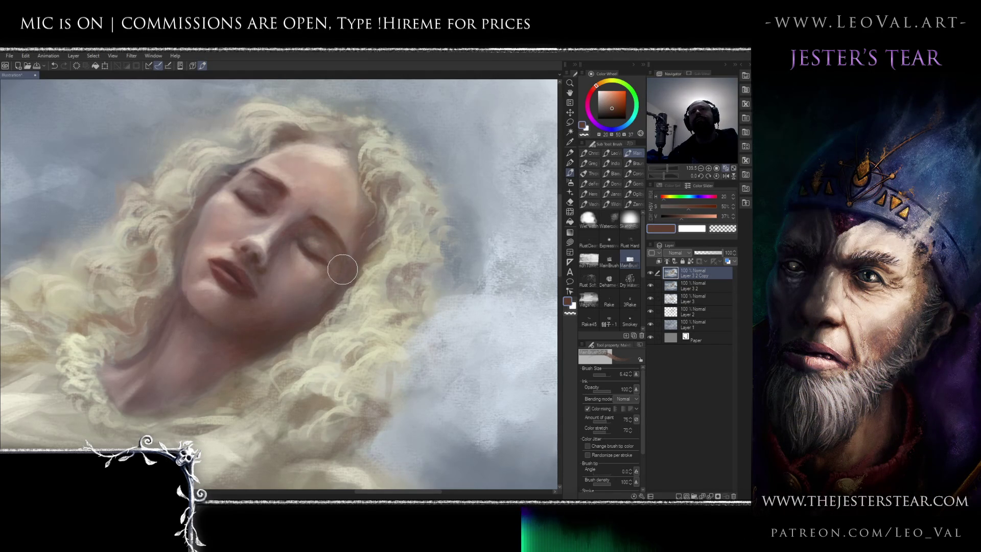
left_click(252, 340, "alt")
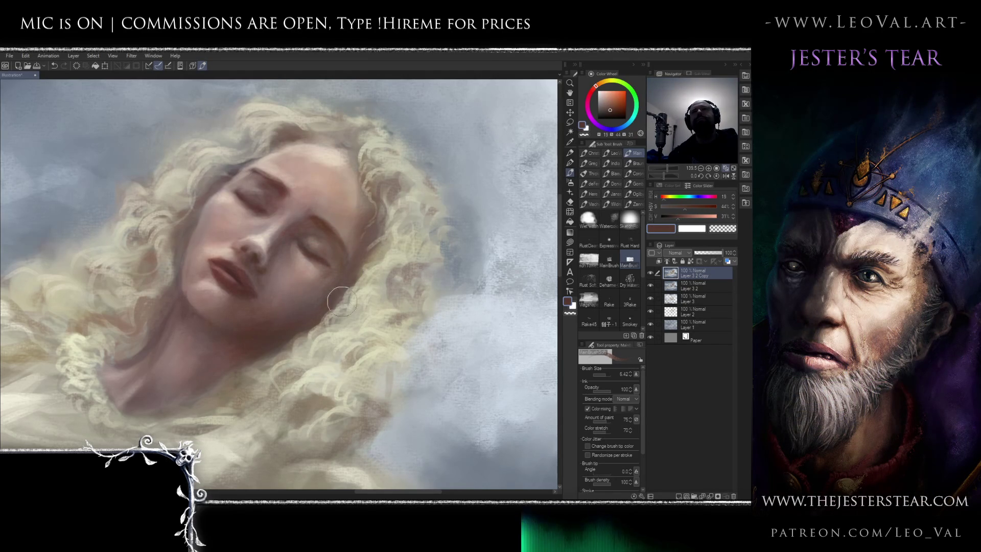
key("]")
key("]")
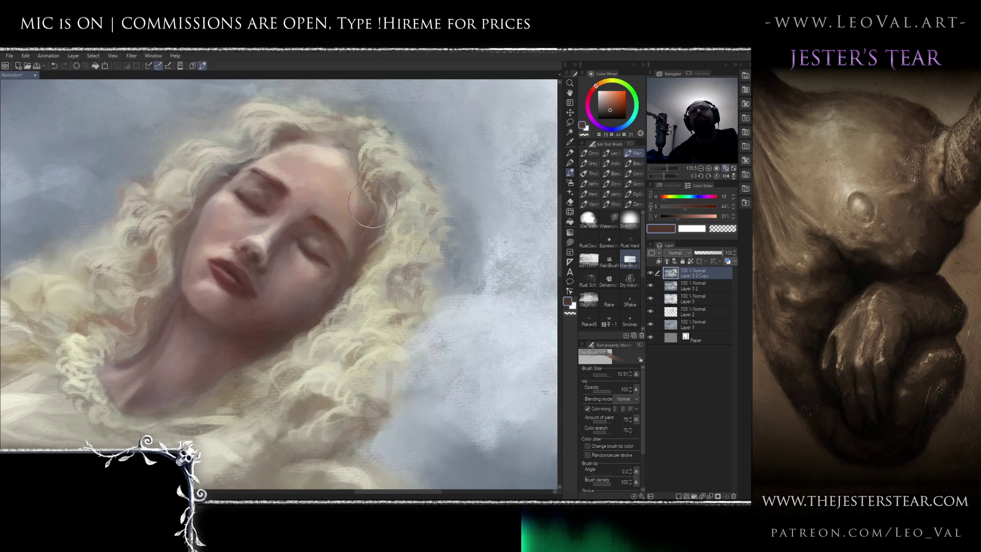
Paint soft blue-grey strokes over the blonde hair beside the left cheek
key("j")
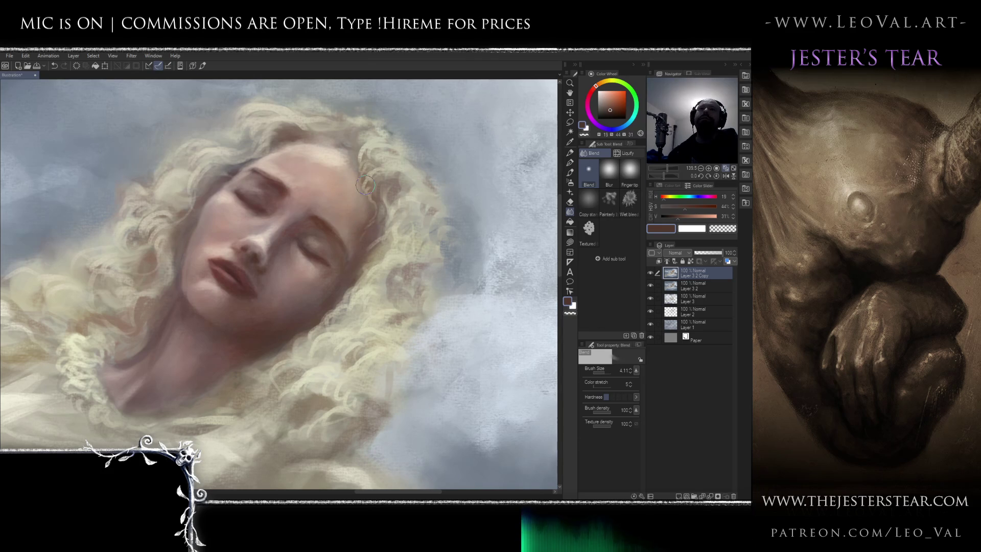
key("b")
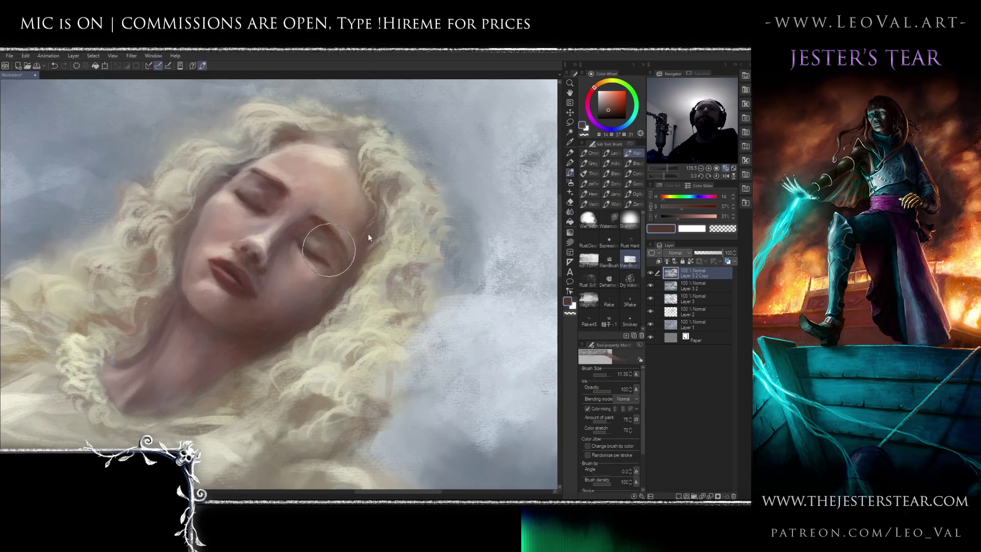
left_click_drag(359, 245, 360, 196)
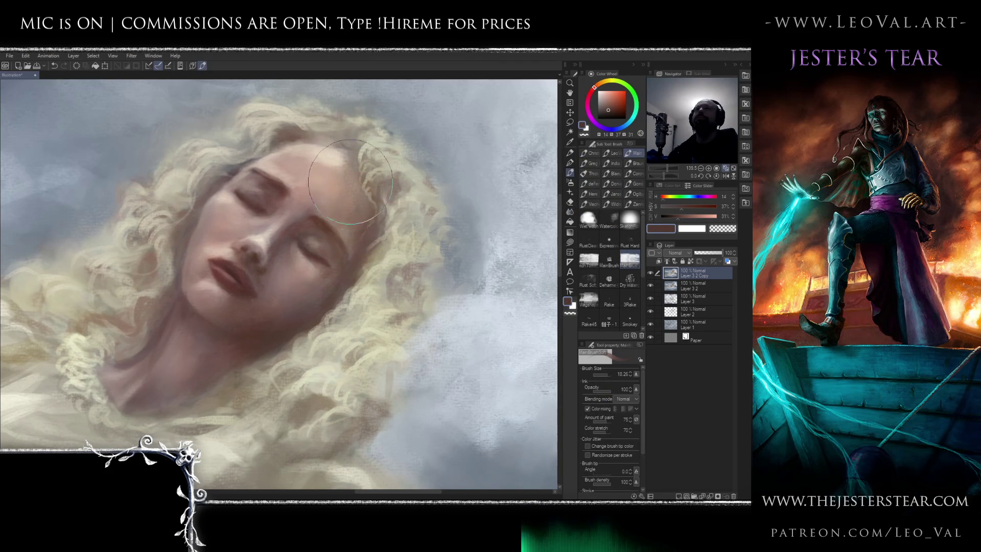
mouse_move(291, 167)
left_mouse_down()
mouse_move(238, 181)
mouse_move(314, 192)
mouse_move(280, 183)
left_mouse_up()
left_click(344, 152, "alt")
left_click(344, 151, "alt")
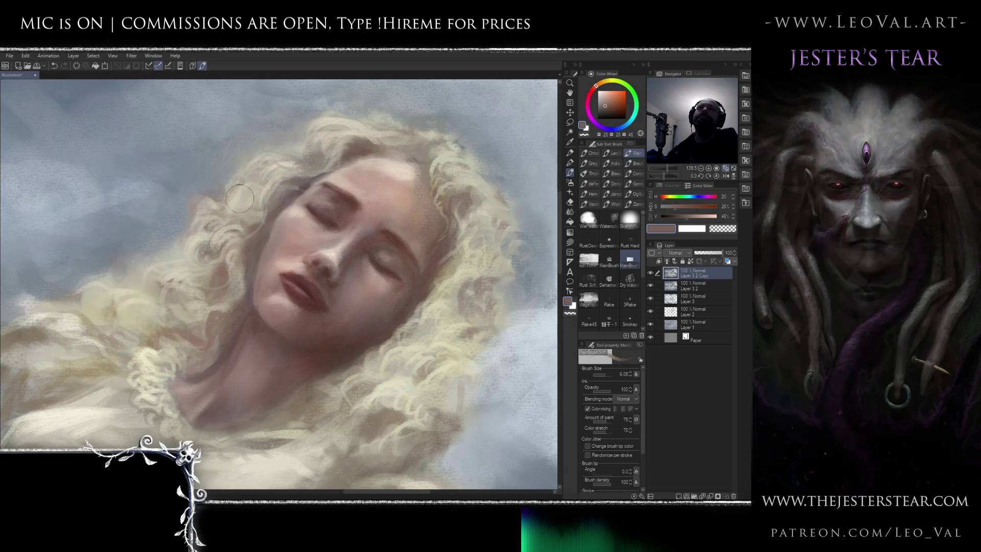
mouse_move(230, 251)
left_mouse_down()
mouse_move(149, 297)
mouse_move(154, 319)
left_mouse_up()
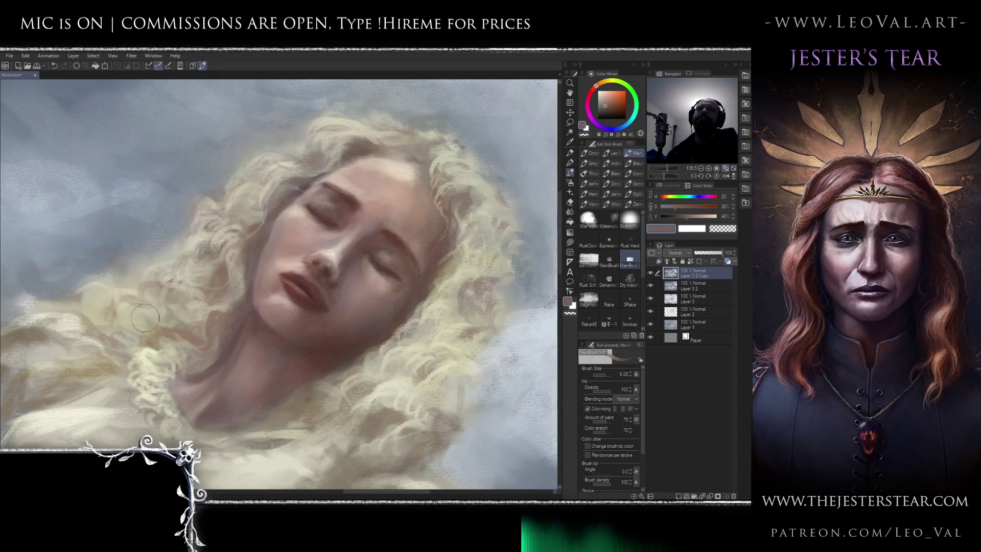
scroll(154, 332, "down", 5)
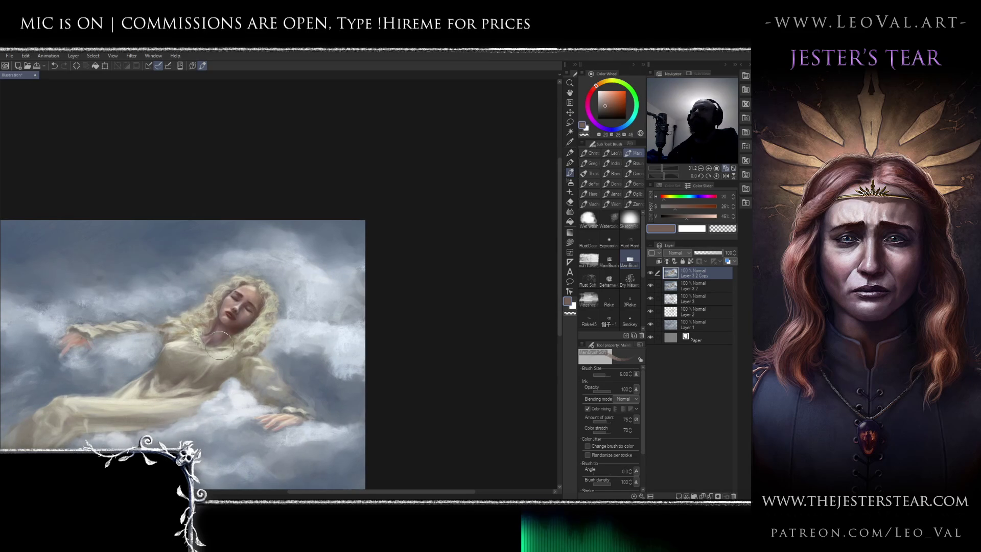
Sample dark and light skin tones around the chin and cheek, then shrink the brush
scroll(221, 299, "up", 5)
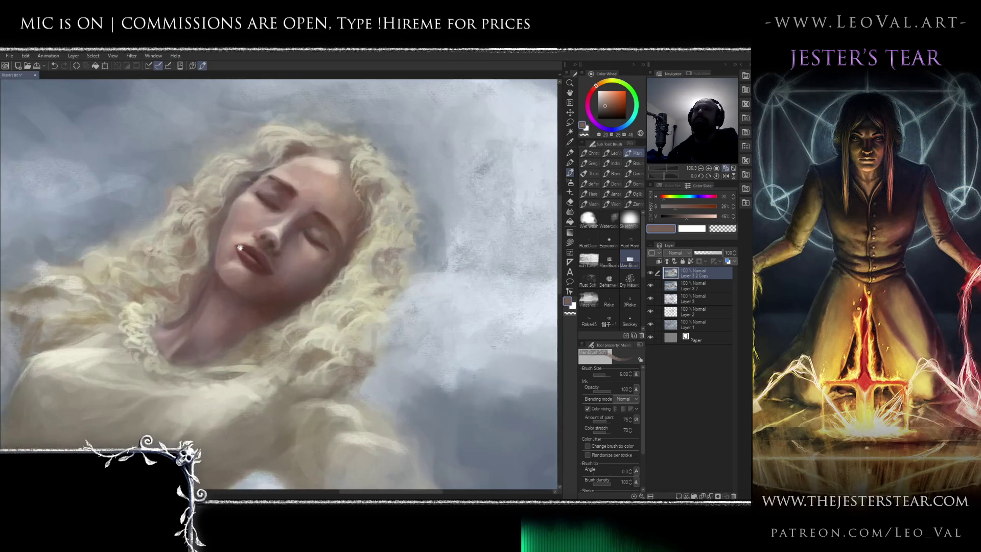
scroll(240, 248, "up", 2)
left_click(206, 274, "alt")
left_click(215, 257, "alt")
left_click(225, 260, "alt")
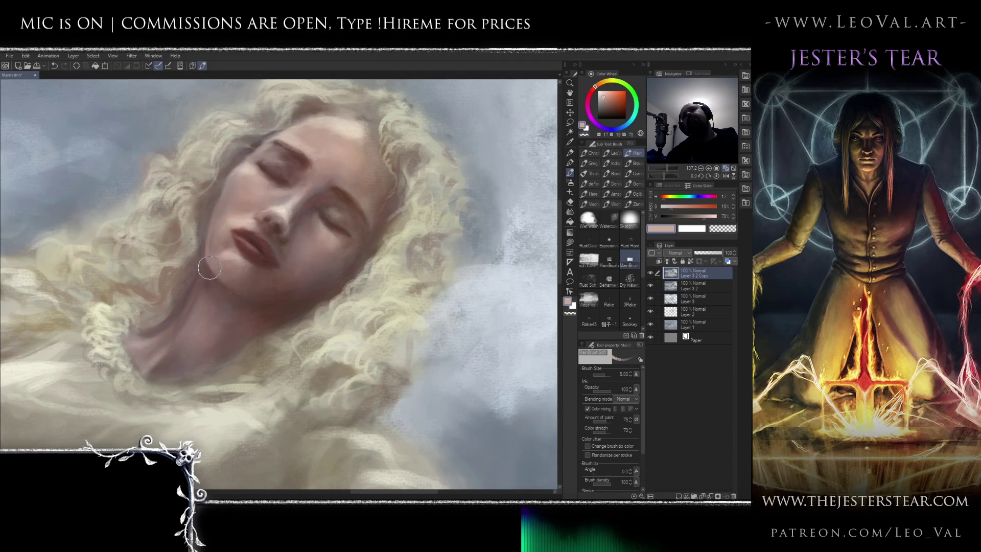
scroll(209, 259, "up", 2)
left_click(208, 233, "alt")
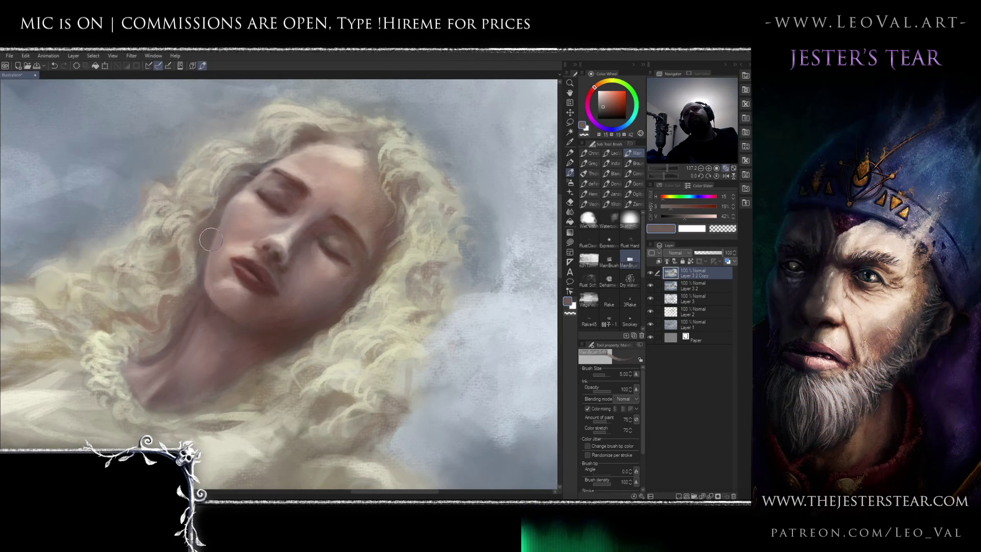
left_click(244, 244, "alt")
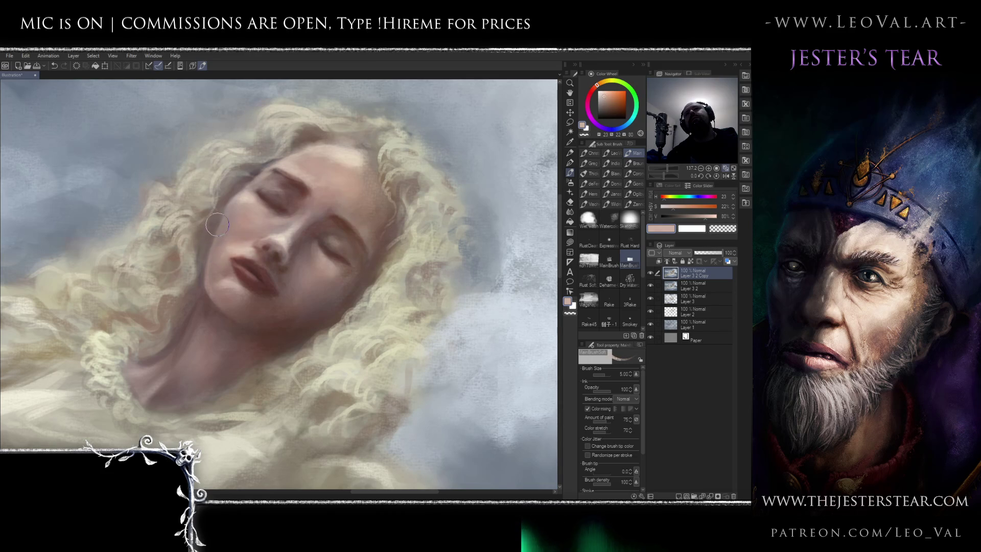
left_click(241, 196, "alt")
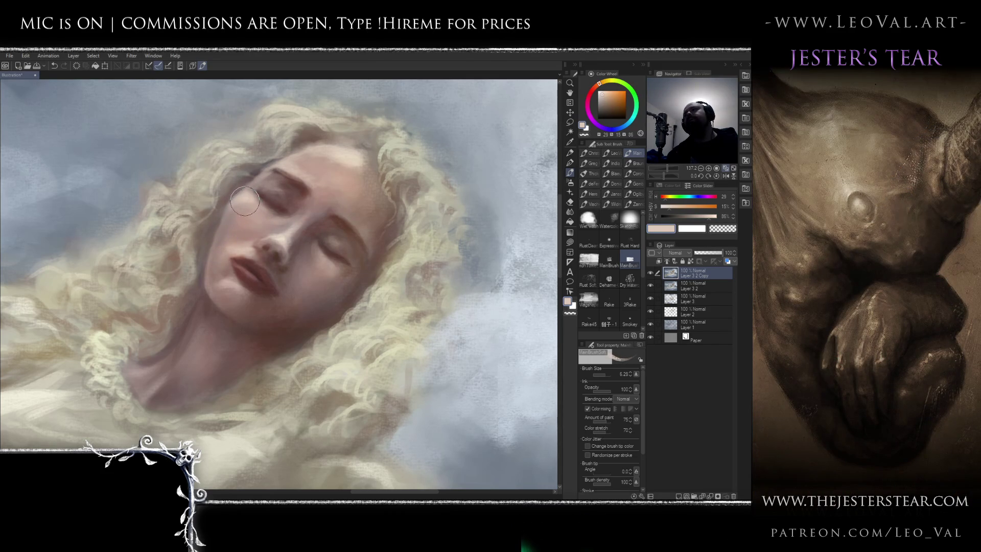
key("bracketleft")
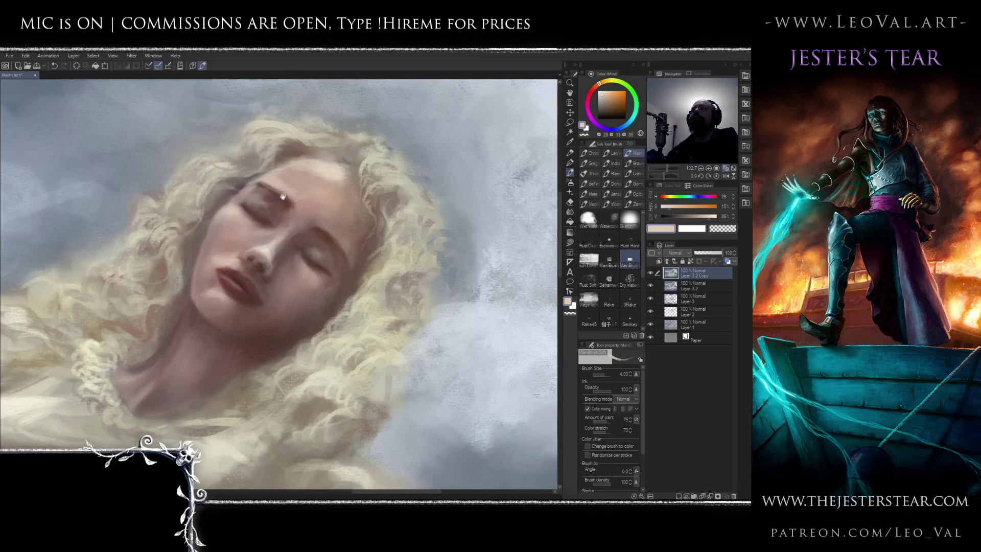
Repaint the left brow and forehead with light and darker sampled skin tones
left_click(286, 198, "alt")
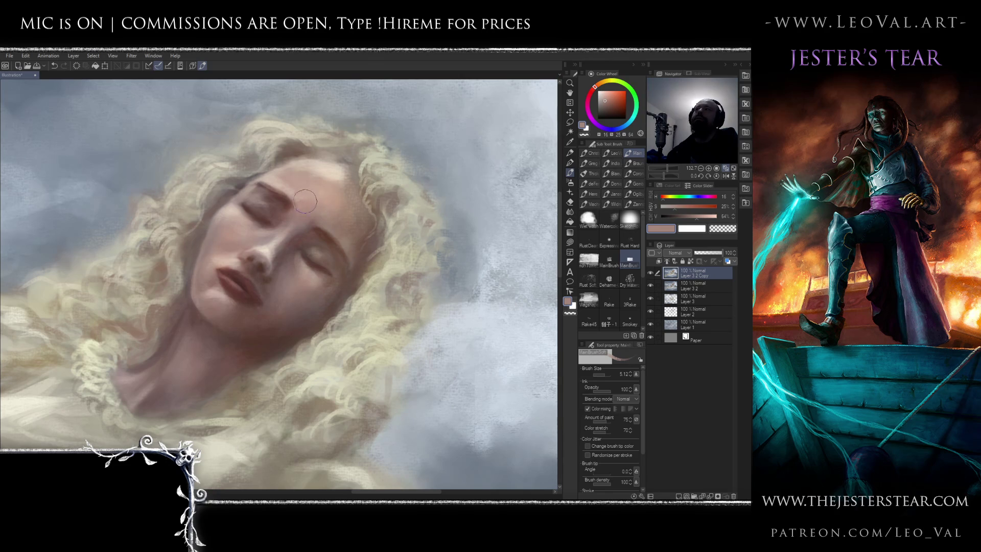
left_click(336, 164, "alt")
left_click(334, 166, "alt")
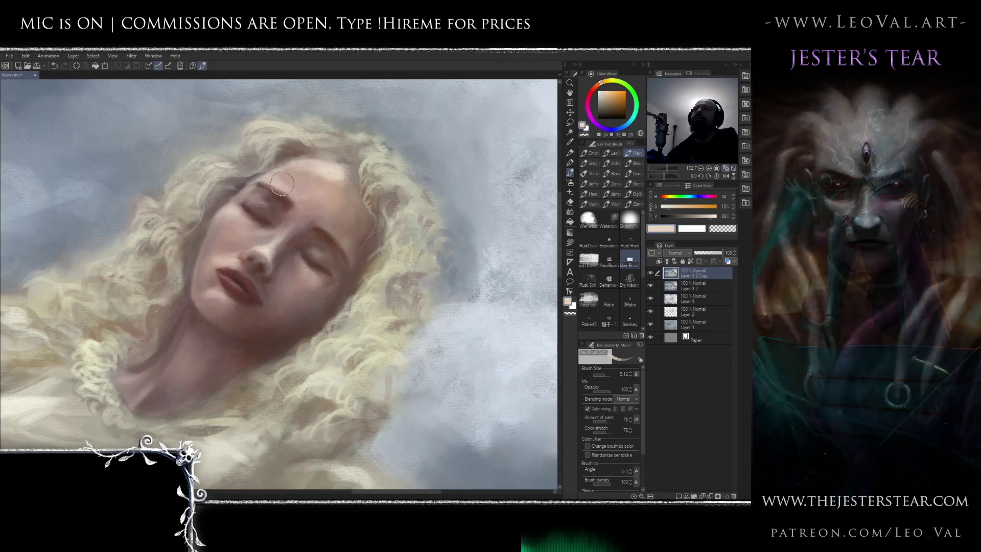
left_click(267, 172, "alt")
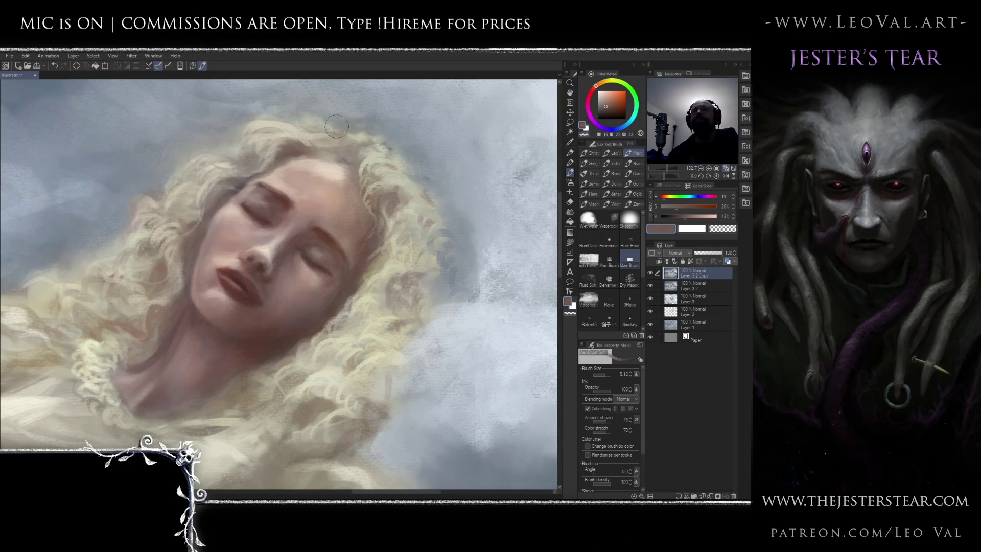
left_click(280, 177, "alt")
key("[")
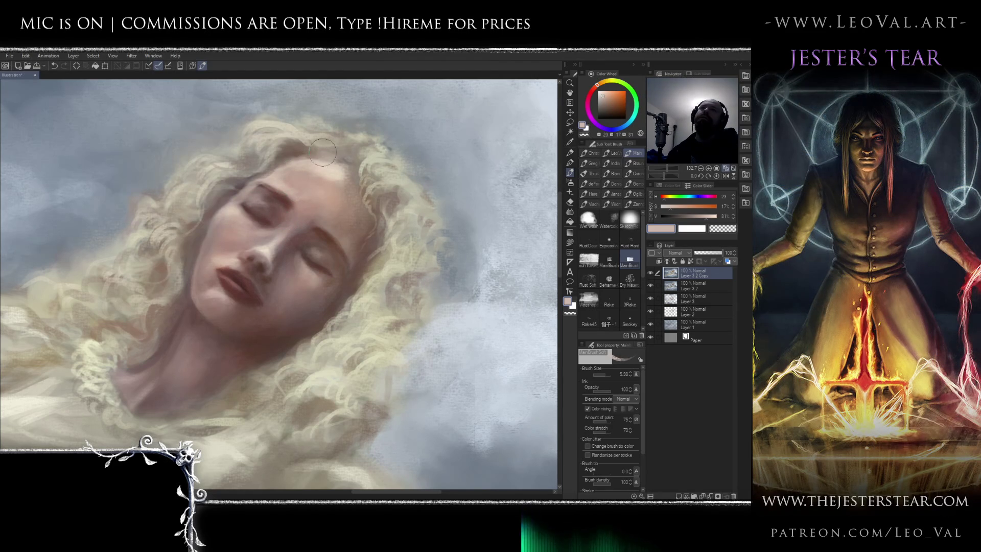
Refine the nose and lips with reddish-brown, light pink and muted skin tones
left_click_drag(292, 230, 283, 238)
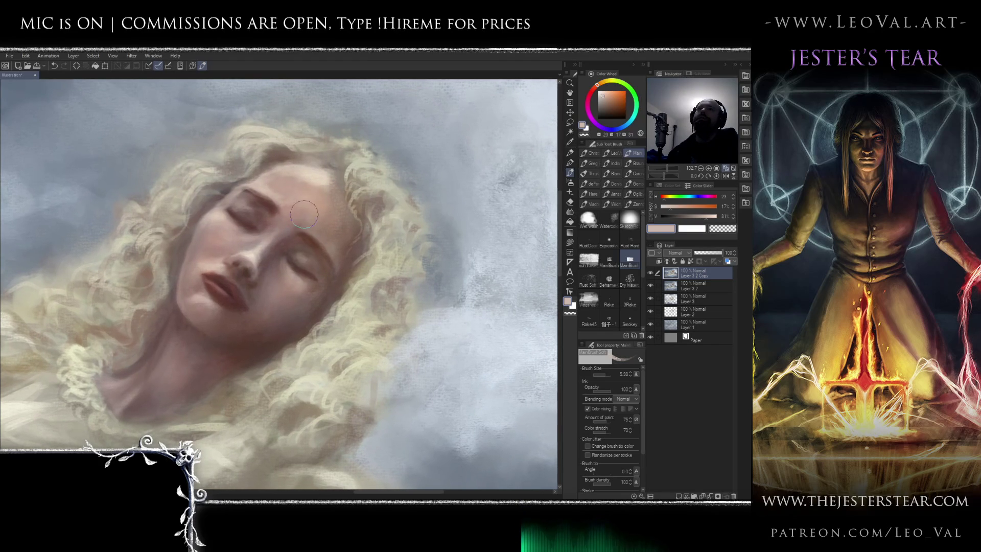
left_click(302, 243, "alt")
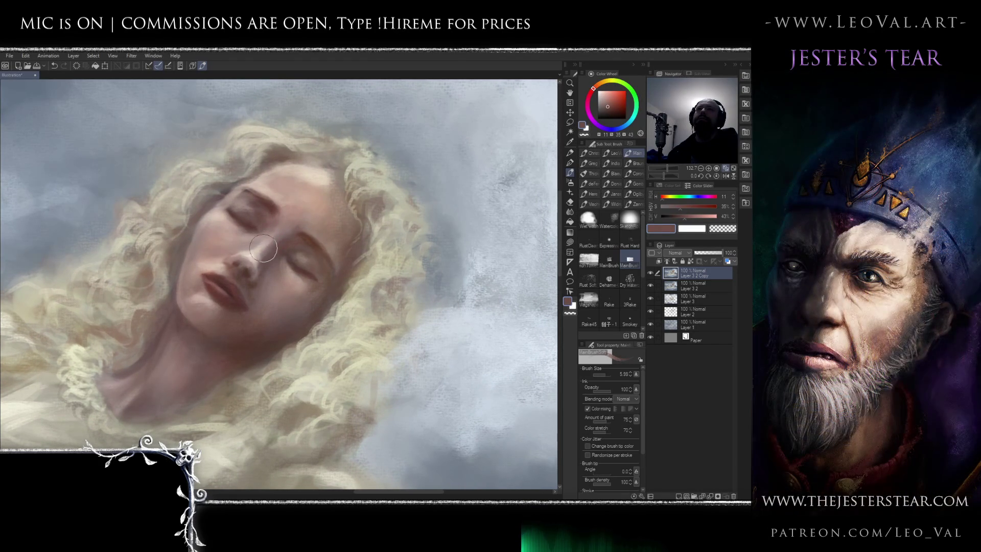
left_click_drag(263, 248, 257, 233)
left_click(251, 236, "alt")
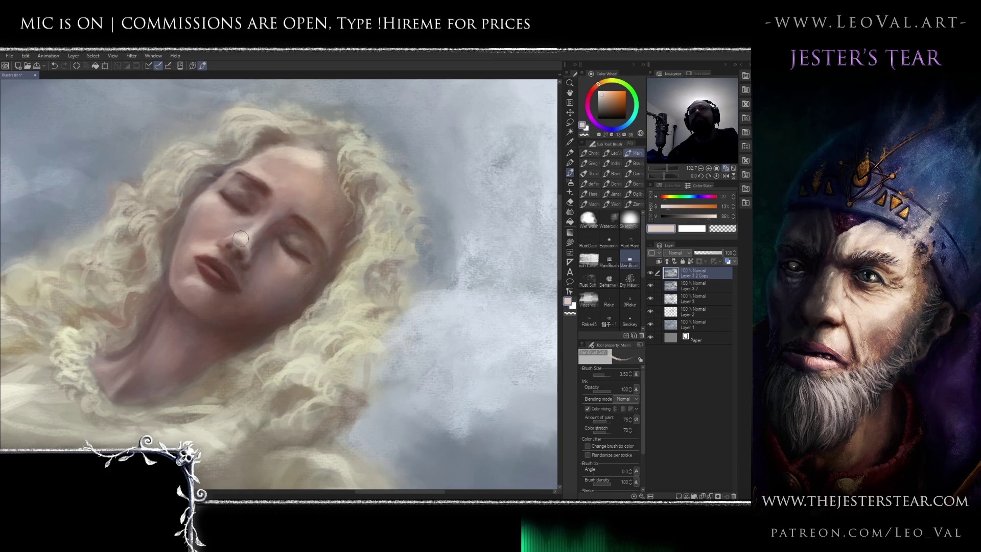
mouse_move(244, 252)
left_mouse_down()
mouse_move(264, 251)
mouse_move(247, 245)
left_mouse_up()
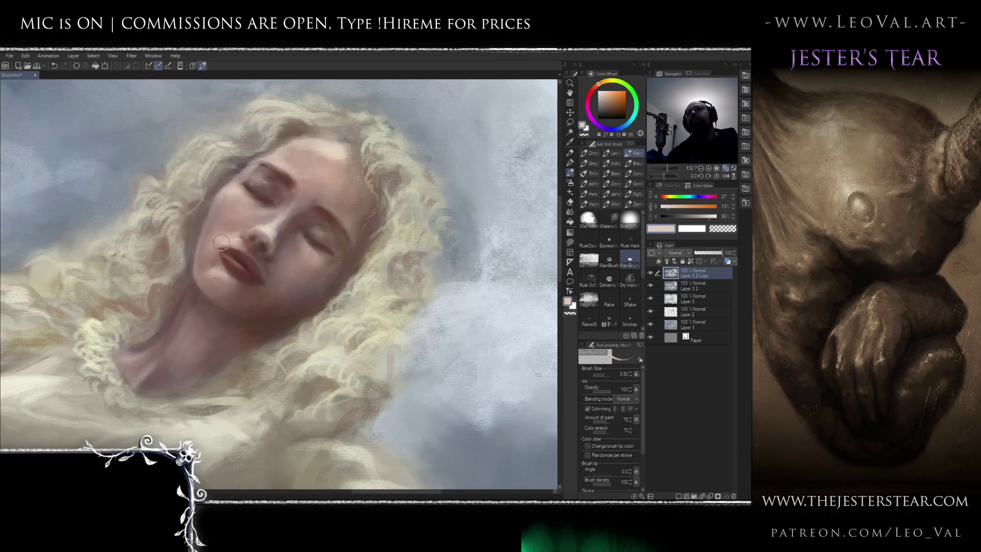
left_click(232, 228, "alt")
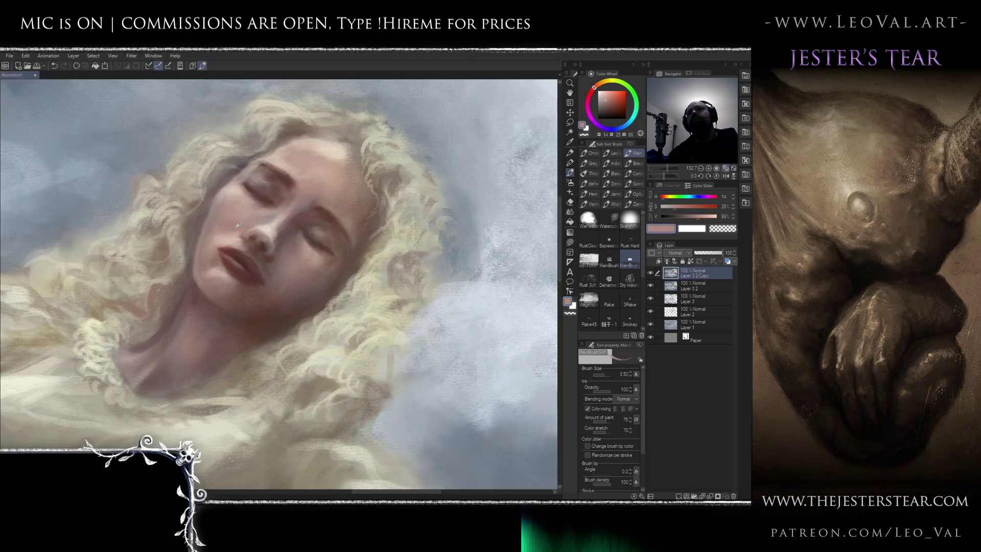
left_click_drag(228, 214, 214, 217)
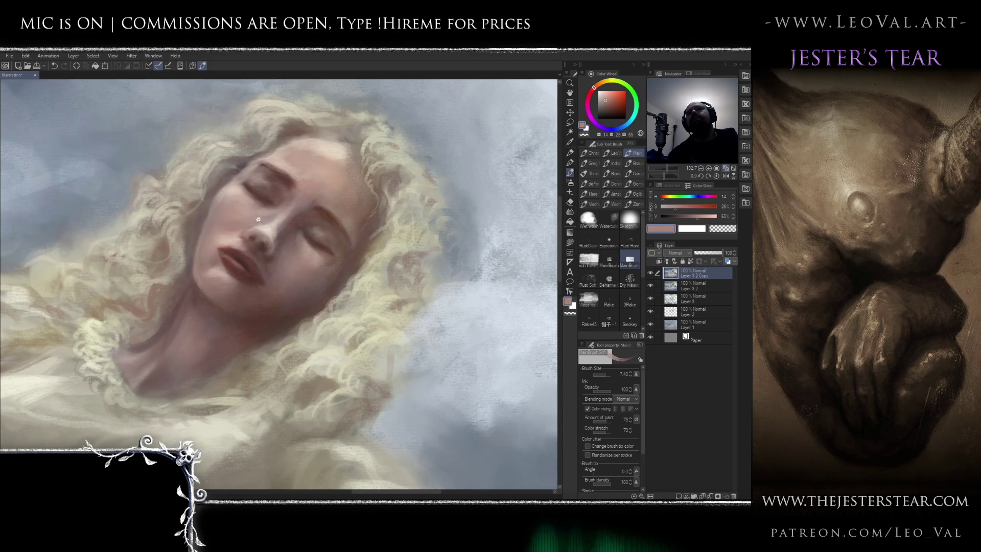
scroll(260, 216, "down", 8)
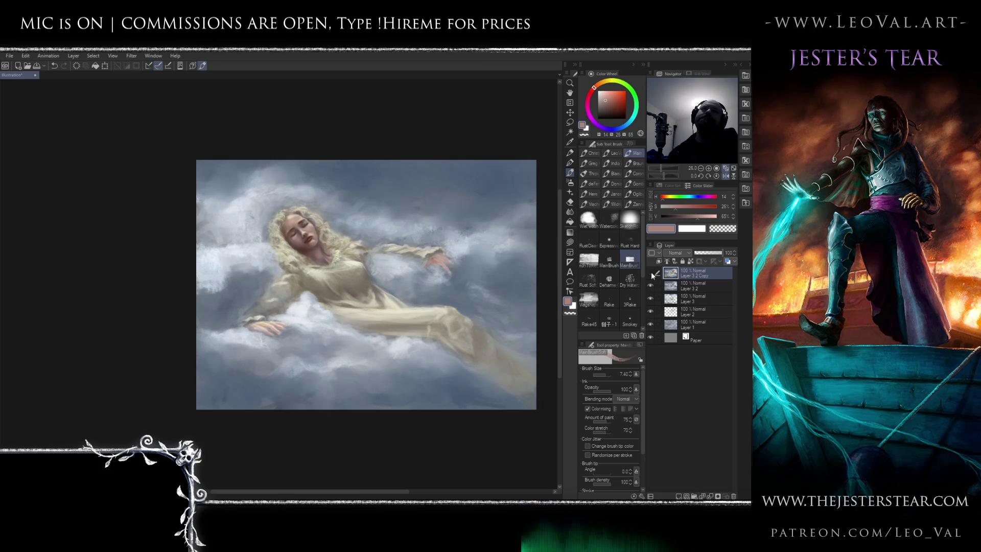
Toggle Layer 32 Copy visibility repeatedly to compare, leaving it visible
left_click(651, 275)
left_click(651, 275)
left_click(651, 276)
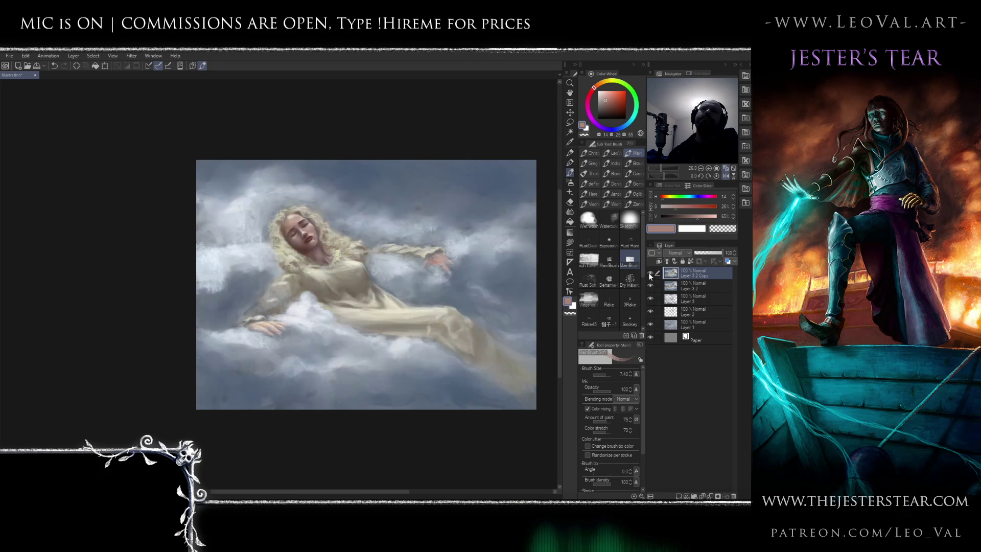
left_click(651, 274)
left_click(651, 274)
left_click(651, 274)
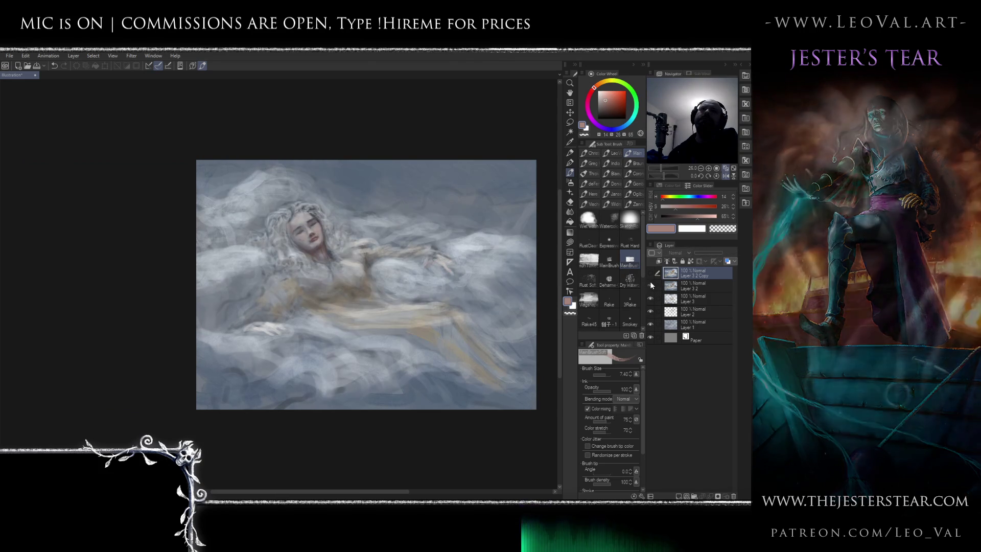
left_click(651, 273)
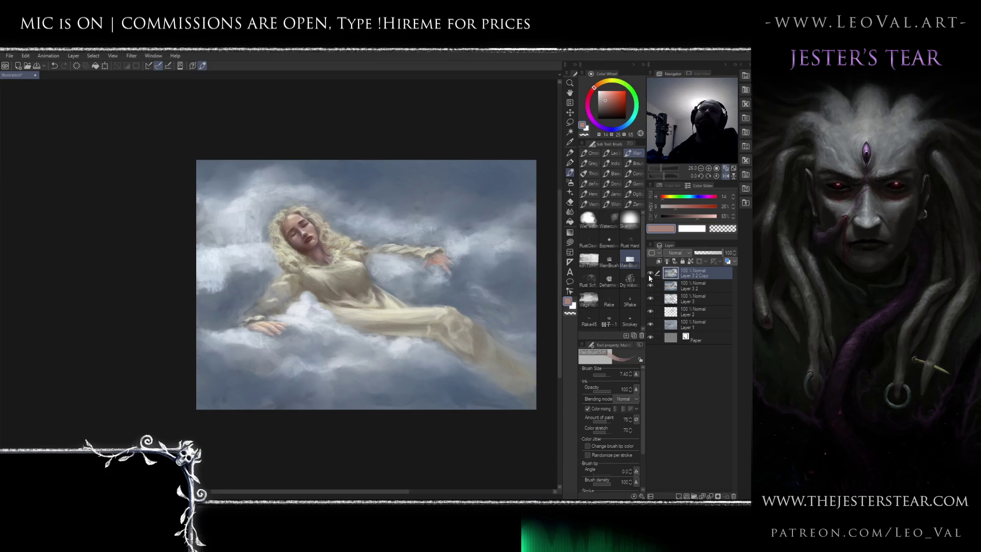
Flip the canvas horizontally and reposition the mirrored painting
key("h")
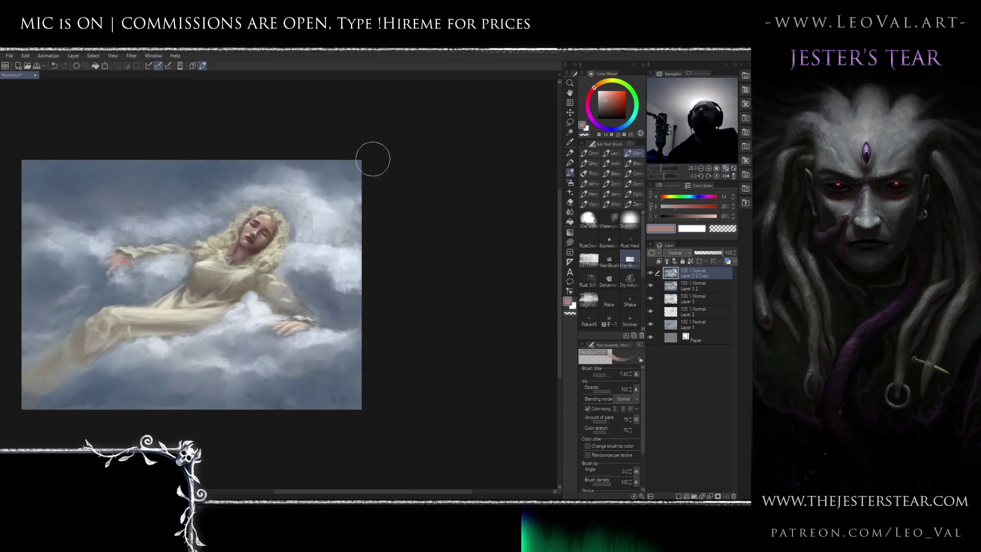
left_click_drag(274, 216, 386, 201)
scroll(385, 200, "up", 3)
scroll(385, 200, "down", 2)
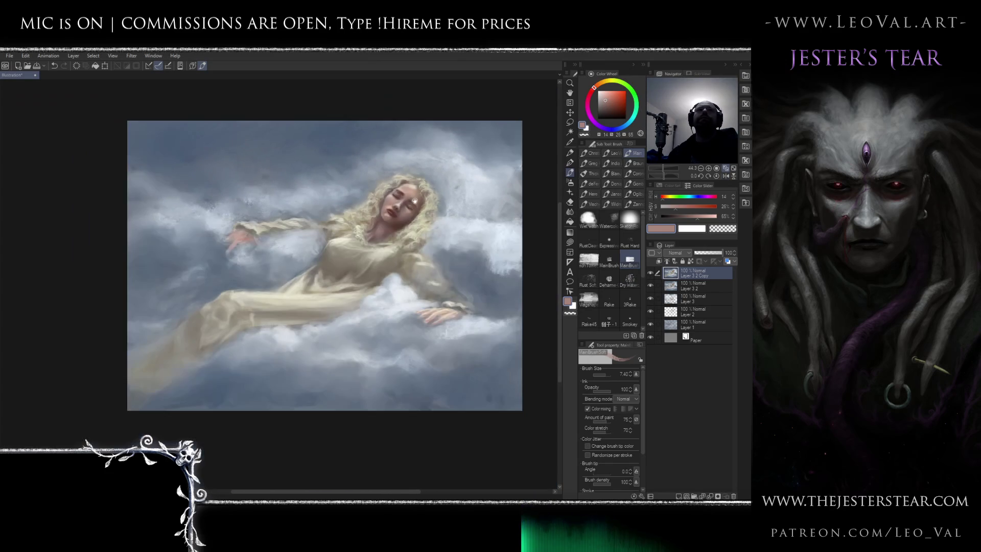
Choose the soft SketchRound airbrush and size it down to 40
left_click(630, 219)
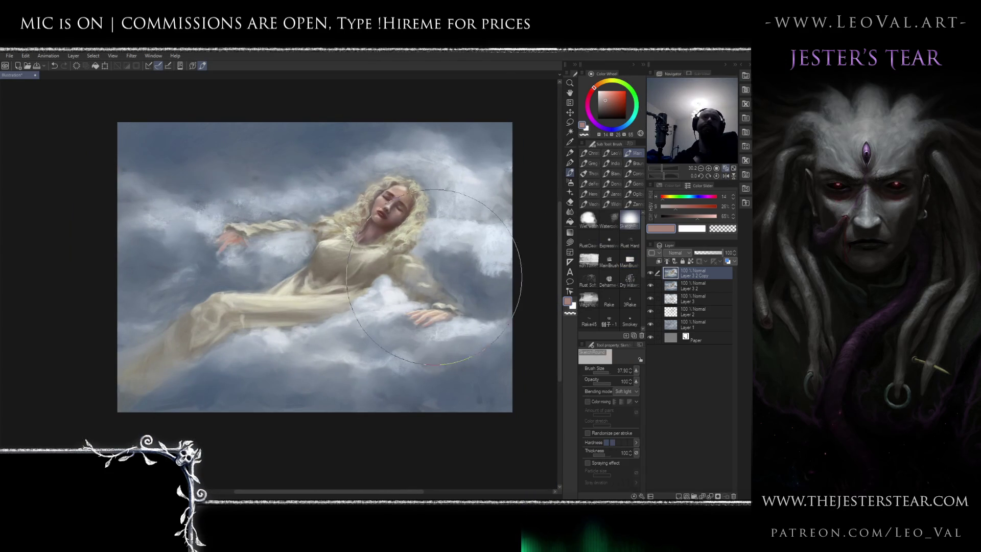
left_click(407, 191, "alt")
left_click_drag(388, 225, 517, 225)
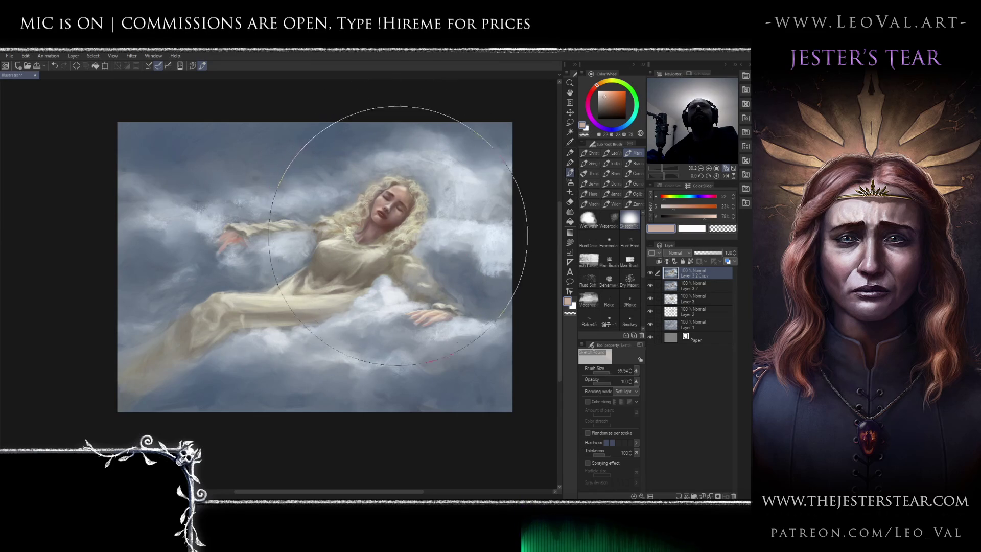
key("bracketleft")
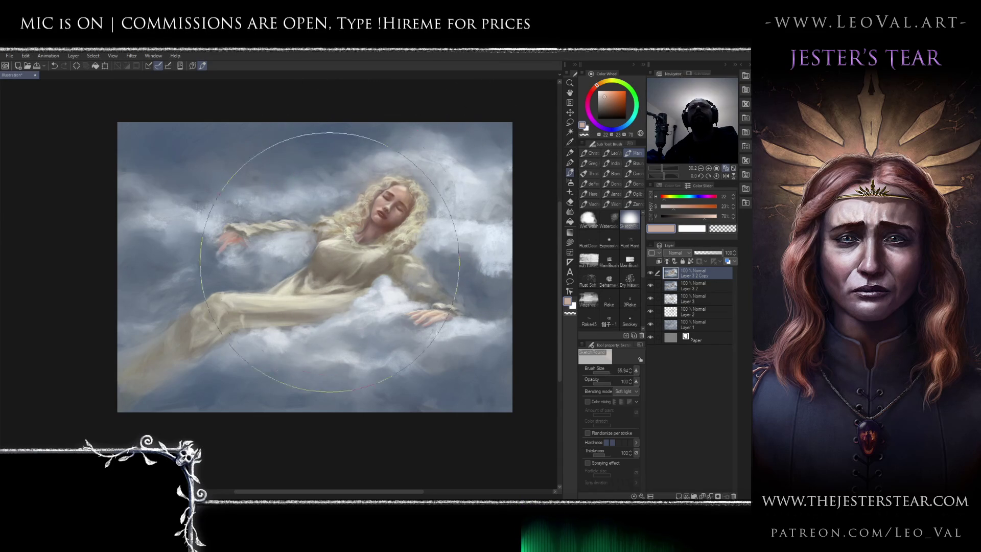
key("bracketleft")
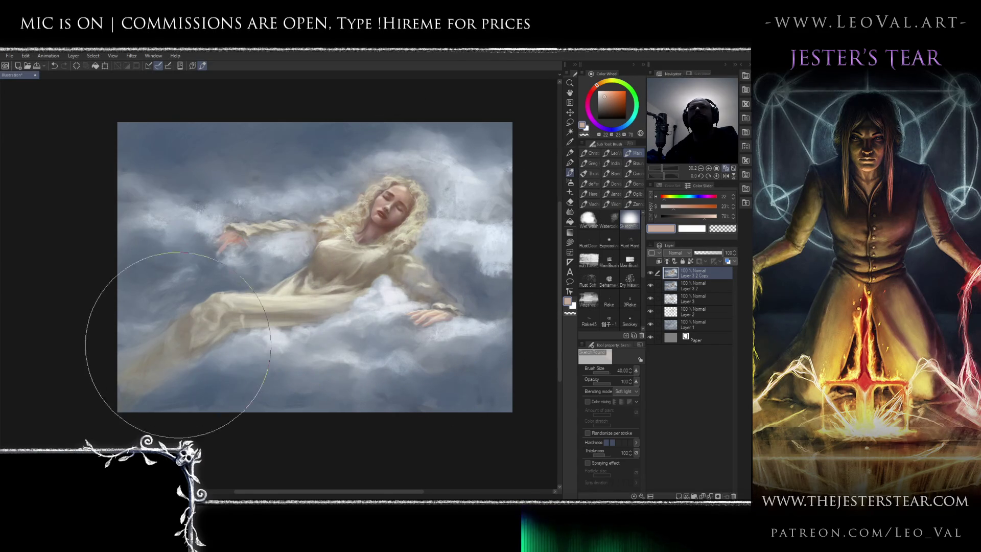
Sample the sky's blue-grey and glaze over the clouds, varying the brush between 77 and 17.5
left_click(300, 161, "alt")
left_click(345, 136, "alt")
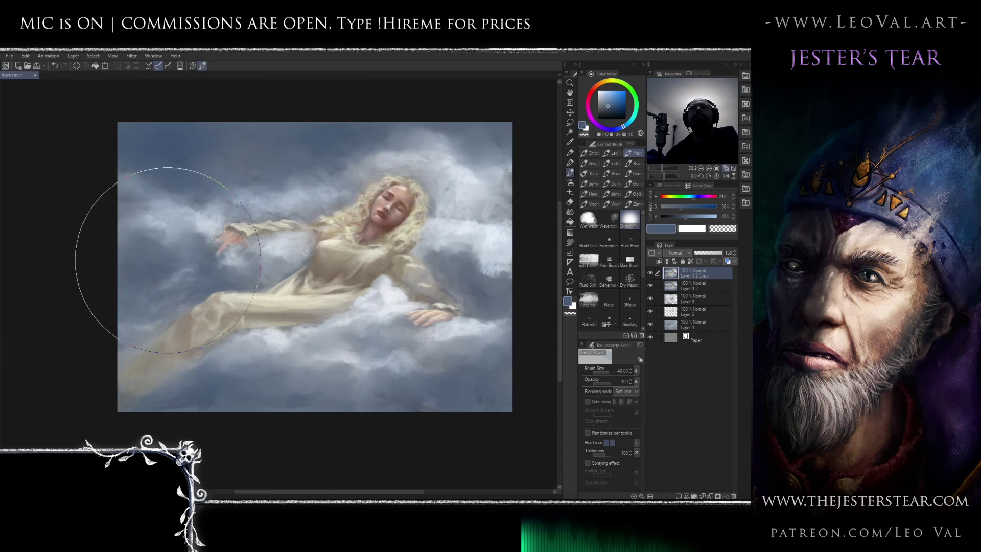
left_click_drag(208, 383, 293, 383)
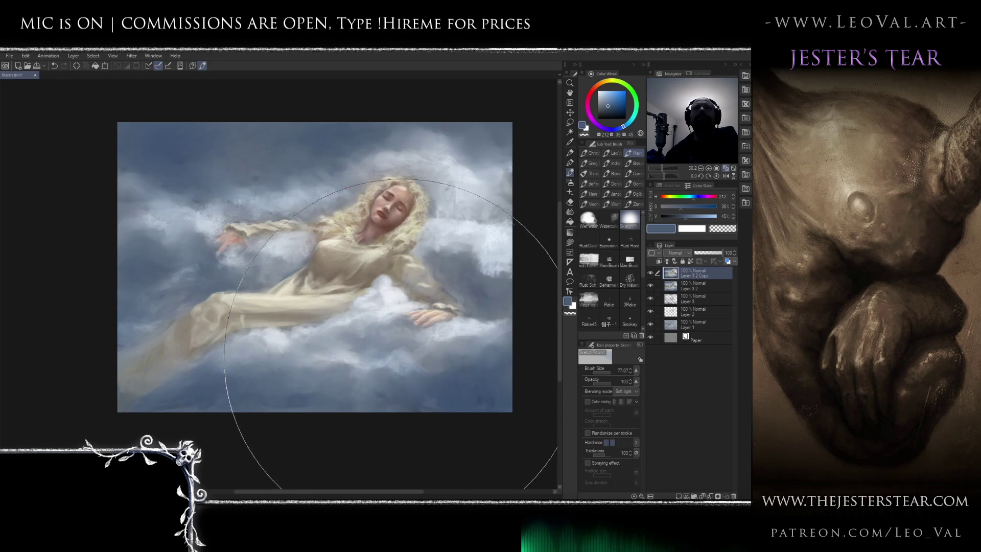
left_click_drag(417, 220, 450, 390)
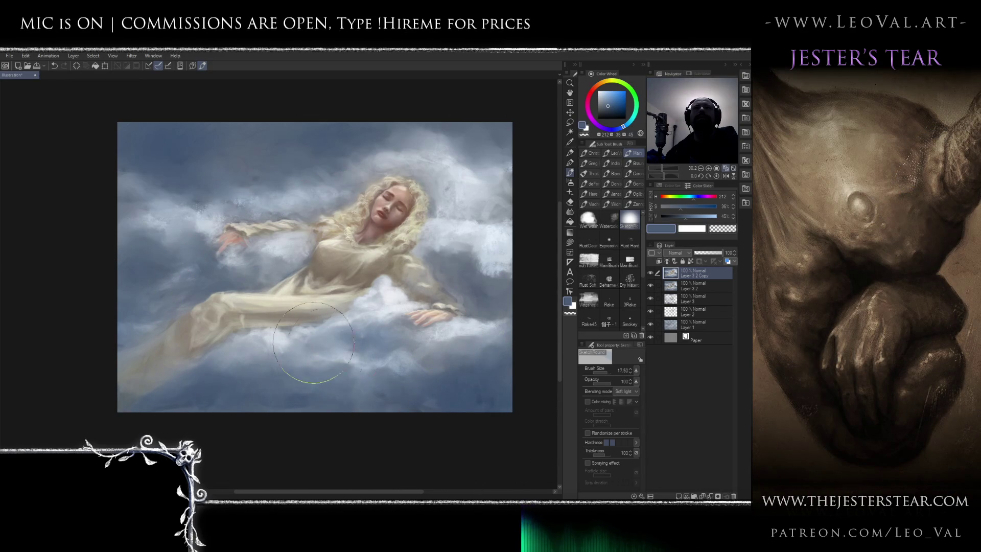
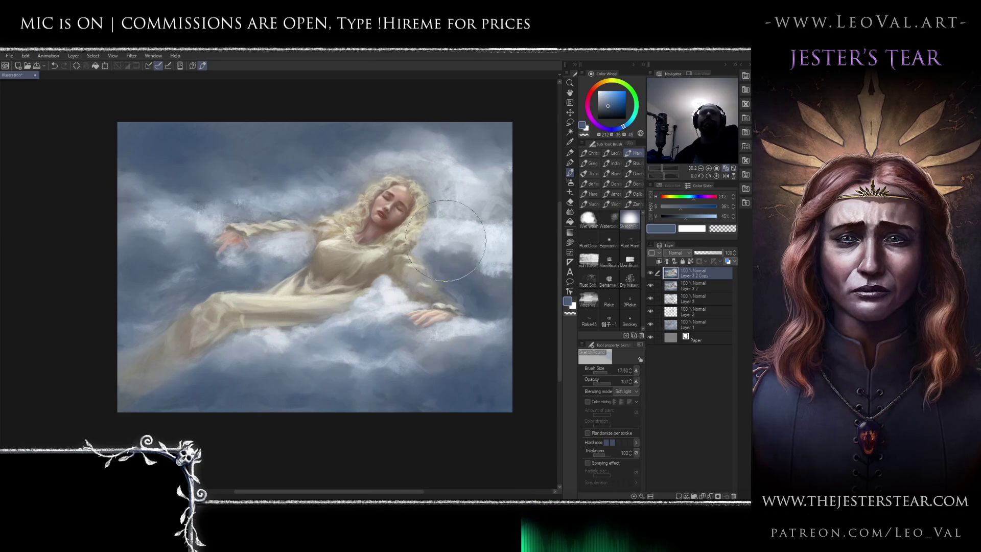
Reset the drawing colours to black and white and adjust the brush size for the face
key("d")
key("bracketleft")
key("bracketleft")
key("bracketleft")
key("bracketleft")
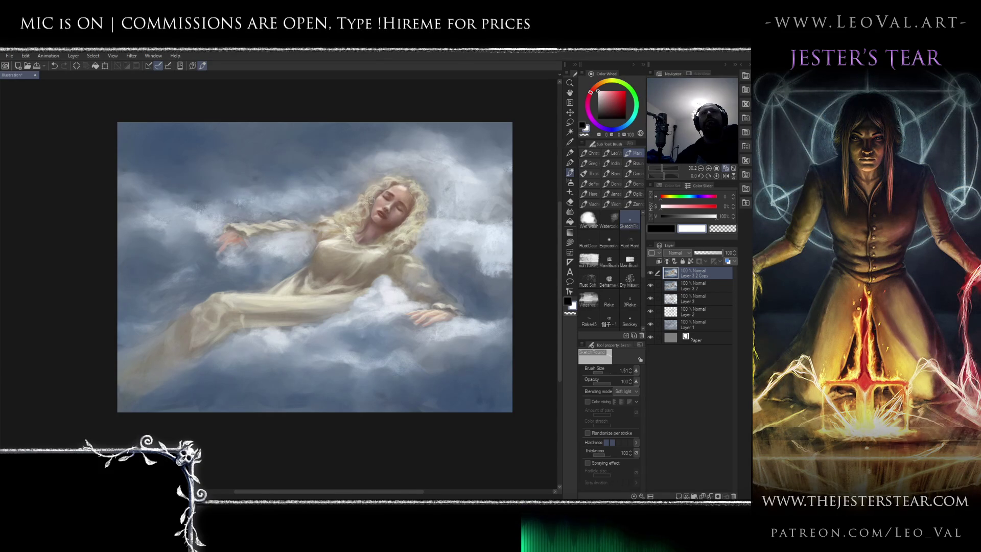
scroll(404, 184, "up", 3)
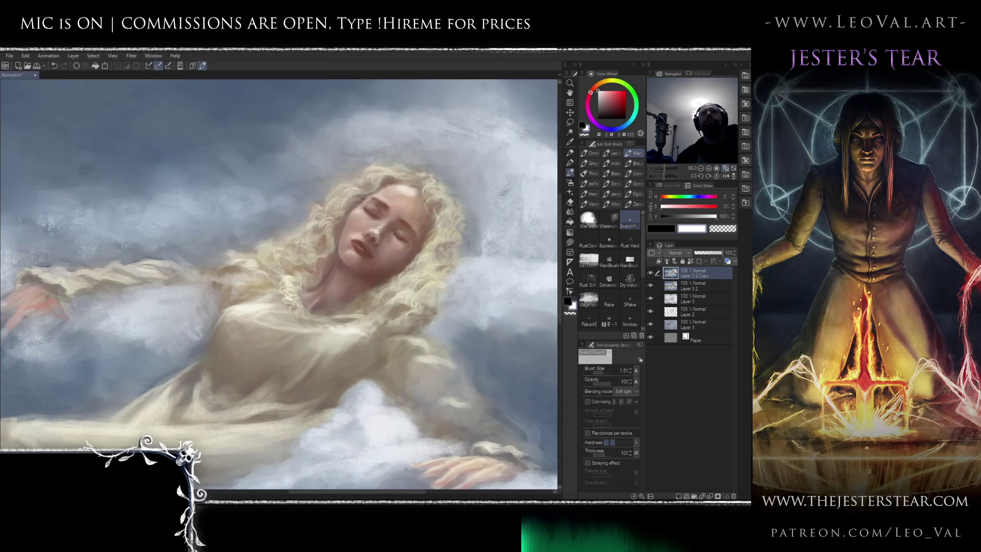
left_click_drag(374, 232, 404, 232)
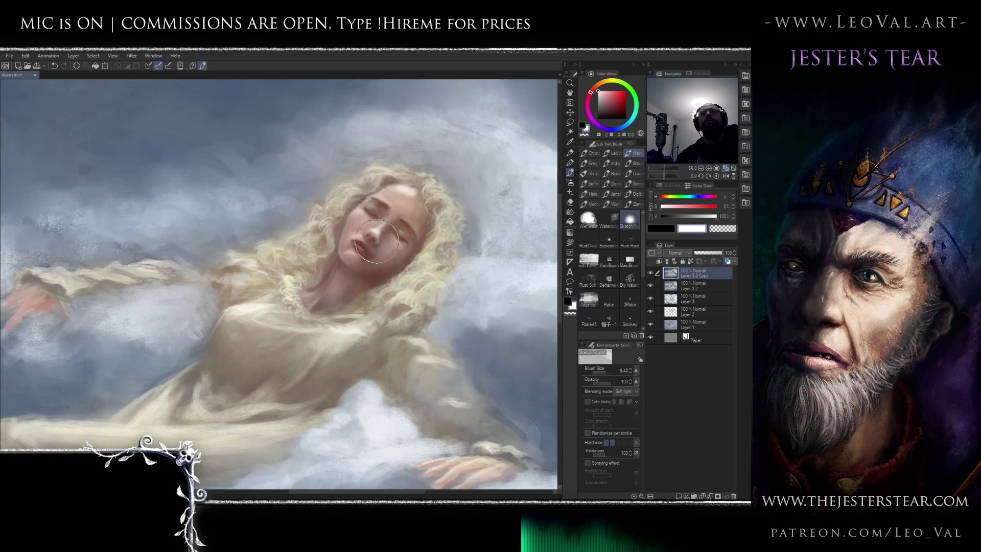
key("bracketleft")
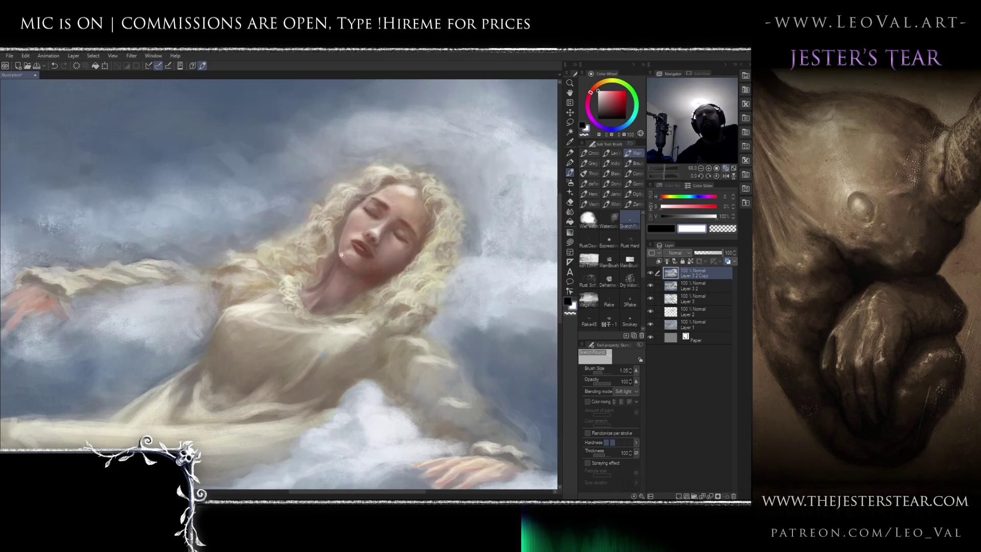
scroll(347, 245, "down", 5)
scroll(382, 210, "up", 4)
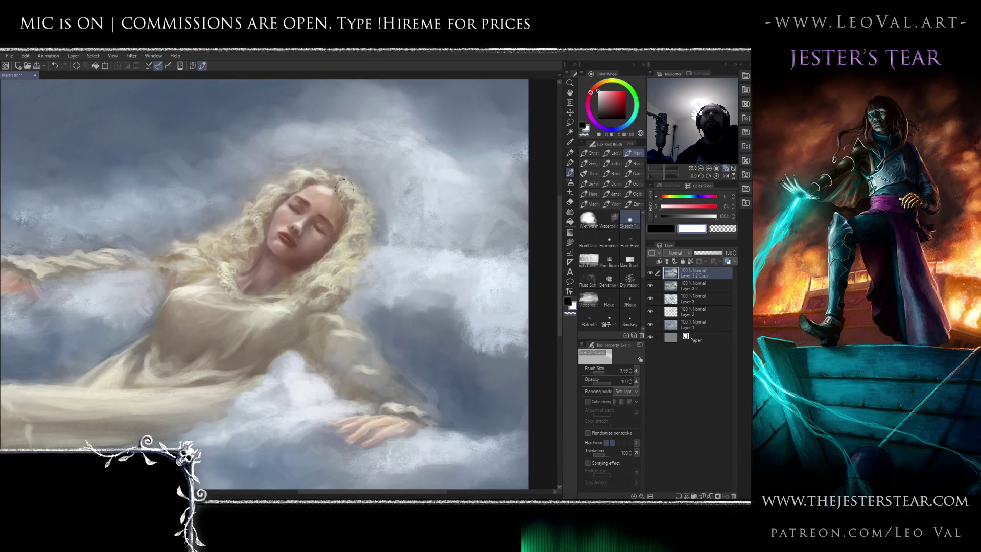
scroll(293, 223, "down", 4)
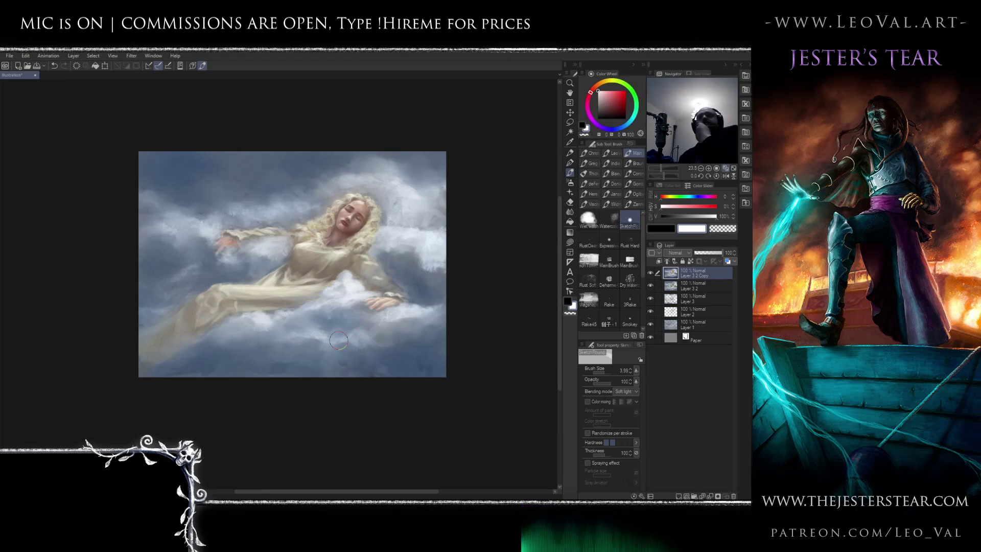
Pick a light blue from the clouds and set the brush to size 25
left_click(429, 218, "alt")
left_click_drag(407, 243, 462, 239)
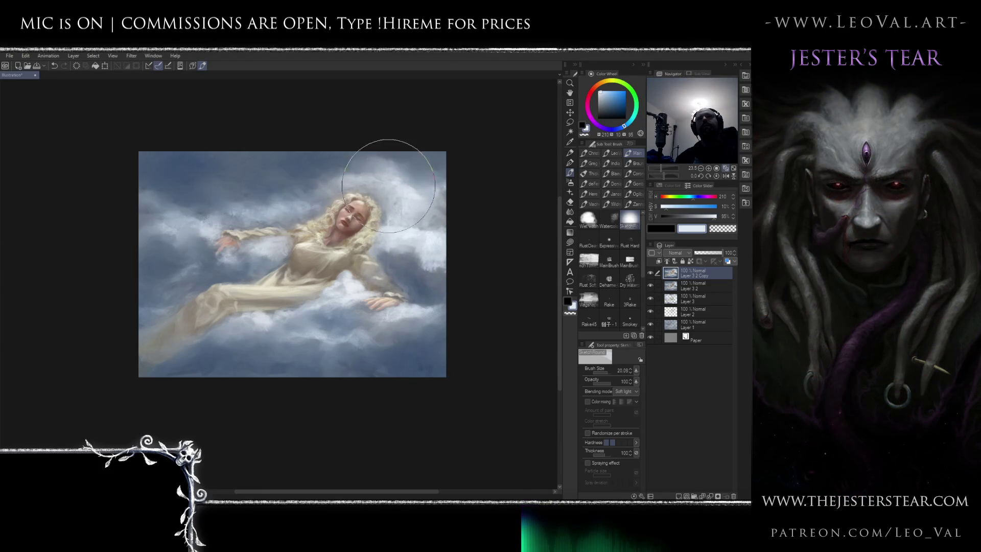
left_click_drag(430, 258, 460, 258)
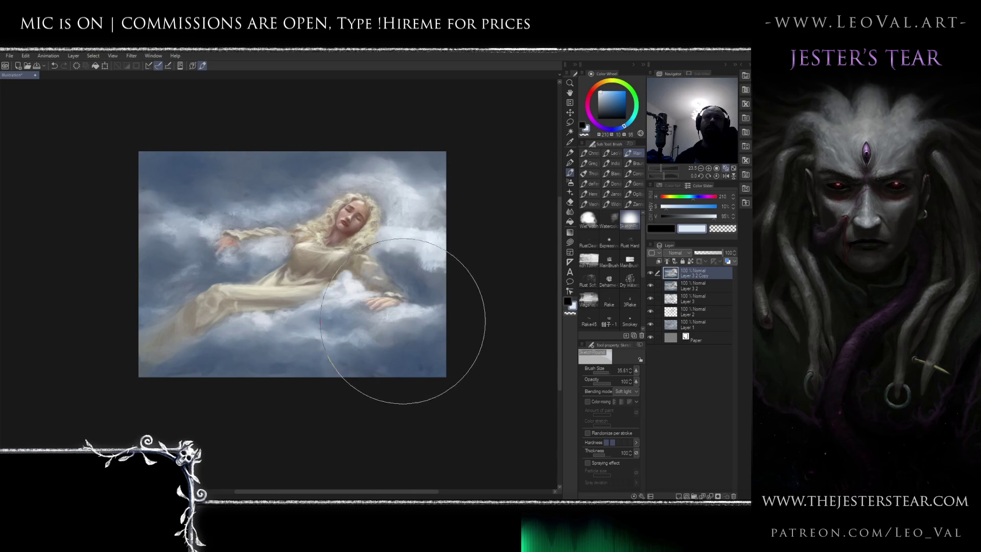
key("bracketleft")
key("bracketleft")
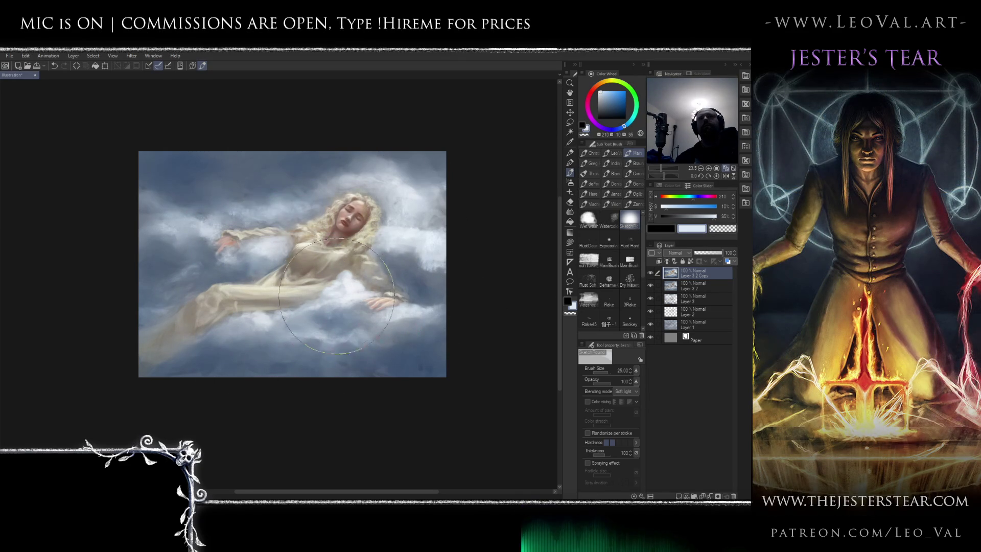
Zoom in close on the outstretched hand with the colour-mixing brush and a dark reddish tone
left_click_drag(300, 255, 358, 279)
left_click(358, 280)
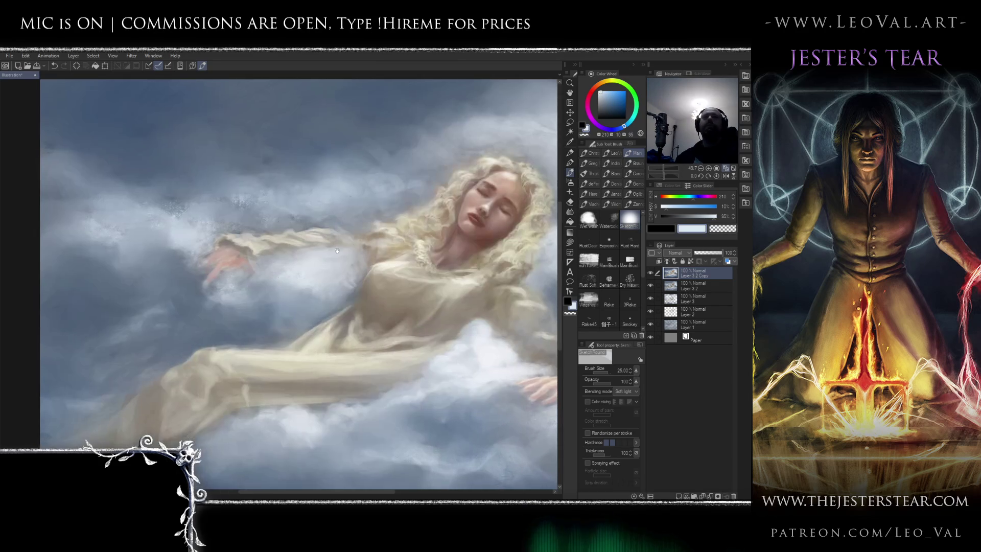
left_click(630, 260)
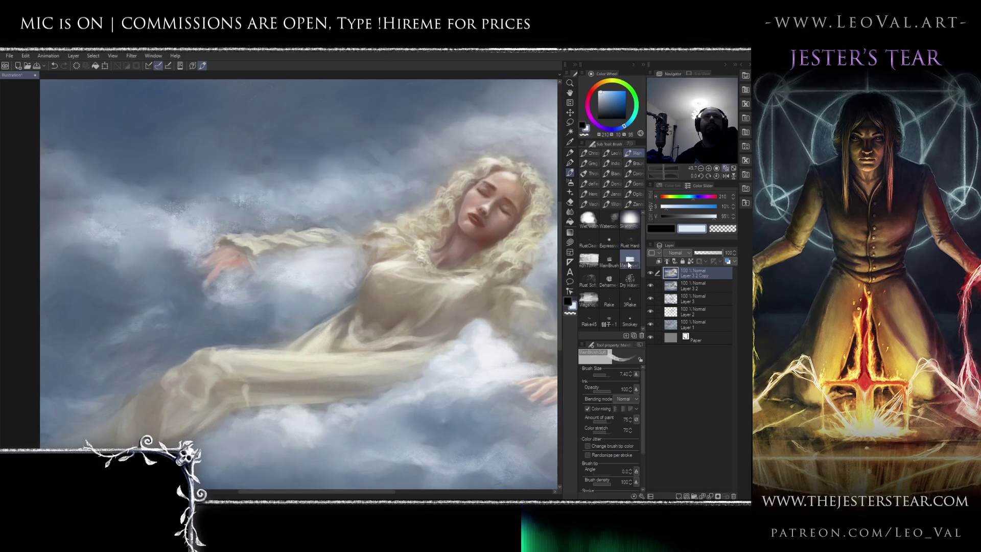
left_click(467, 236, "alt")
left_click(241, 268)
mouse_move(214, 241)
left_mouse_down()
mouse_move(241, 230)
mouse_move(230, 240)
mouse_move(271, 235)
mouse_move(320, 256)
mouse_move(286, 225)
mouse_move(192, 262)
mouse_move(215, 240)
mouse_move(192, 250)
mouse_move(191, 223)
mouse_move(137, 216)
mouse_move(215, 158)
mouse_move(199, 153)
mouse_move(158, 206)
left_mouse_up()
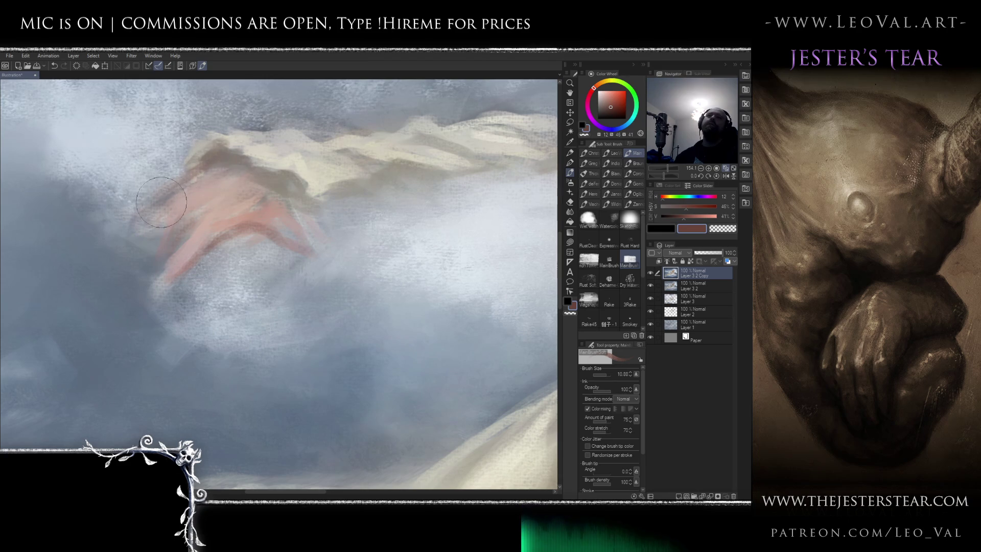
Soften the hand with sleeve cream at size 7, then add light pink and darker finger shading
left_click(299, 156, "alt")
key("bracketleft")
key("bracketleft")
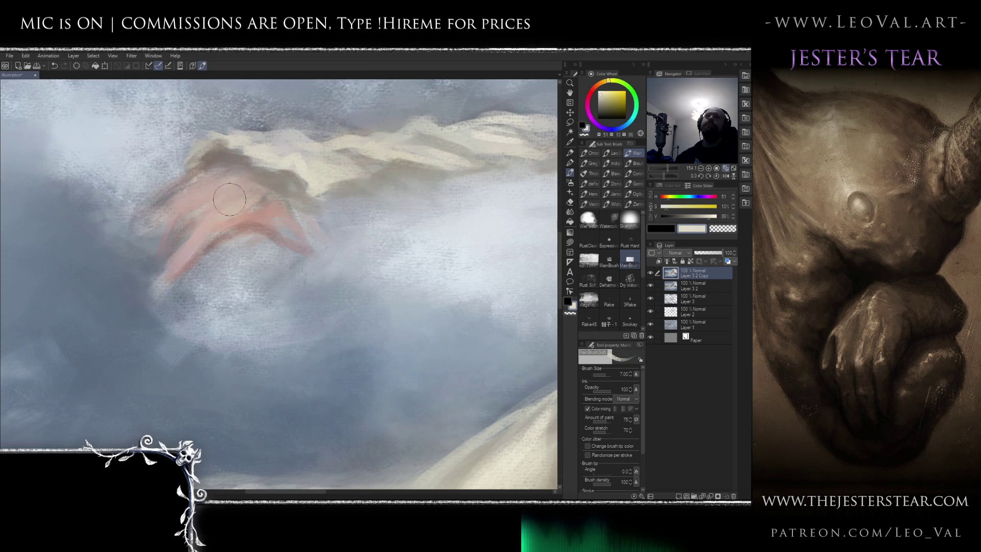
mouse_move(198, 200)
left_mouse_down()
mouse_move(271, 204)
mouse_move(335, 242)
mouse_move(202, 187)
mouse_move(225, 179)
mouse_move(296, 220)
left_mouse_up()
left_click(268, 207, "alt")
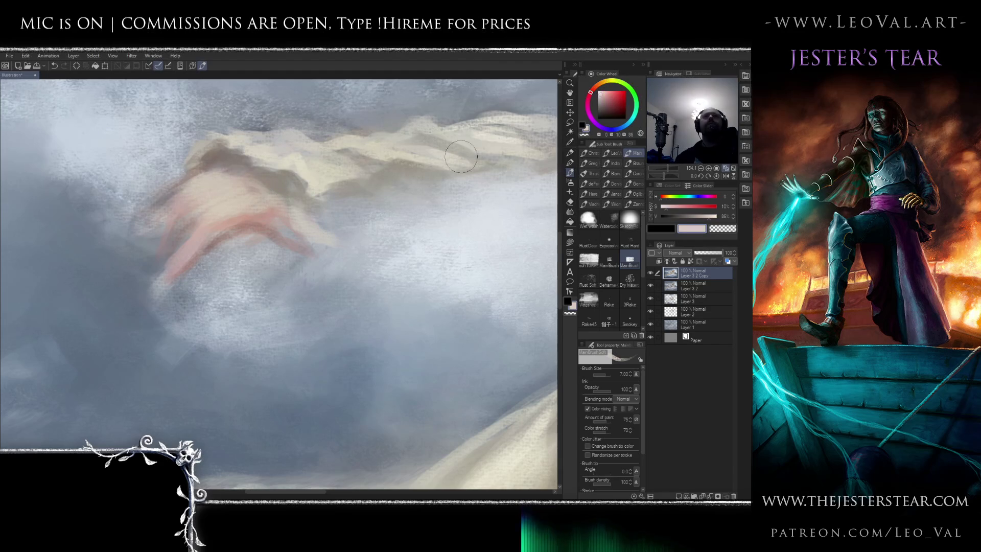
mouse_move(254, 195)
left_mouse_down()
mouse_move(204, 177)
mouse_move(214, 202)
left_mouse_up()
left_click(317, 242, "alt")
mouse_move(307, 243)
left_mouse_down()
mouse_move(276, 230)
mouse_move(339, 247)
mouse_move(299, 245)
mouse_move(291, 262)
mouse_move(241, 258)
mouse_move(209, 290)
mouse_move(449, 278)
mouse_move(259, 280)
mouse_move(227, 267)
mouse_move(230, 259)
mouse_move(186, 296)
mouse_move(324, 284)
mouse_move(118, 279)
mouse_move(153, 208)
mouse_move(105, 196)
left_mouse_up()
Sample two light cloud blues and fit the whole painting in view
left_click(425, 245, "alt")
left_click(324, 291, "alt")
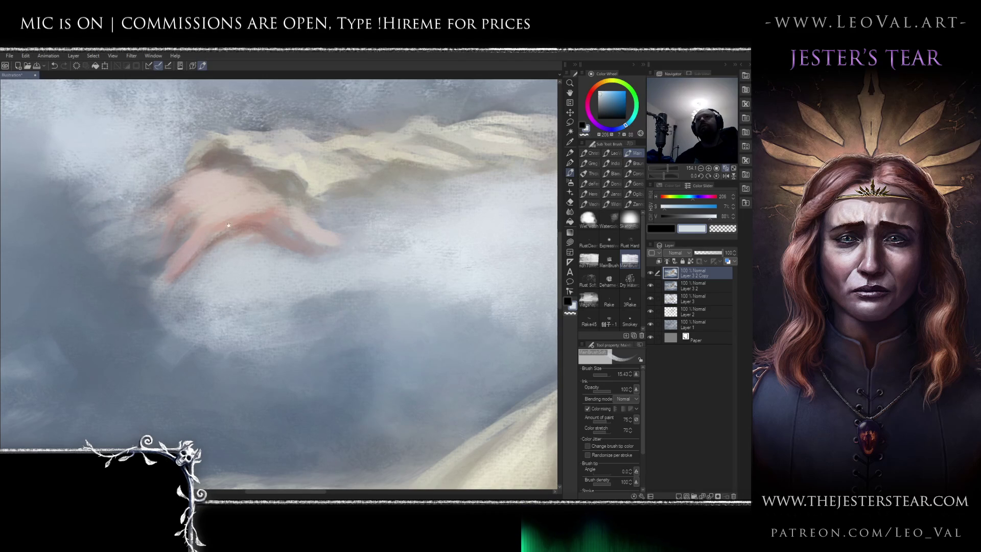
key("ctrl+0")
scroll(324, 225, "up", 5)
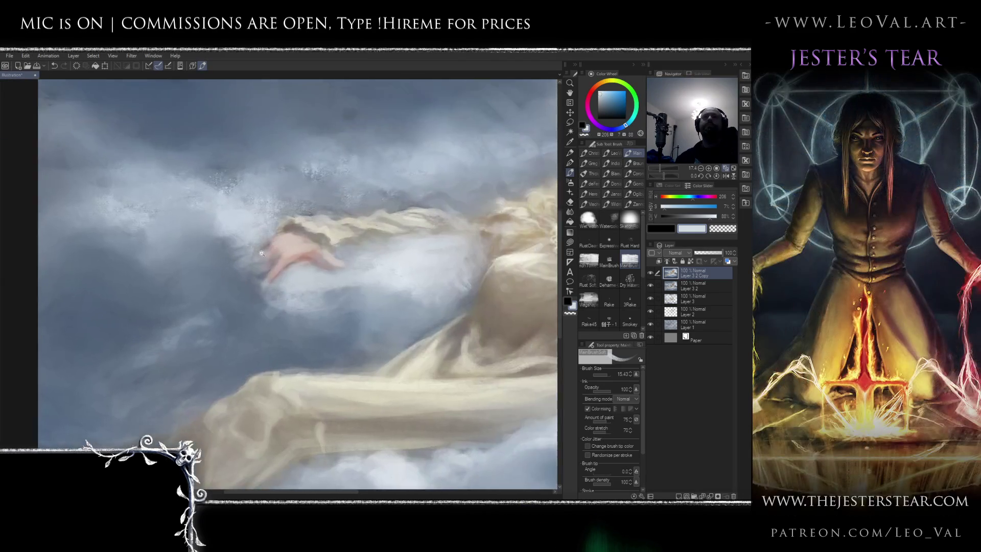
Stroke skin pink onto the fingers, alternating with pale and darker cloud blue-greys, then zoom far out
left_click(262, 253, "alt")
left_click_drag(262, 254, 262, 259)
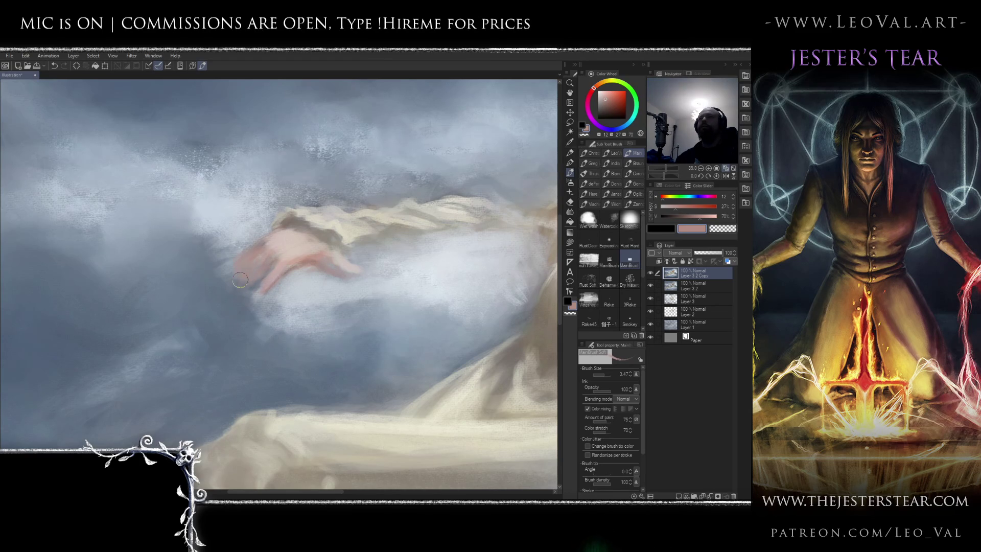
left_click_drag(241, 278, 257, 289)
left_click(269, 251, "alt")
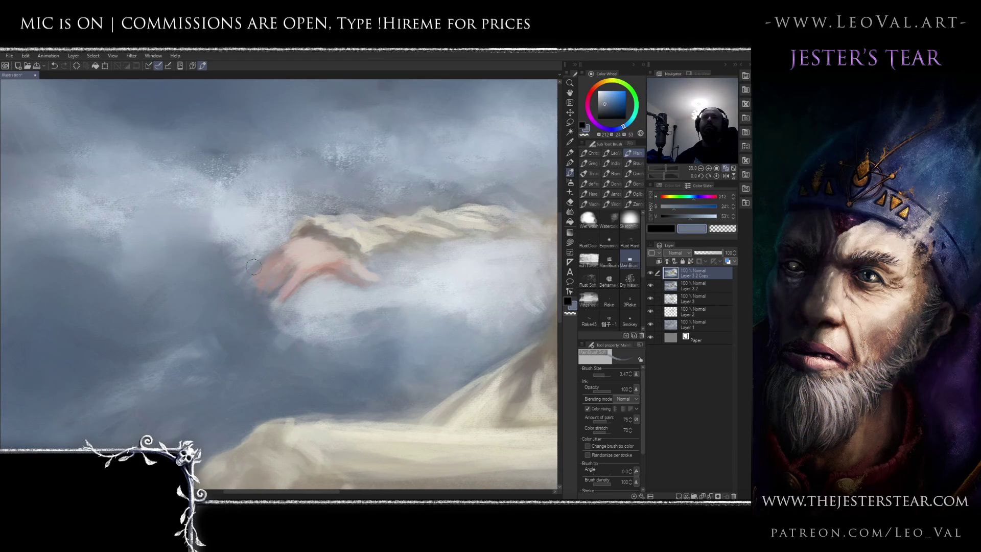
left_click(302, 255, "alt")
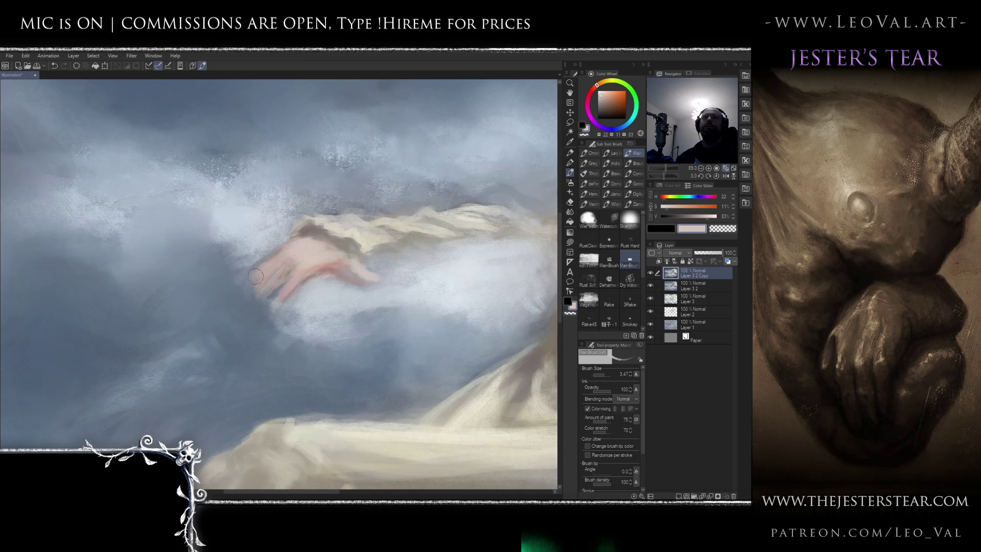
left_click(258, 259, "alt")
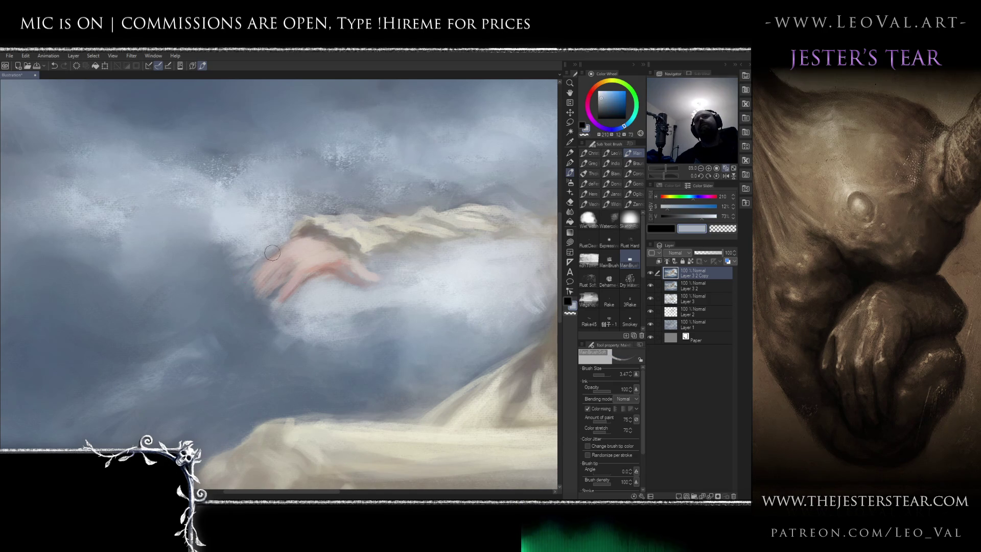
left_click(249, 316, "alt")
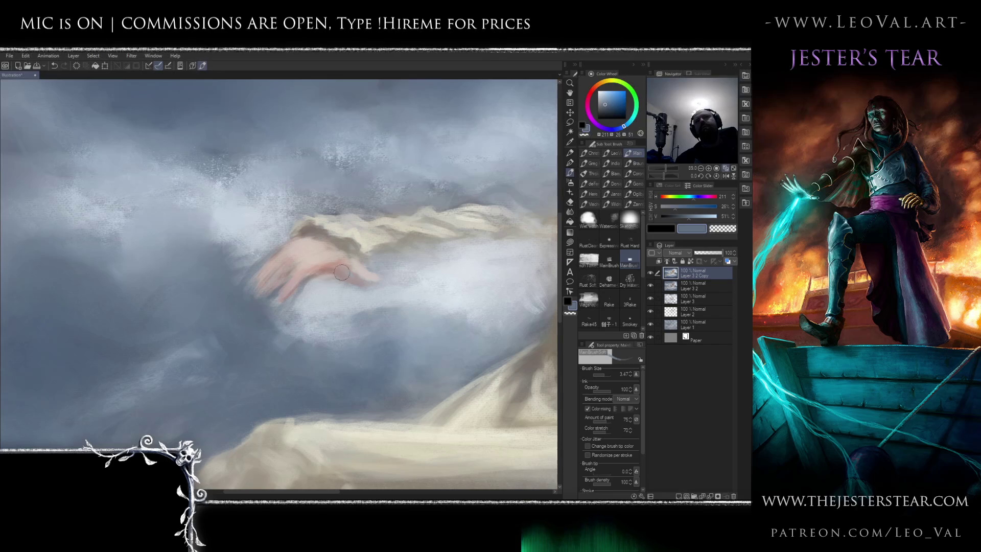
left_click_drag(383, 265, 278, 340)
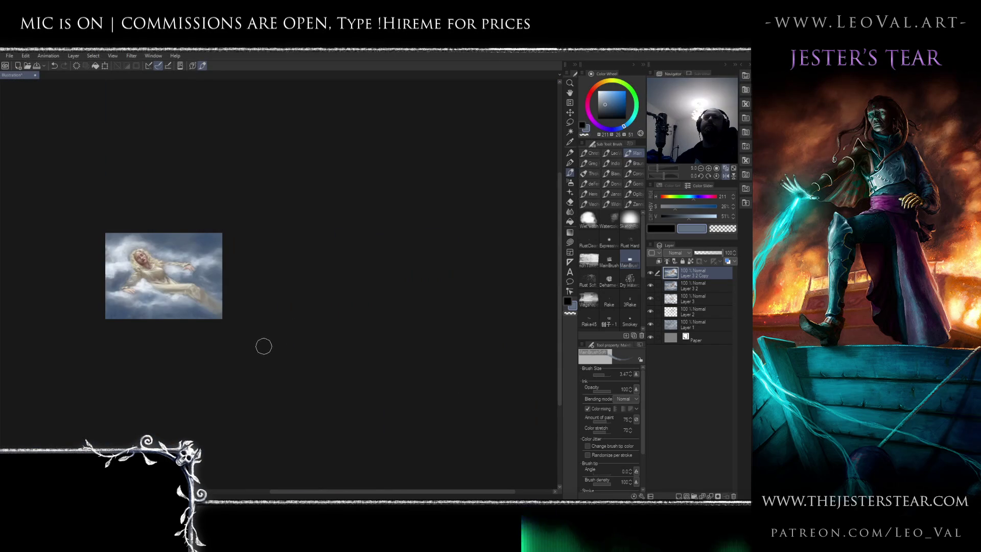
Mix a lighter, redder pink-beige skin tone from the hand and enlarge the brush
scroll(358, 247, "up", 8)
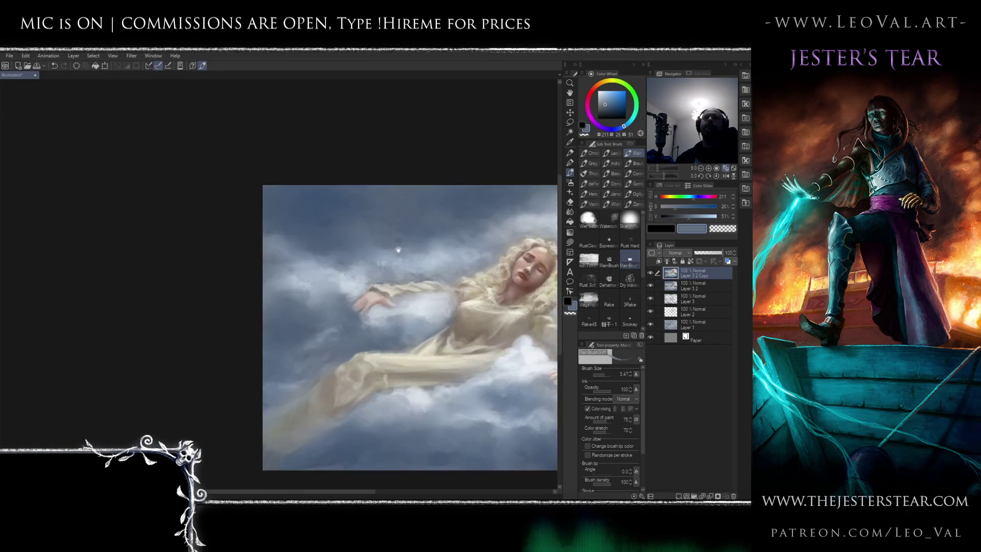
scroll(283, 255, "up", 3)
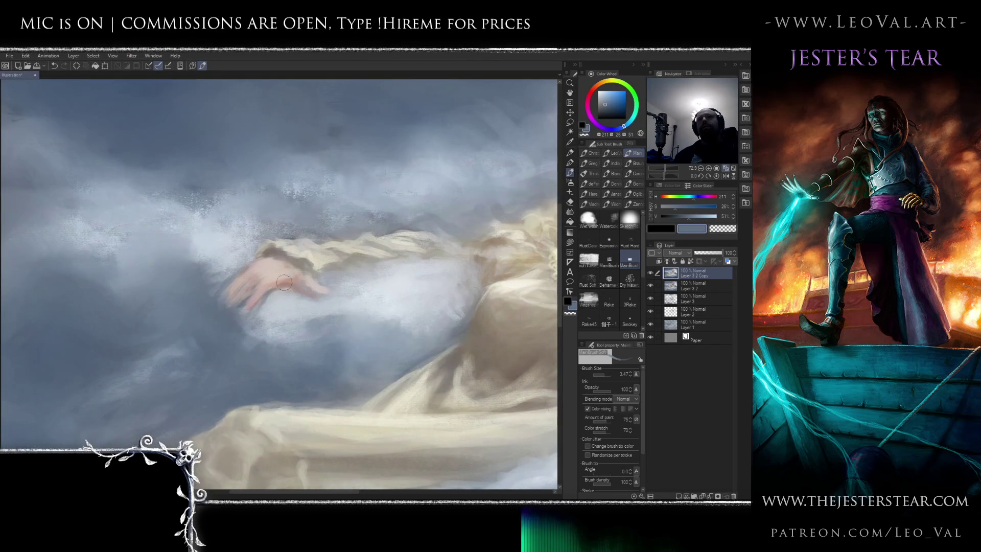
scroll(285, 280, "up", 2)
left_click(303, 283, "alt")
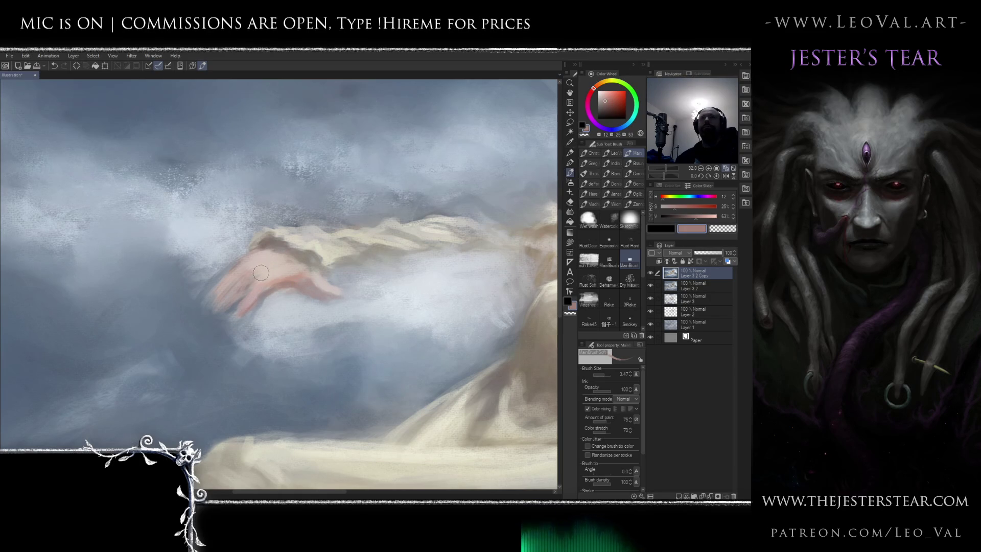
left_click(287, 271, "alt")
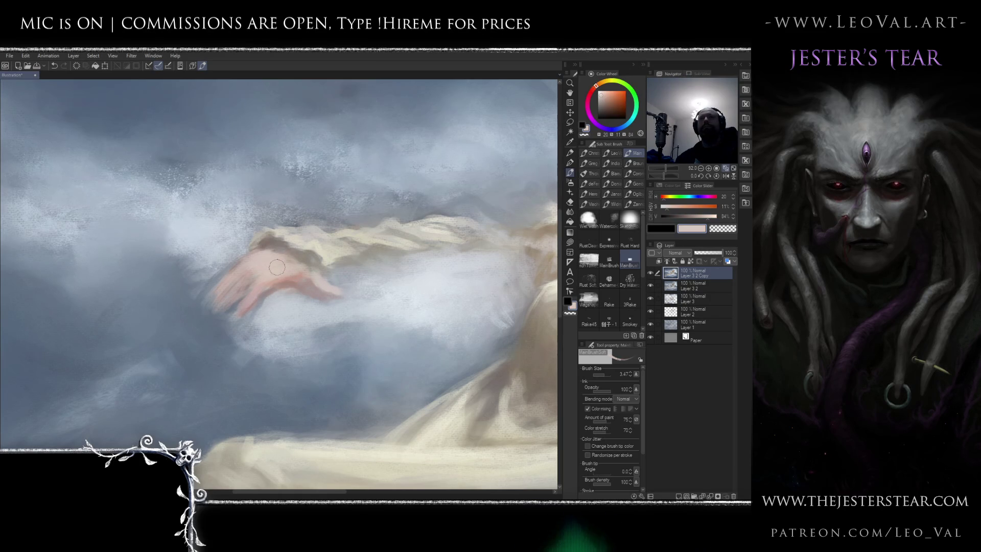
left_click(353, 241, "alt")
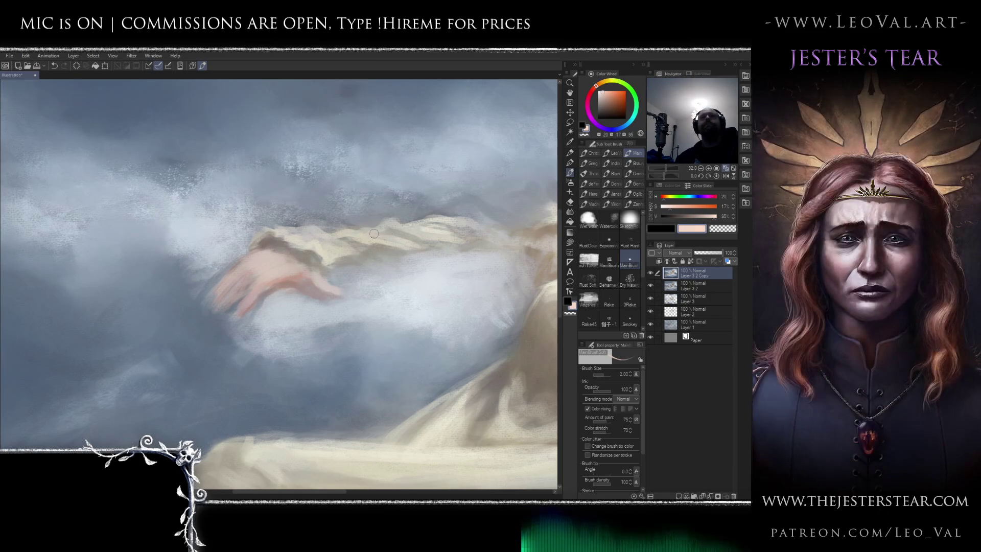
left_click_drag(594, 85, 593, 95)
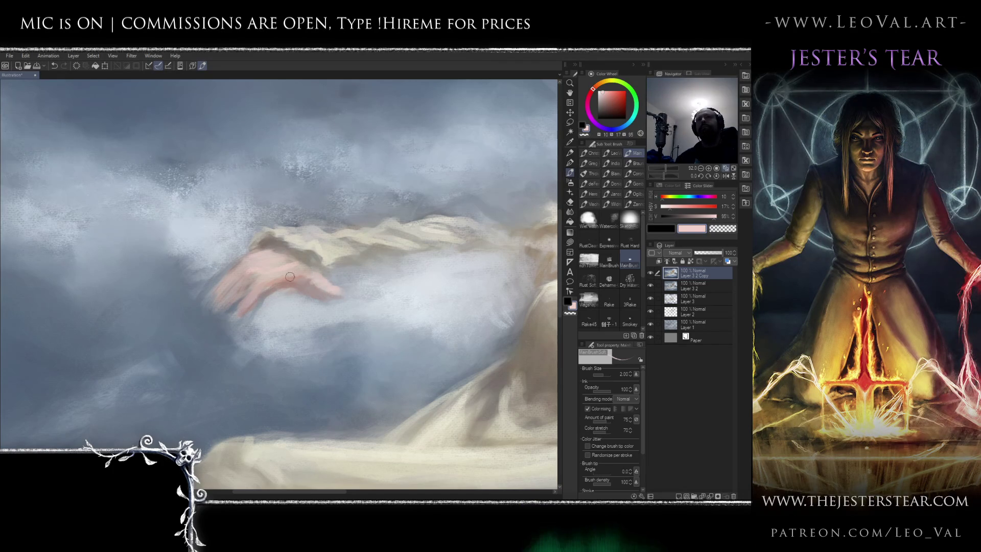
mouse_move(305, 282)
left_mouse_down()
mouse_move(299, 273)
mouse_move(244, 305)
mouse_move(255, 282)
left_mouse_up()
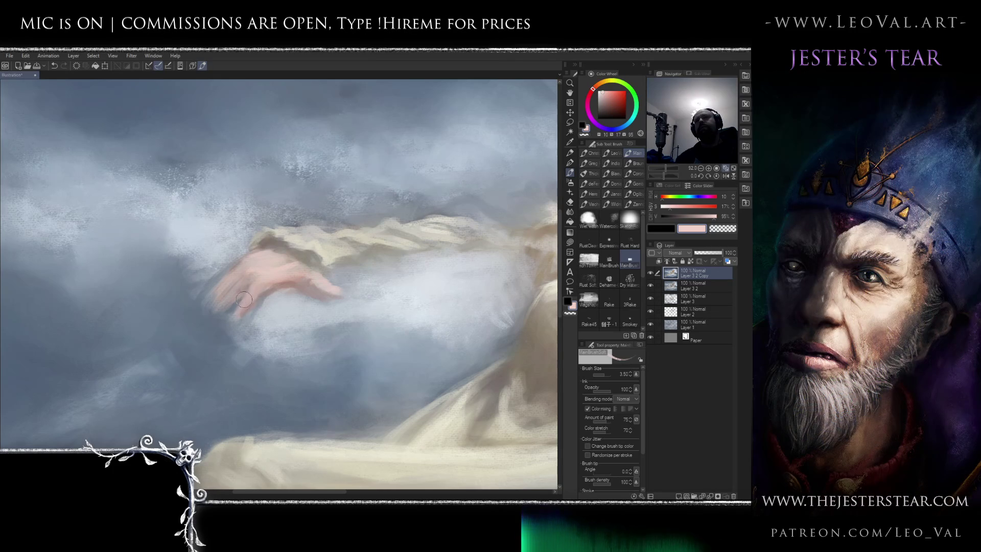
Sample the hand's shadows, then set a slightly brightened pale cloud blue on a large brush
left_click(272, 286, "alt")
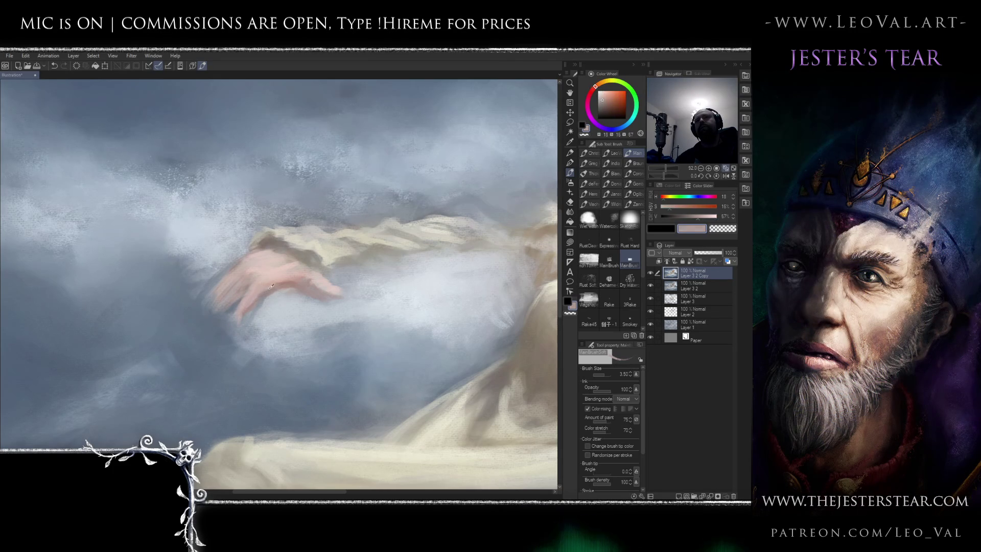
left_click(276, 283, "alt")
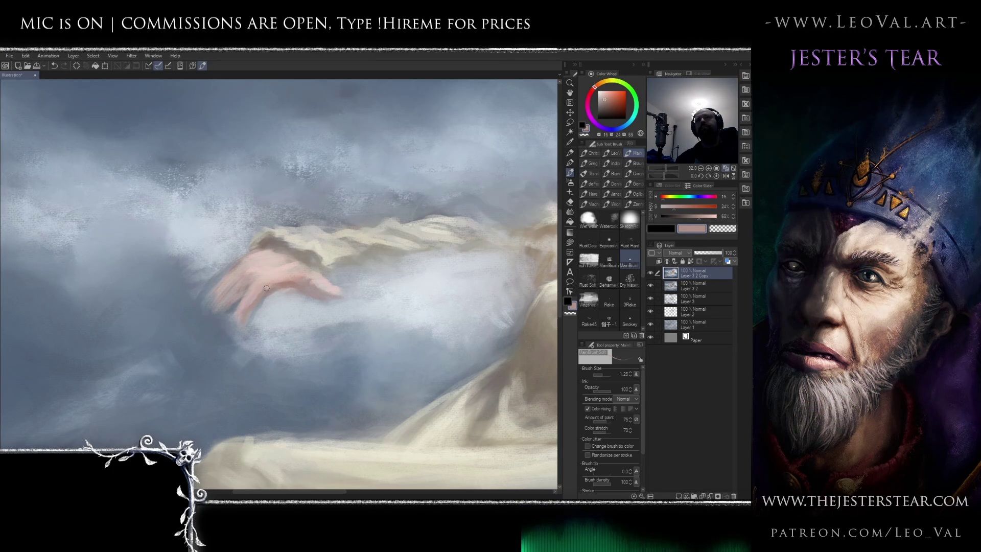
left_click(270, 302, "alt")
left_click_drag(271, 302, 275, 307)
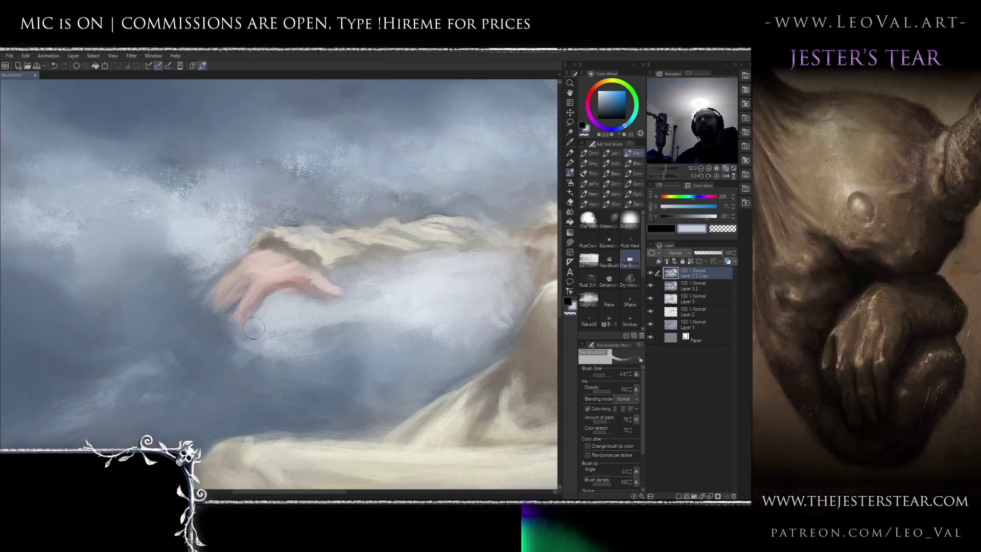
left_click(192, 233, "alt")
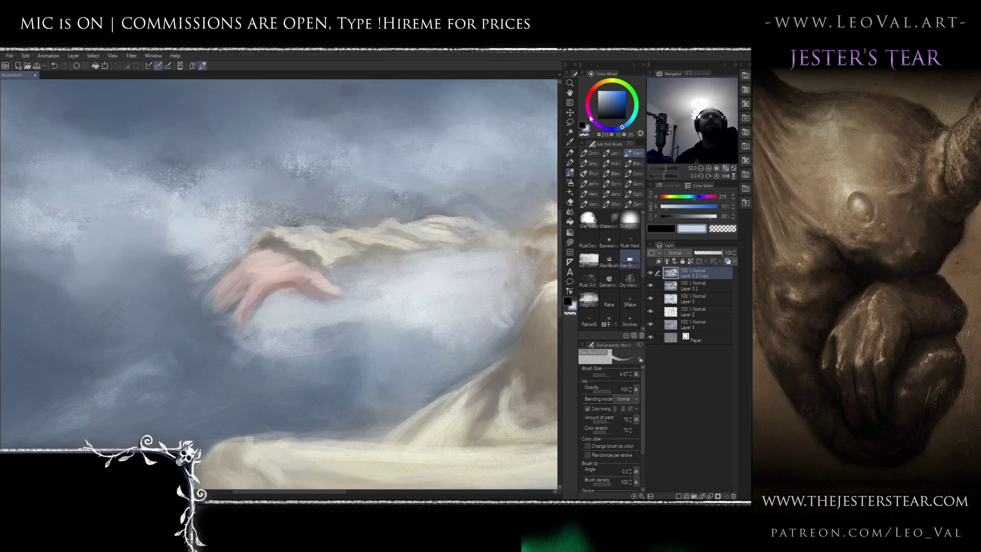
left_click(603, 89)
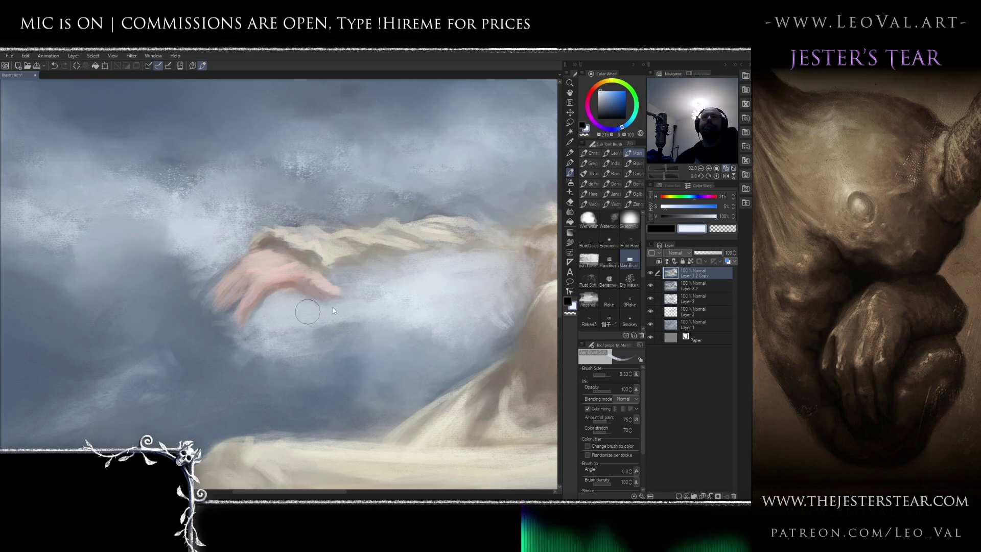
mouse_move(352, 279)
left_mouse_down("ctrl+alt")
mouse_move(412, 280)
mouse_move(423, 324)
mouse_move(357, 361)
left_mouse_up("ctrl+alt")
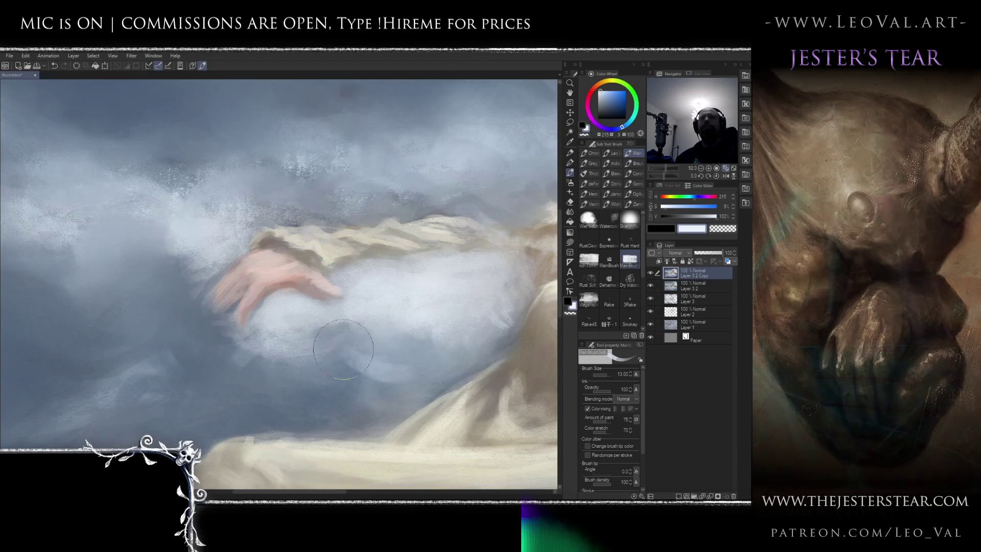
Blend mid and light blue-grey cloud tones below the hand and over the wrist edge
left_click(317, 416, "alt")
mouse_move(367, 326)
left_mouse_down()
mouse_move(285, 318)
mouse_move(241, 339)
mouse_move(184, 329)
mouse_move(163, 306)
mouse_move(154, 225)
mouse_move(102, 269)
left_mouse_up()
left_click(213, 250, "alt")
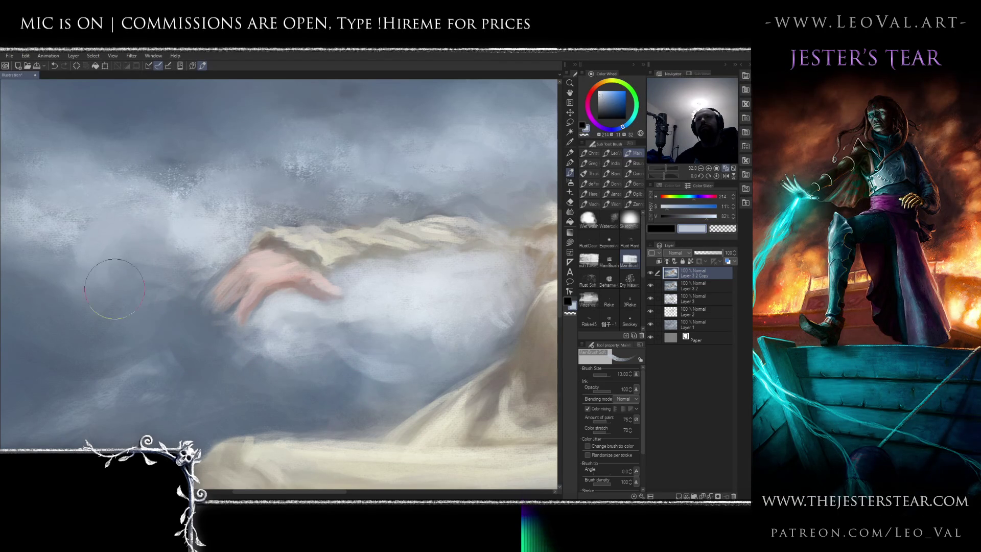
left_click_drag(197, 251, 249, 253)
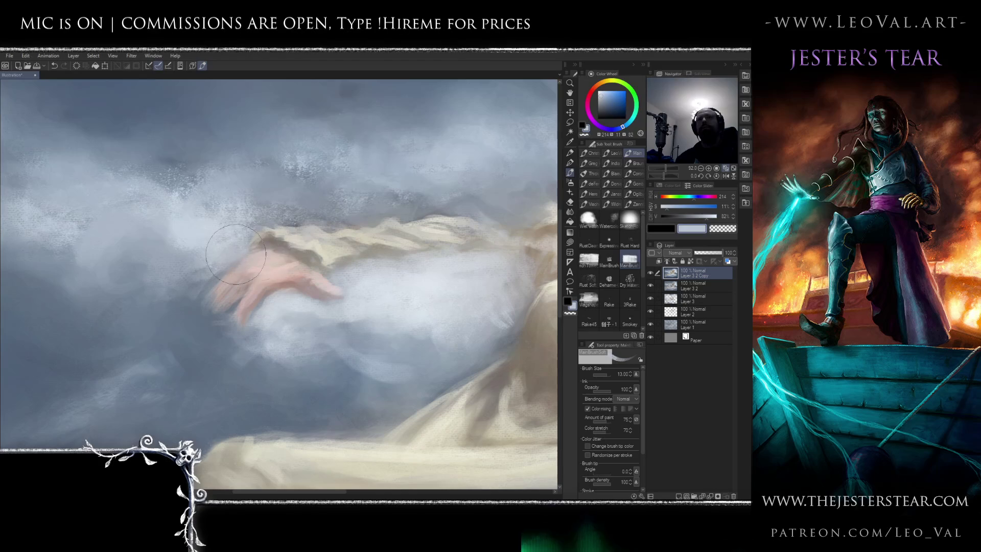
left_click(255, 246, "alt")
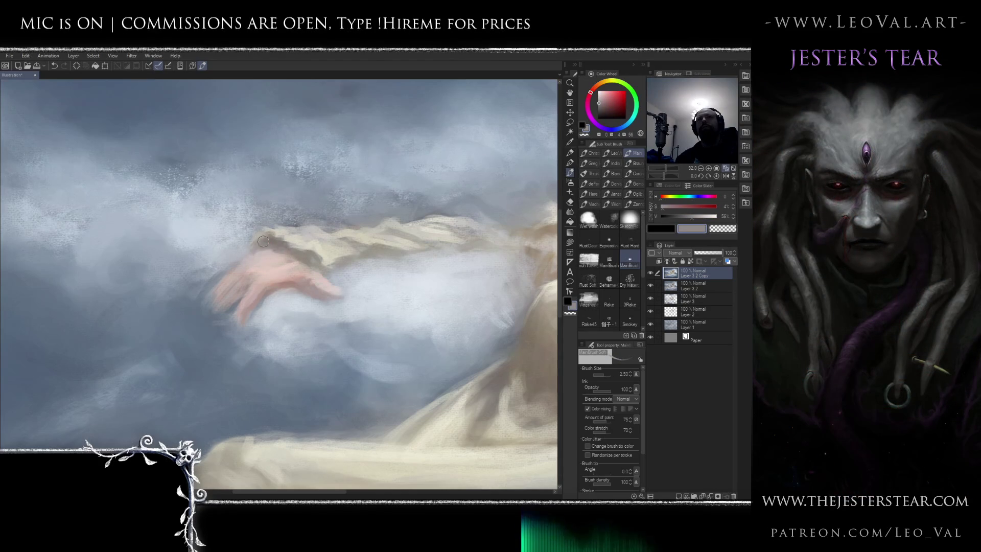
left_click(255, 241, "alt")
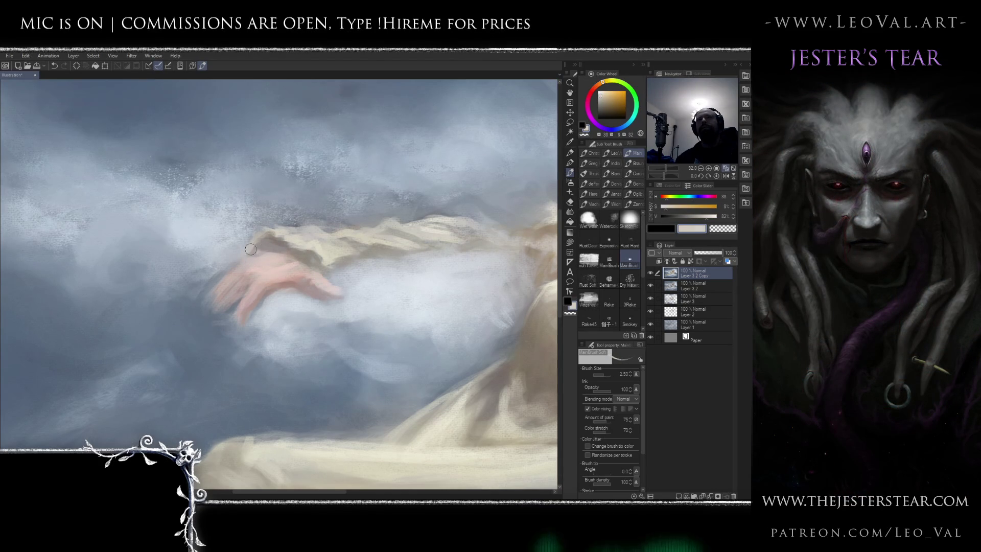
Extend one finger of the hand downward in a warm skin tone with a finer brush
left_click_drag(260, 318, 214, 404)
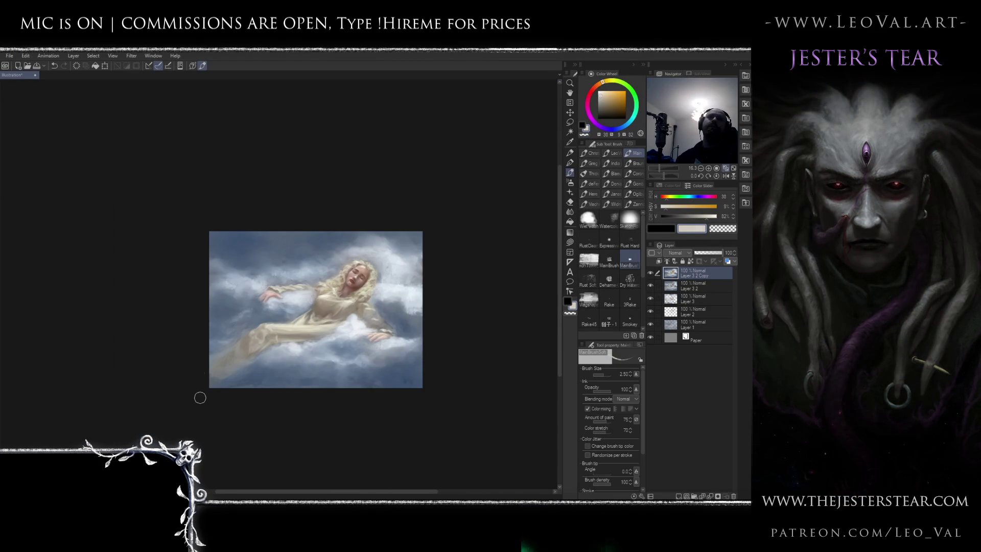
mouse_move(277, 249)
left_mouse_down()
mouse_move(294, 236)
mouse_move(265, 272)
left_mouse_up()
left_click(244, 278, "alt")
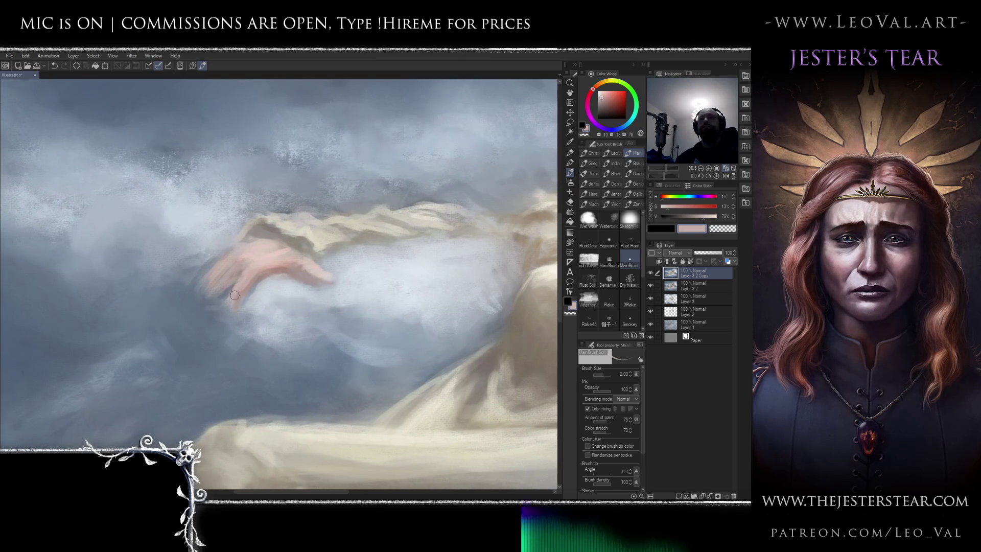
left_click(265, 269, "alt")
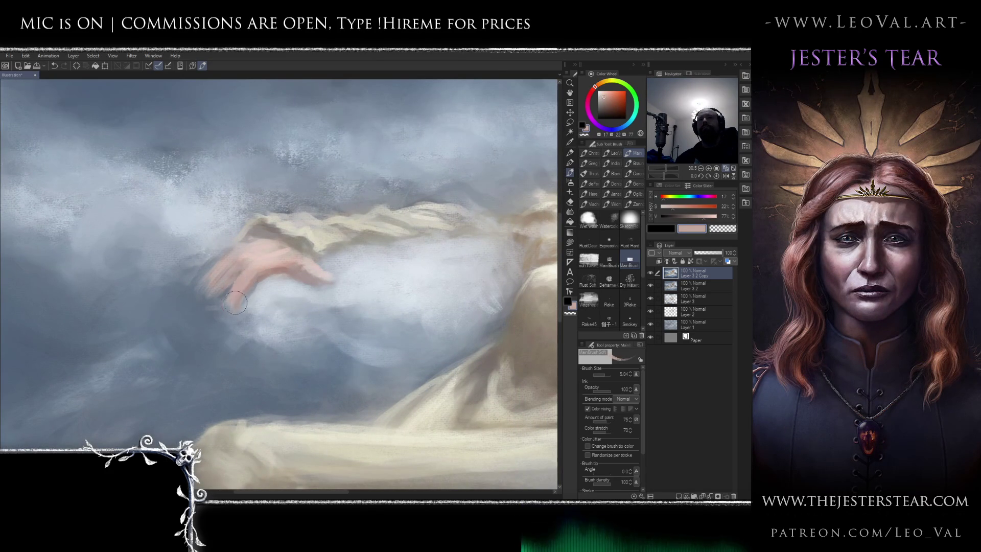
left_click_drag(259, 266, 249, 267)
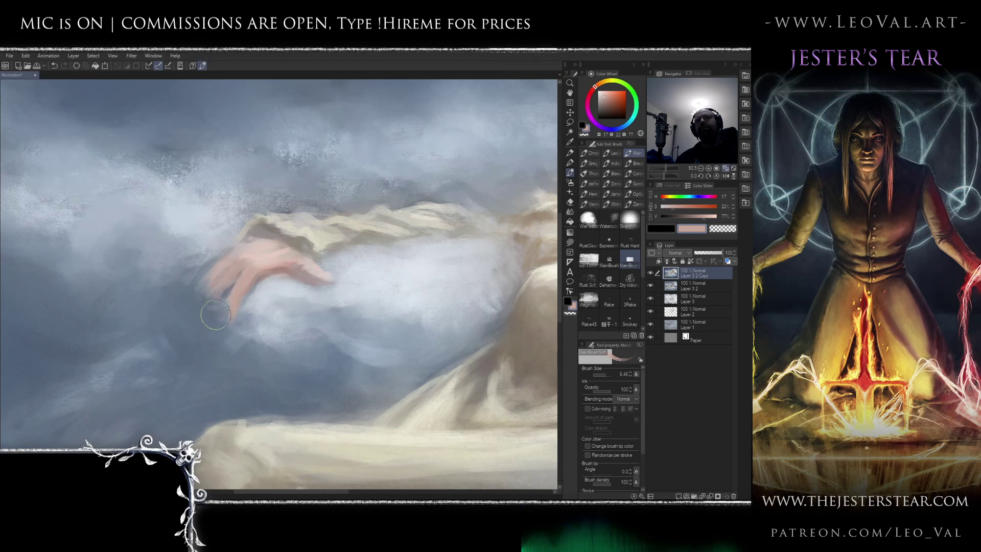
mouse_move(219, 284)
left_mouse_down()
mouse_move(210, 332)
mouse_move(218, 295)
left_mouse_up()
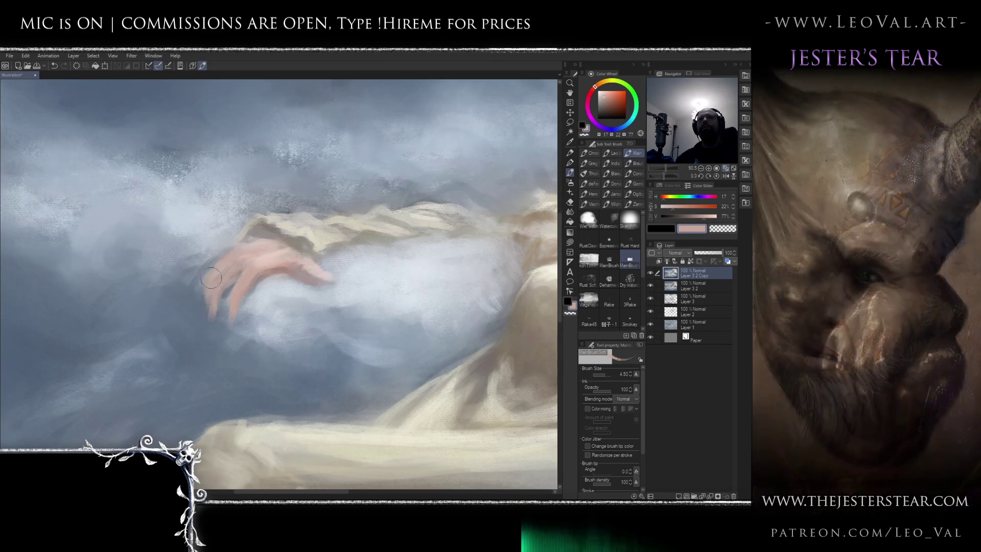
Paint a dark brown shadow line along the sleeve
left_click(226, 295, "alt")
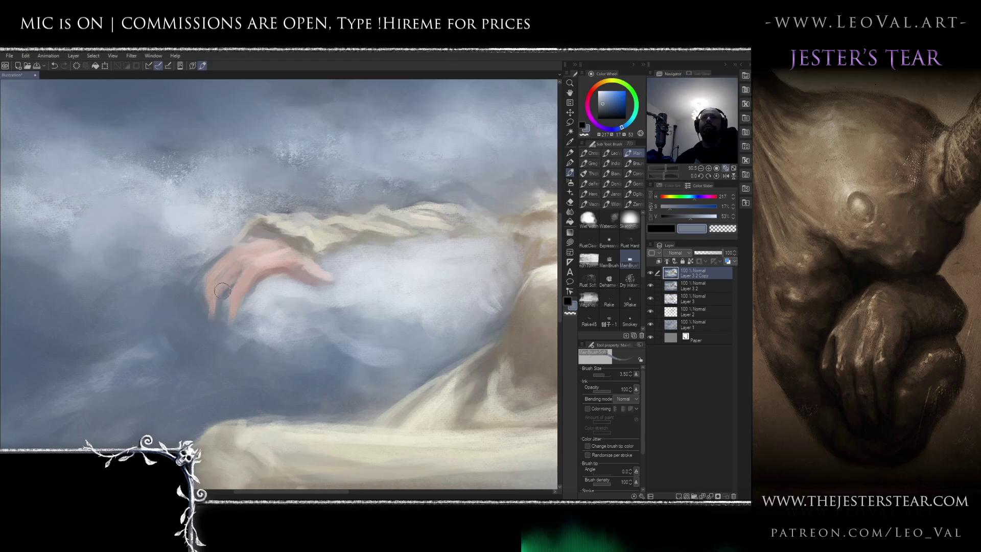
left_click(240, 263, "alt")
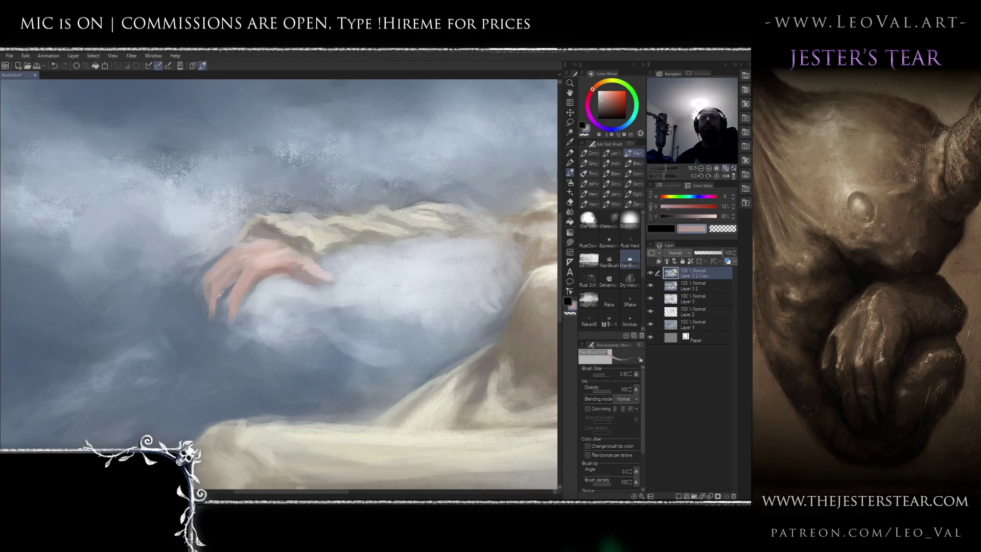
left_click(283, 265, "alt")
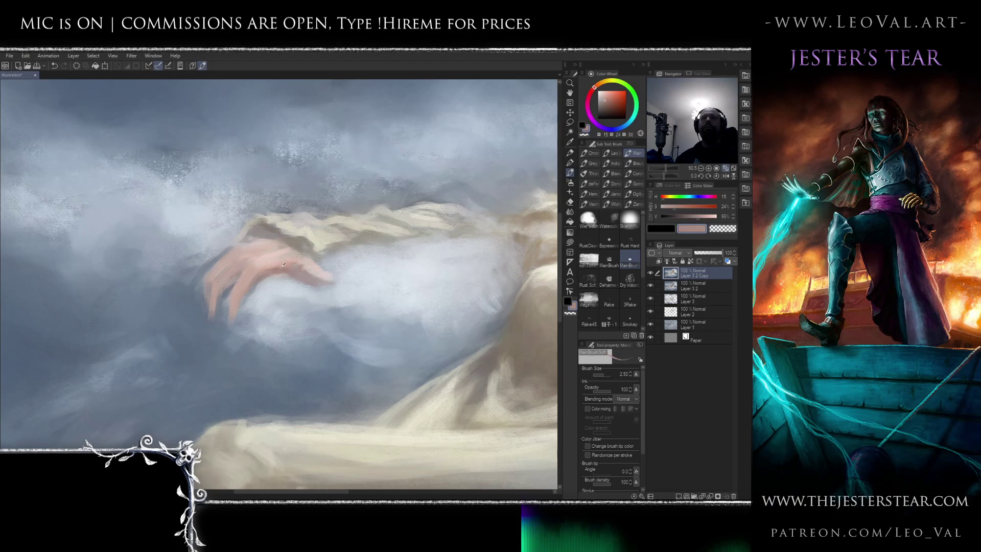
key("bracketleft")
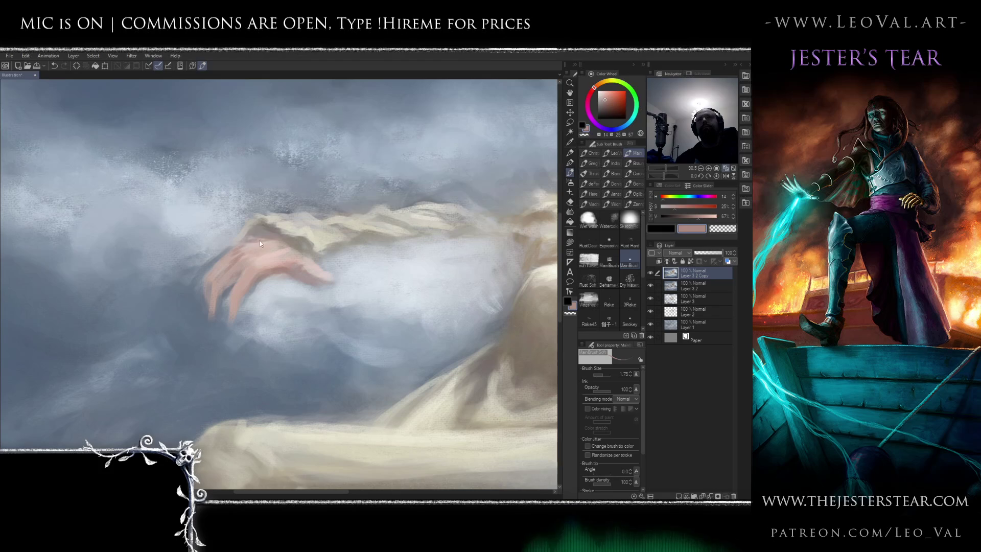
left_click(286, 234, "alt")
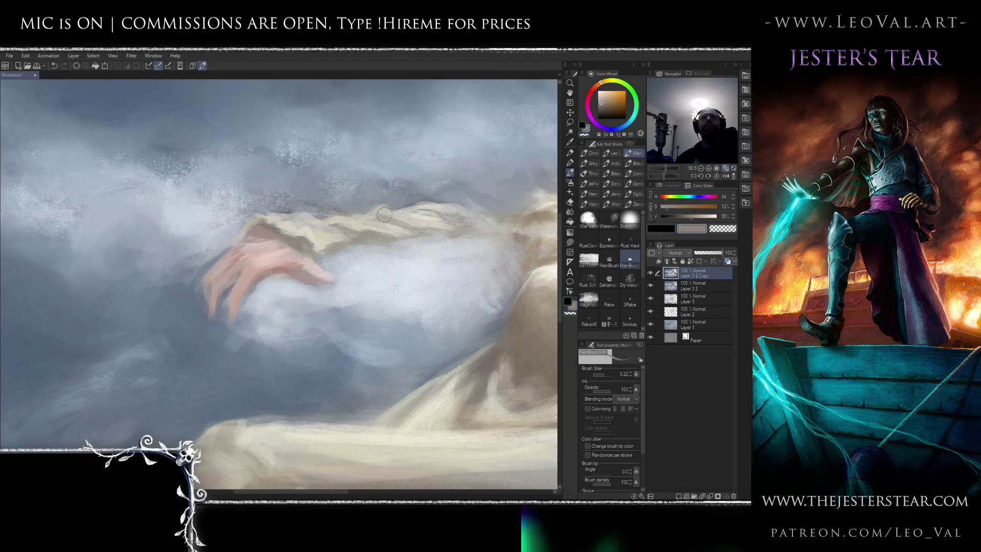
left_click_drag(271, 228, 247, 234)
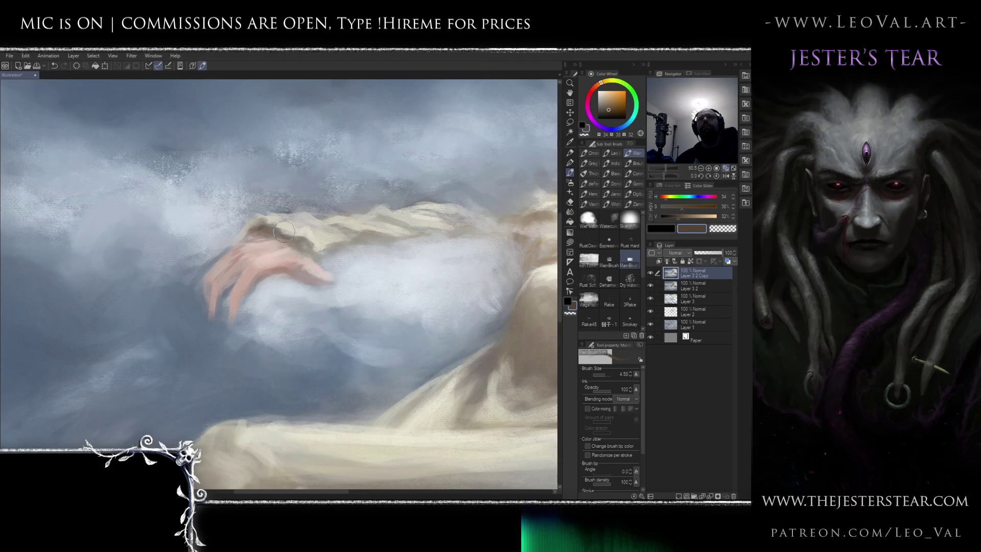
Repaint the sleeve's upper edge in blue-grey sky colour and mirror the view to check
left_click(241, 236, "alt")
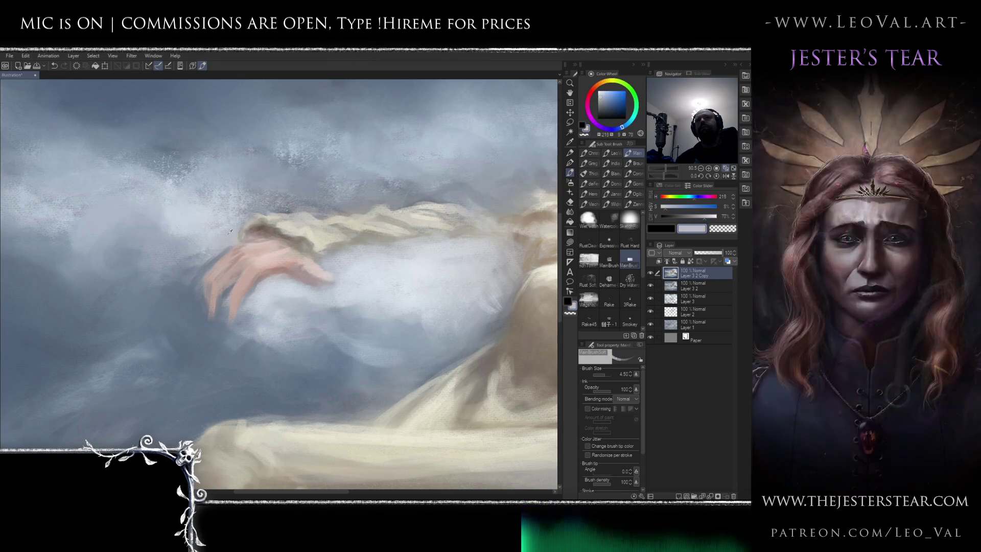
left_click(266, 211, "alt")
left_click_drag(254, 213, 230, 241)
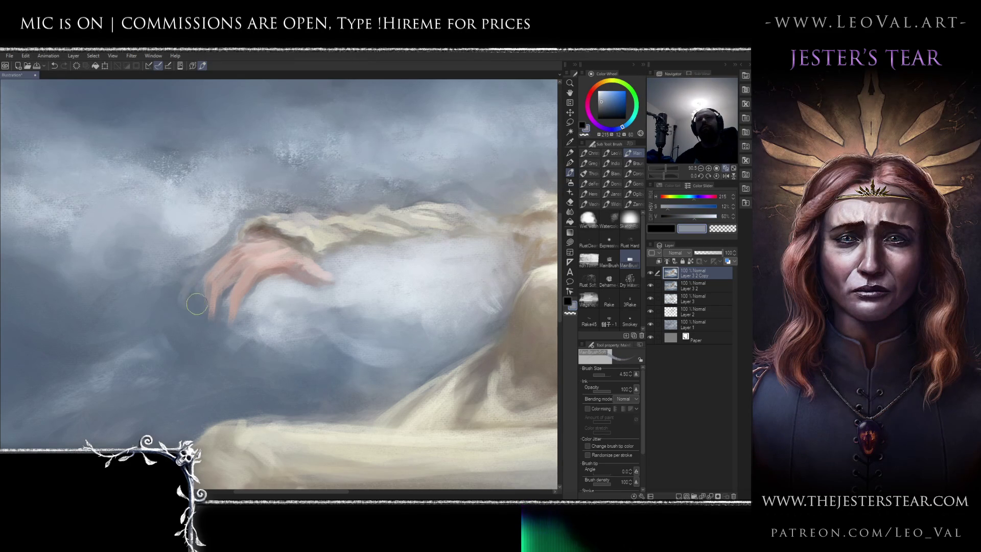
scroll(215, 332, "down", 5)
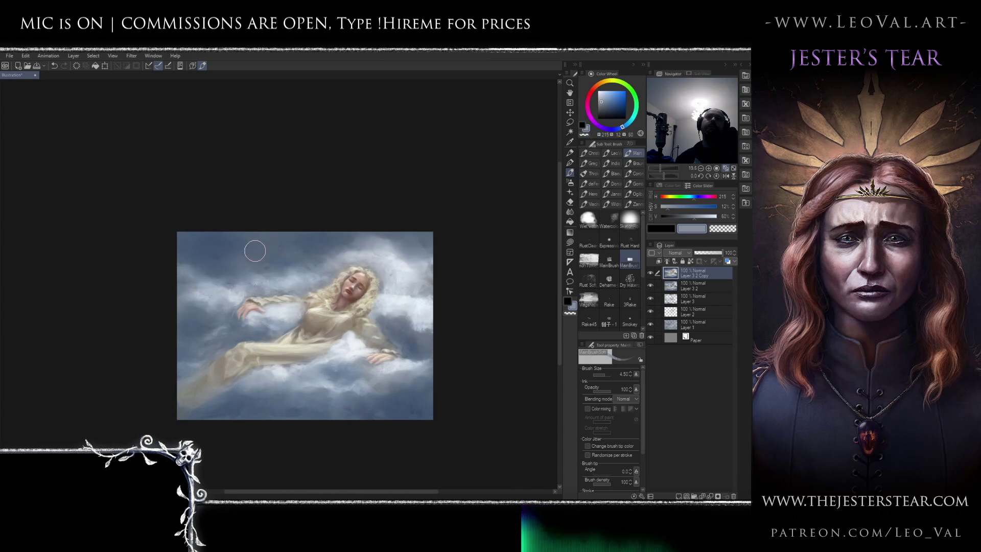
key("h")
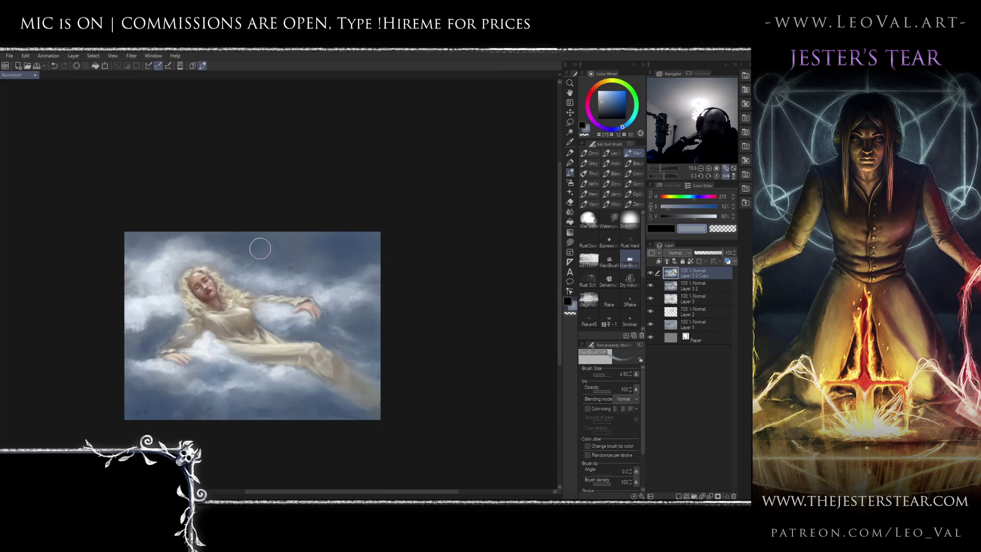
Restore the unmirrored view, zoom close on the hand, and pick a darker red-brown with a larger brush
key("h")
scroll(346, 245, "up", 5)
key("h")
key("h")
scroll(328, 231, "up", 3)
mouse_move(328, 231)
left_mouse_down()
mouse_move(294, 212)
mouse_move(153, 62)
left_mouse_up()
scroll(220, 265, "up", 2)
left_click(222, 279, "alt")
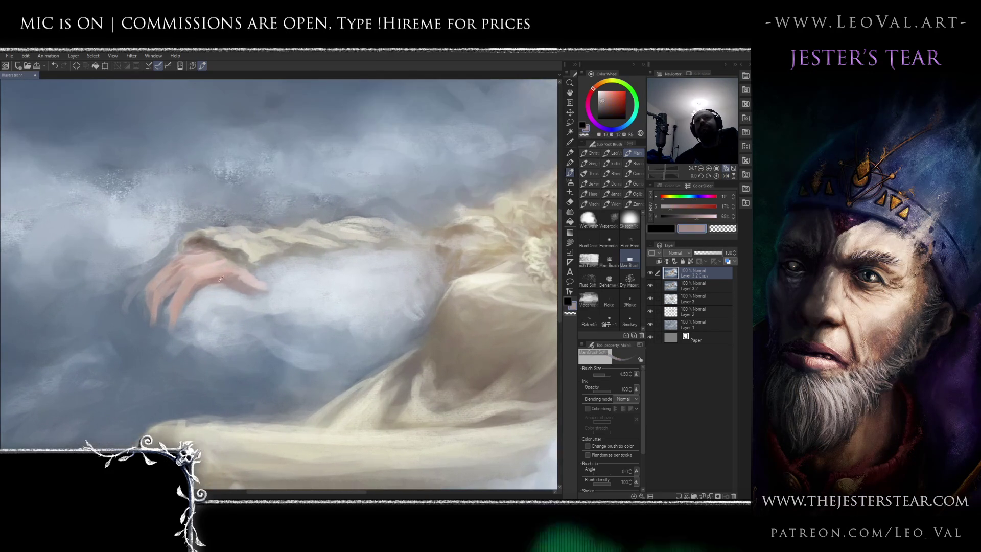
left_click(611, 108)
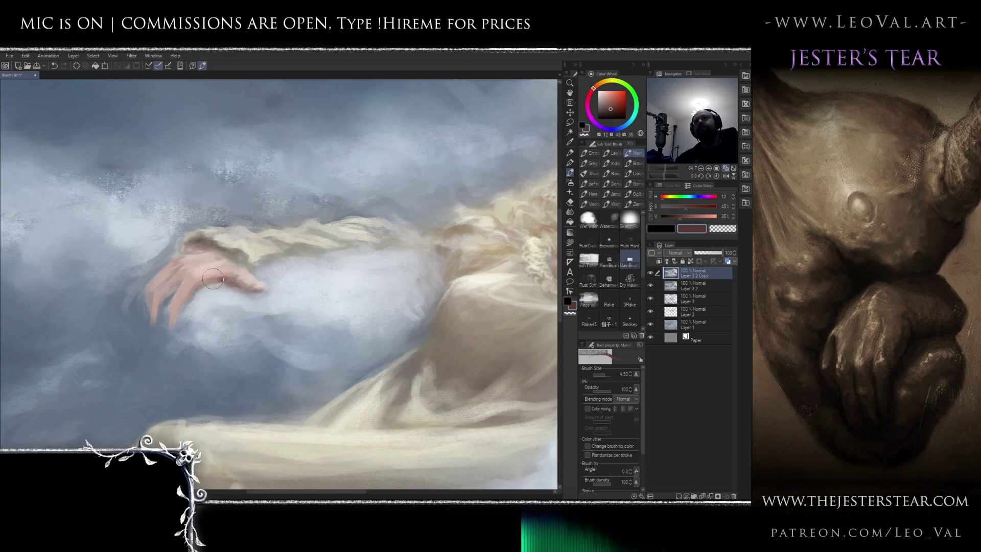
left_click_drag(188, 277, 175, 302)
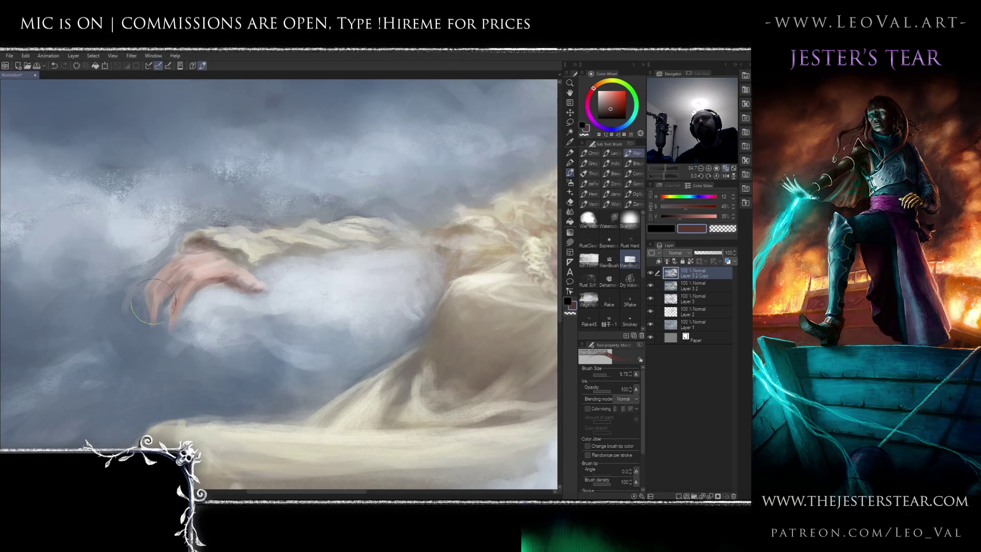
Repaint the fingertips and back of the hand in light pink with darker pink shading
left_click(201, 274, "alt")
mouse_move(153, 287)
left_mouse_down()
mouse_move(169, 320)
mouse_move(151, 328)
mouse_move(176, 280)
left_mouse_up()
left_click(155, 322, "alt")
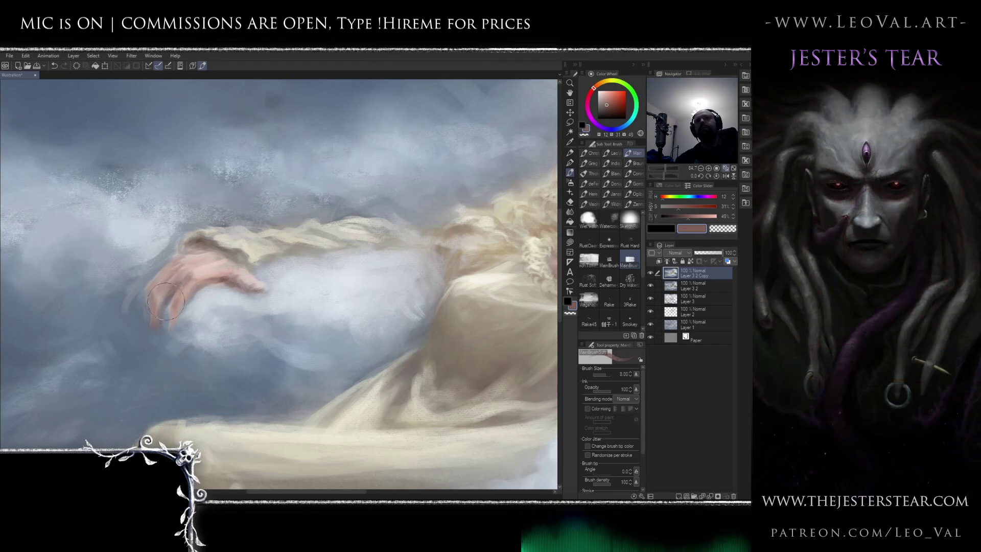
left_click(219, 262, "alt")
mouse_move(197, 276)
left_mouse_down()
mouse_move(245, 266)
mouse_move(213, 280)
left_mouse_up()
left_click(210, 281, "alt")
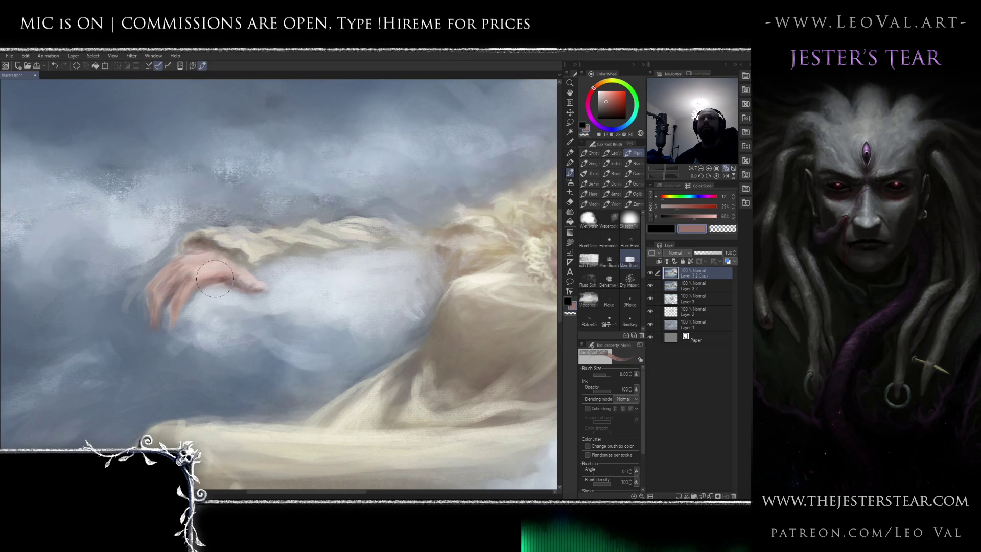
Mirror the view to check the figure and sample lighter and darker hand pinks
scroll(250, 296, "down", 5)
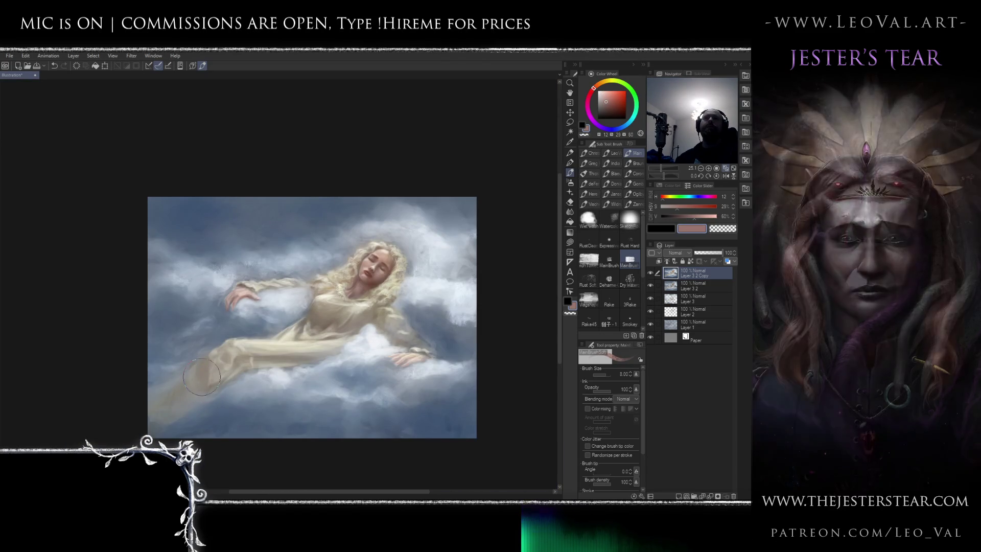
key("h")
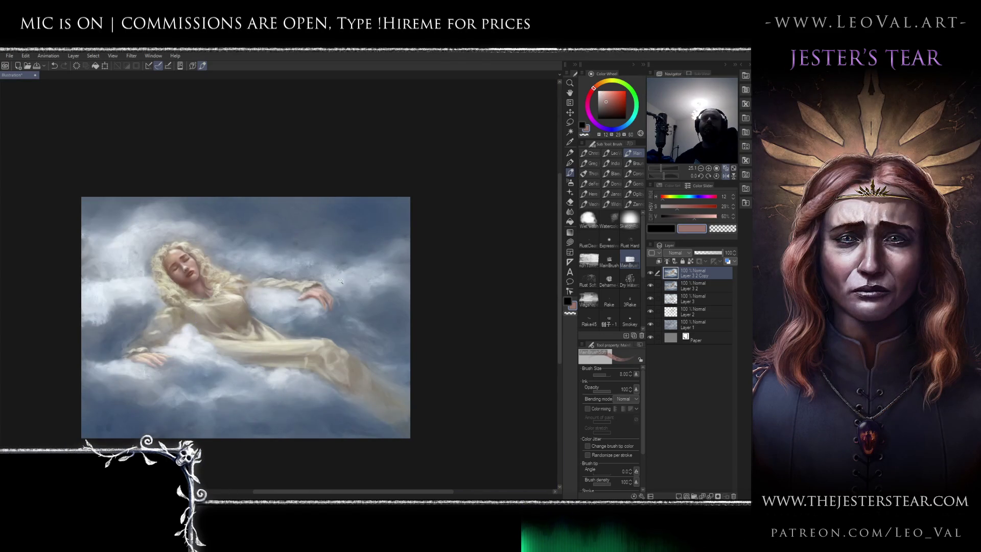
scroll(343, 275, "up", 6)
left_click(327, 327, "alt")
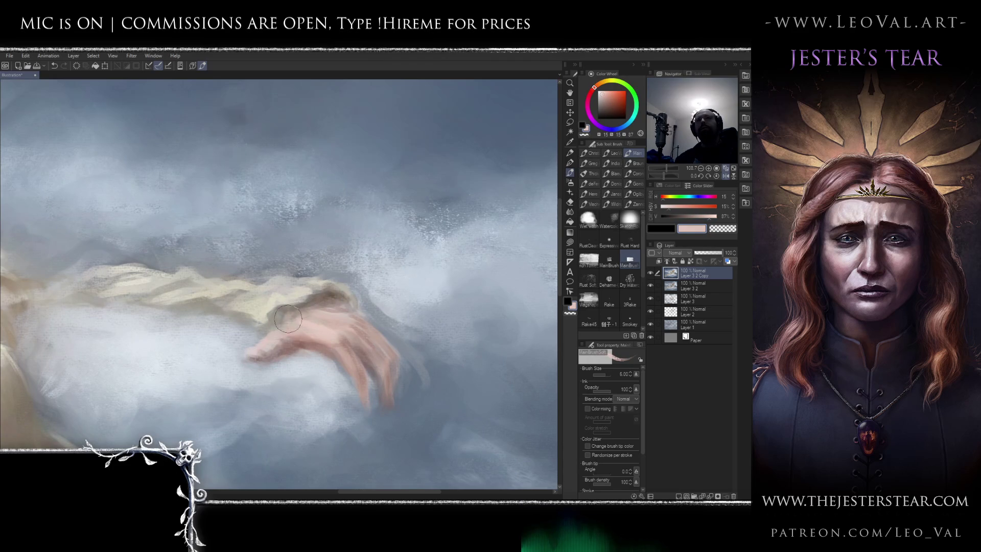
left_click(323, 348, "alt")
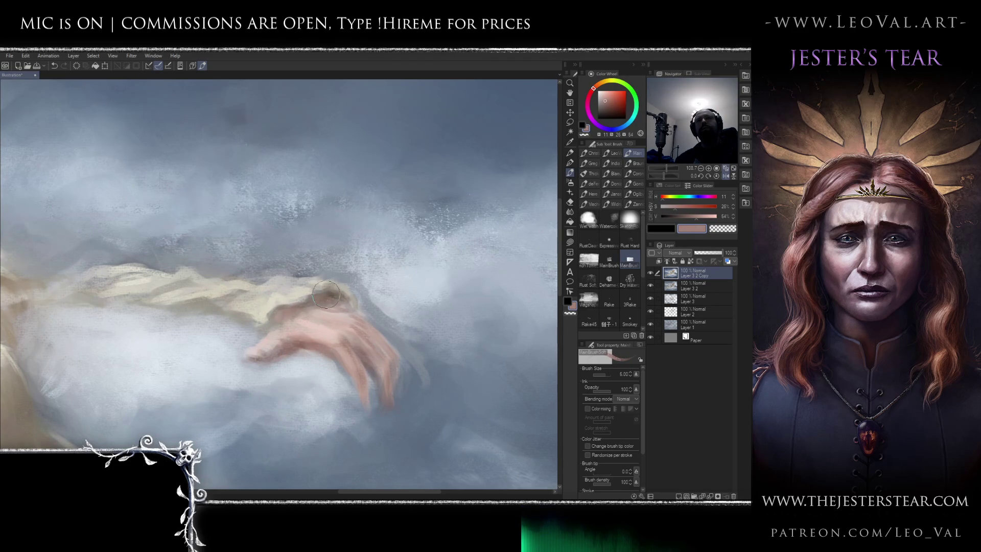
Shade the cuff above the hand with a darker sleeve brown, then fit the painting in view
left_click(342, 292, "alt")
left_click(343, 292, "alt")
key("bracketleft")
key("bracketleft")
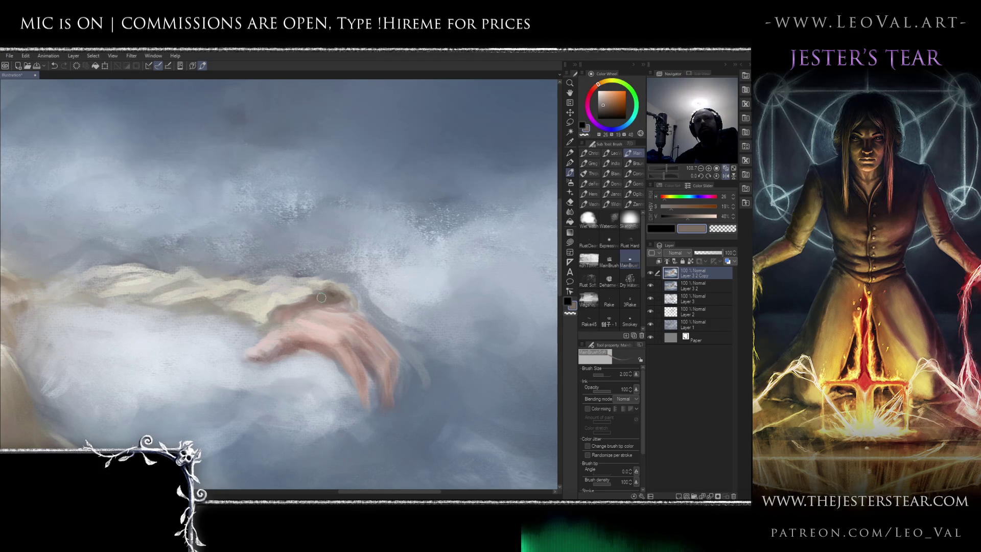
left_click_drag(343, 306, 304, 288)
left_click(305, 288, "alt")
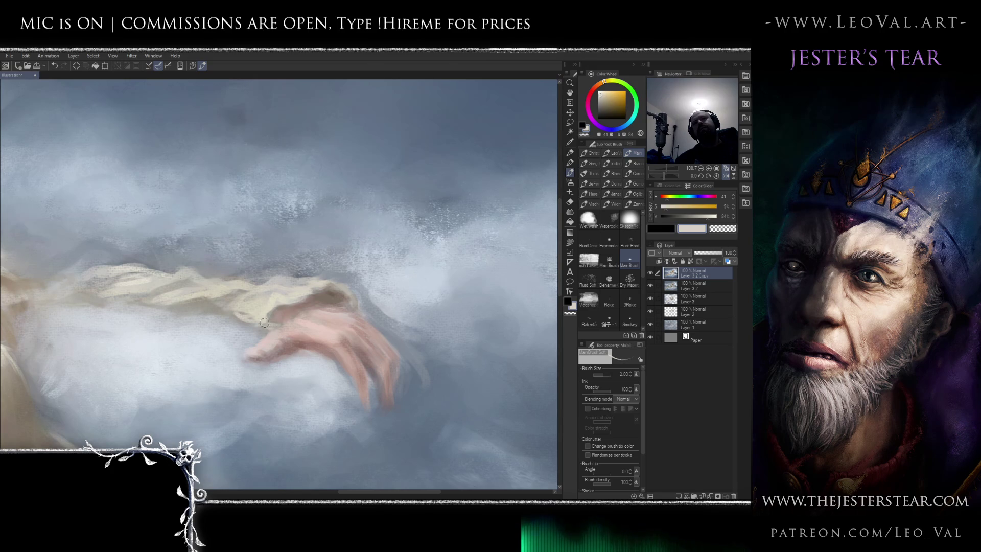
left_click(333, 294, "alt")
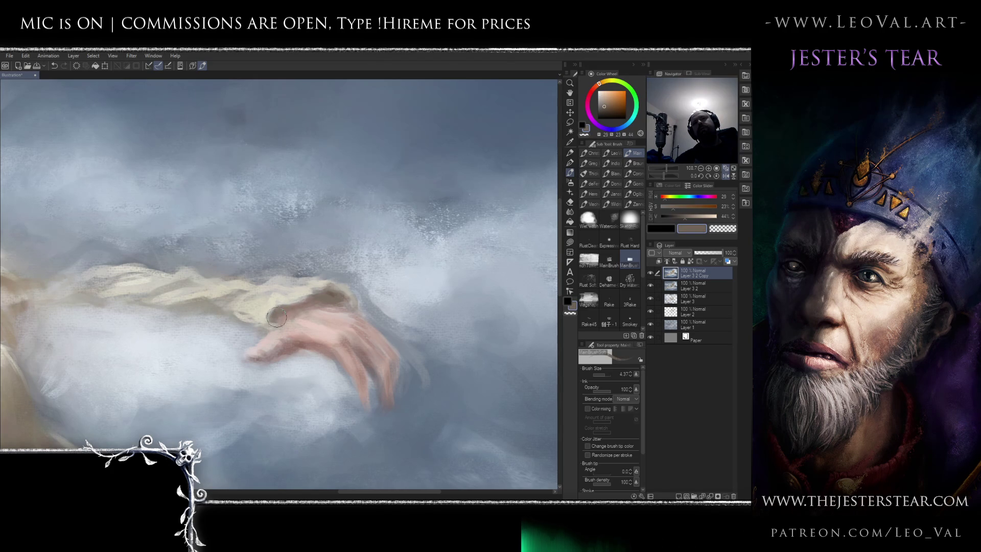
left_click_drag(281, 323, 281, 305)
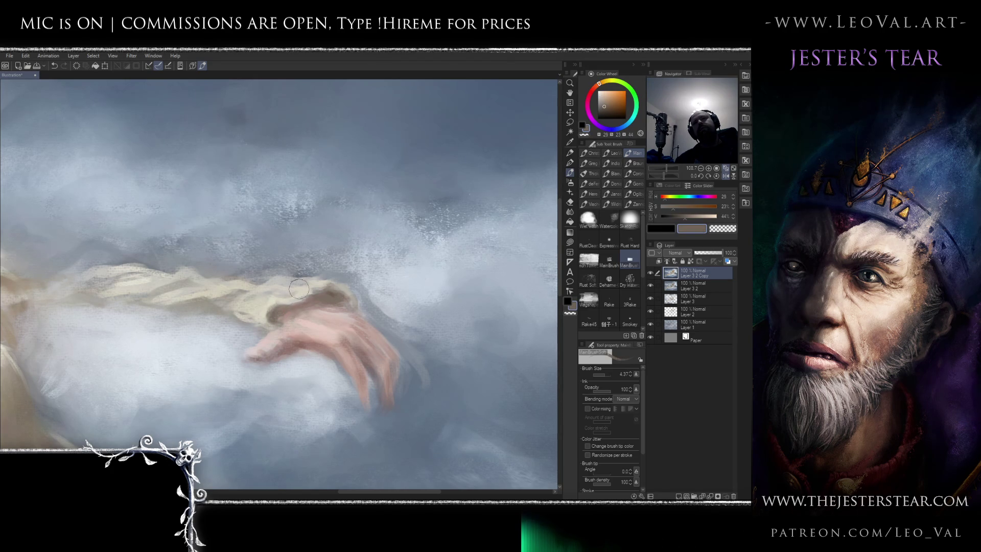
key("ctrl+0")
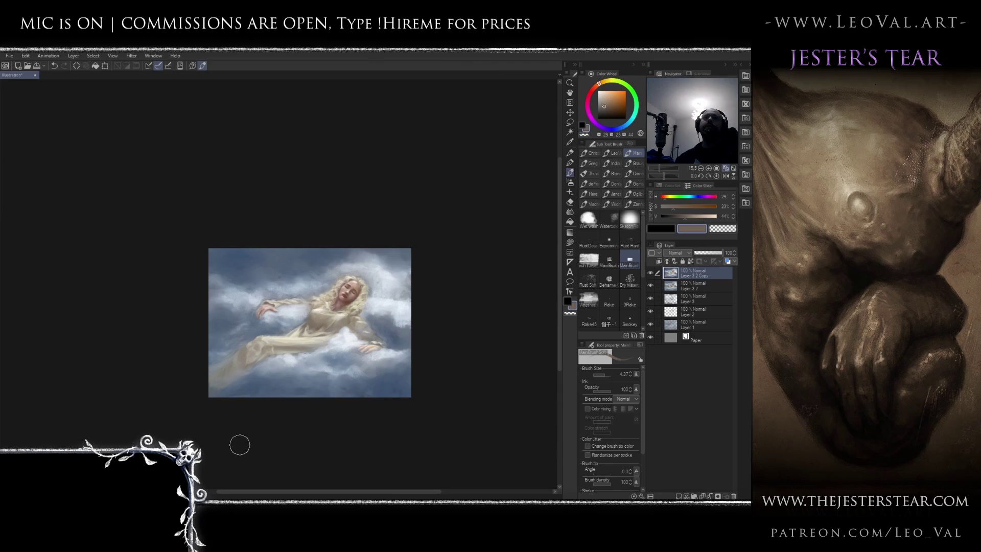
Paint the cloud under the hand in pale blue and white, brush size 10 to 19
scroll(263, 312, "up", 6)
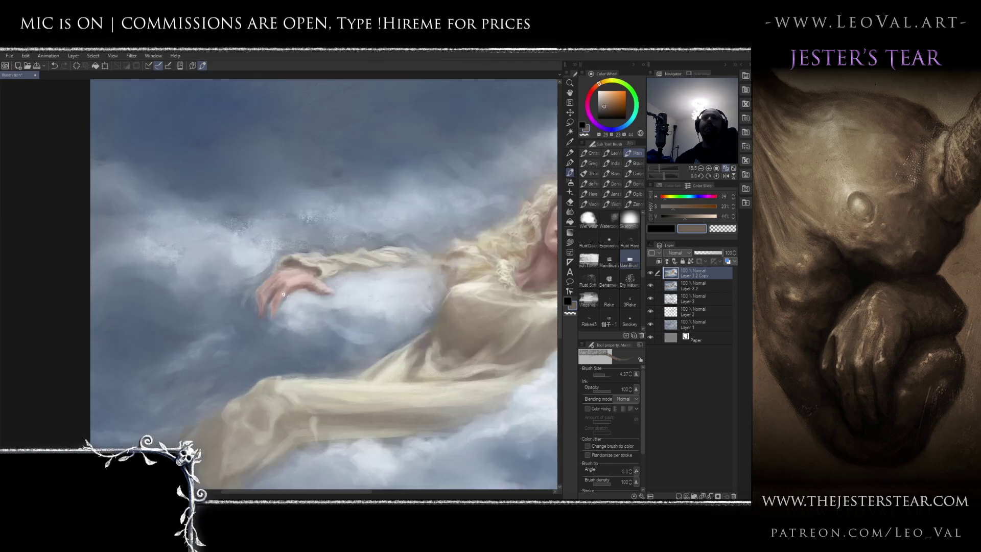
left_click(368, 240, "alt")
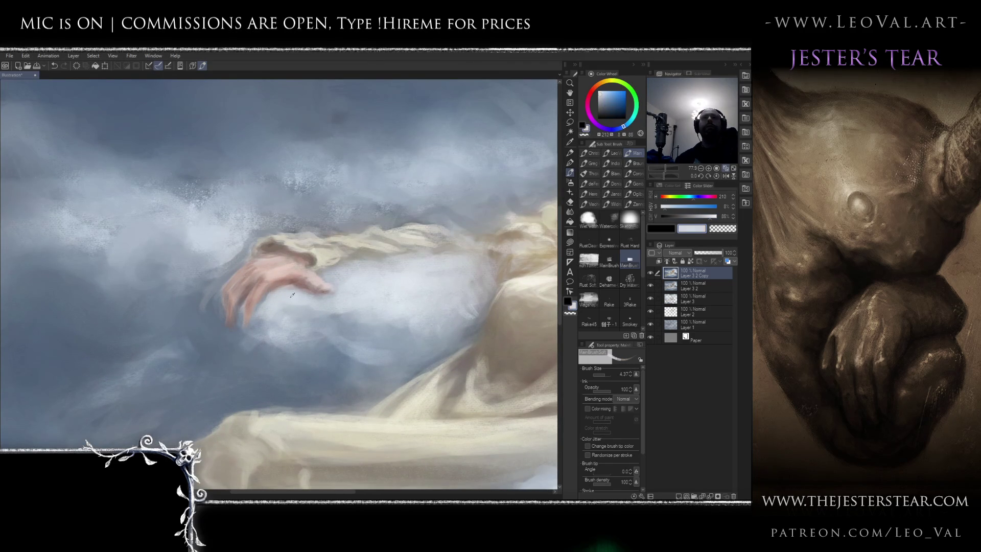
left_click(282, 305, "alt")
left_click_drag(282, 305, 304, 306)
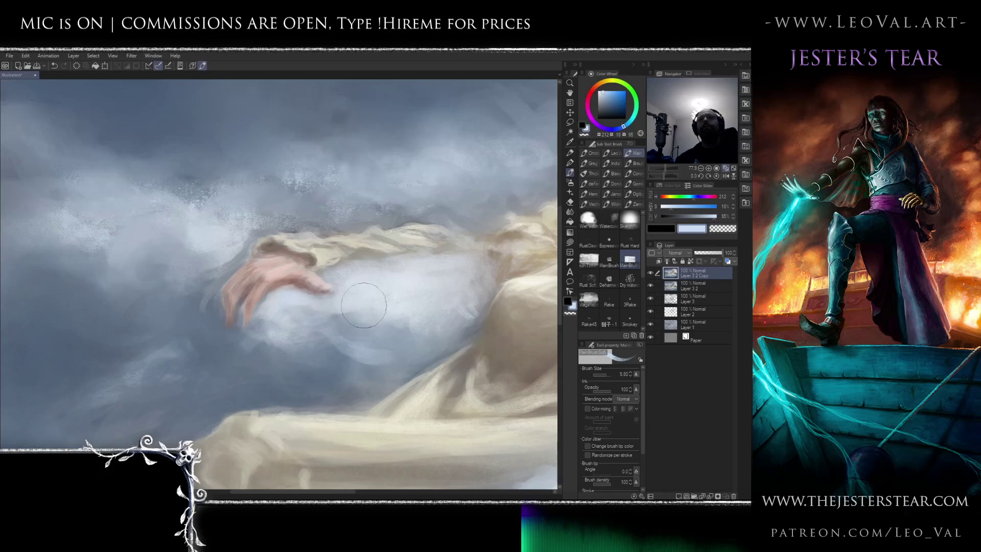
left_click(485, 242, "alt")
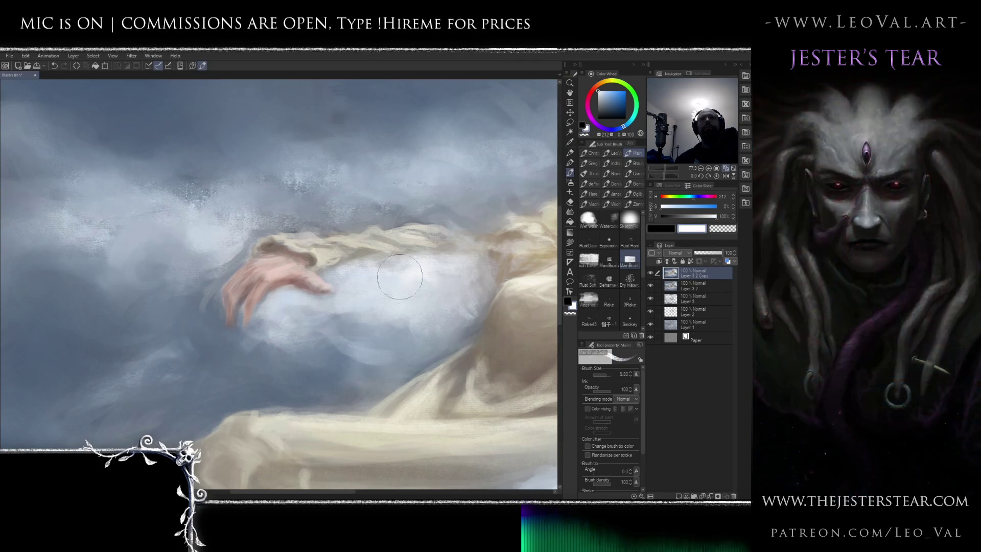
left_click_drag(440, 286, 449, 291)
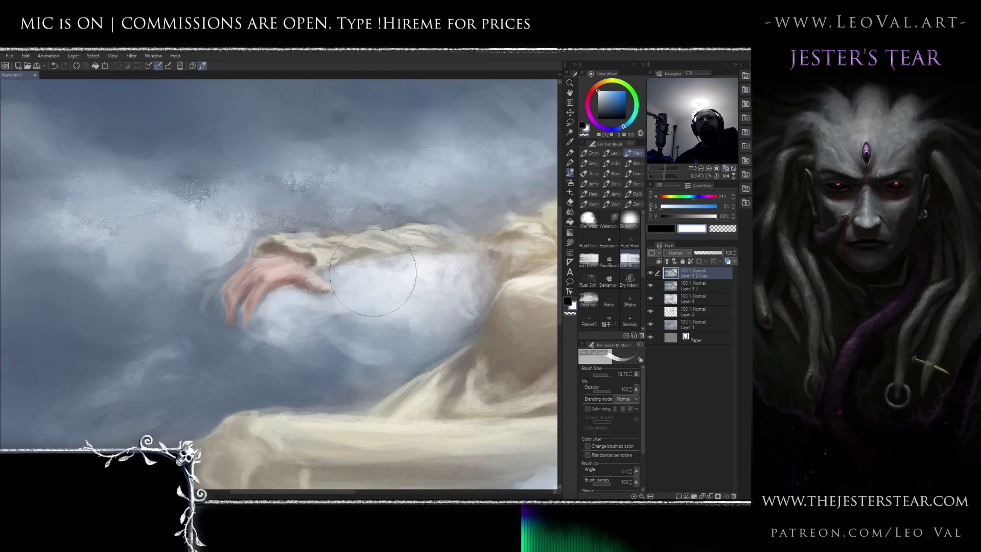
Darken the clouds right of the figure, then sample a light blue-grey at brush size 6
key("ctrl+0")
scroll(378, 283, "up", 4)
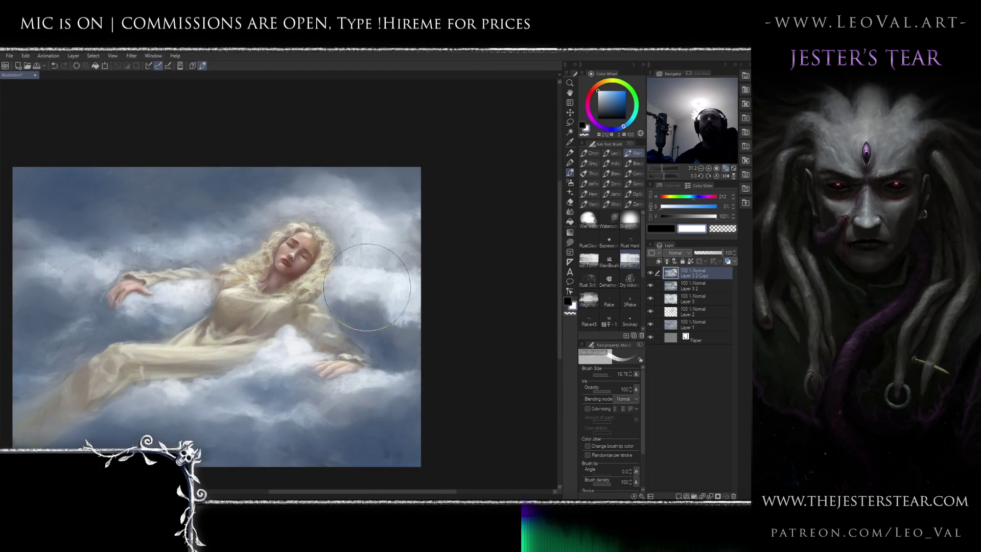
mouse_move(367, 288)
left_mouse_down()
mouse_move(358, 266)
mouse_move(412, 219)
mouse_move(368, 218)
left_mouse_up()
key("bracketleft")
key("bracketleft")
key("bracketleft")
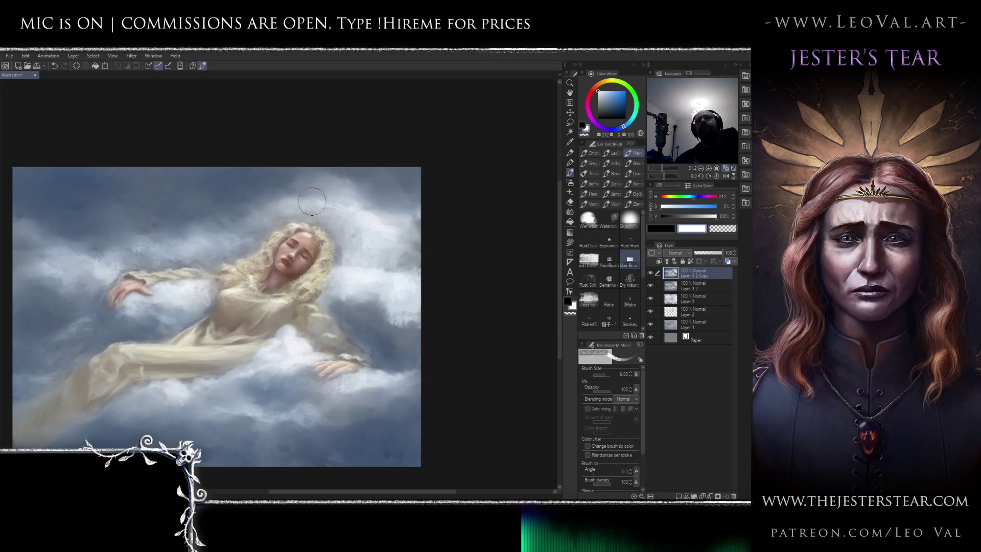
scroll(392, 269, "up", 1)
mouse_move(341, 299)
left_mouse_down()
mouse_move(393, 268)
mouse_move(368, 307)
mouse_move(363, 290)
left_mouse_up()
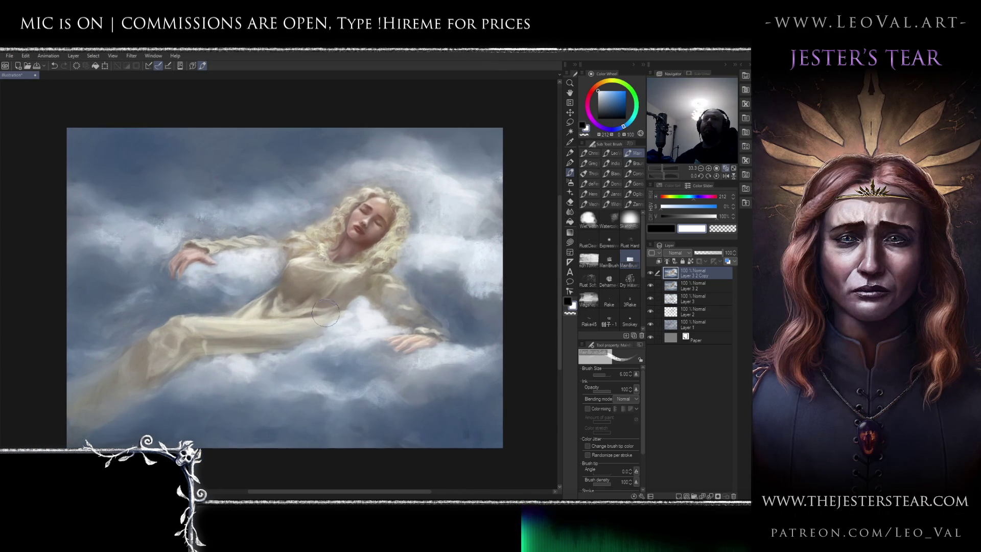
left_click(238, 365, "alt")
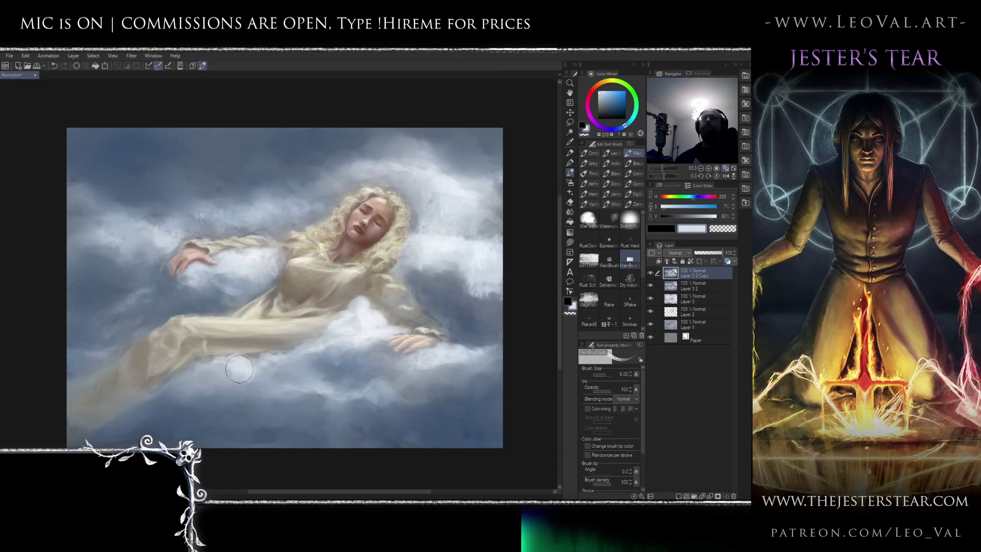
key("j")
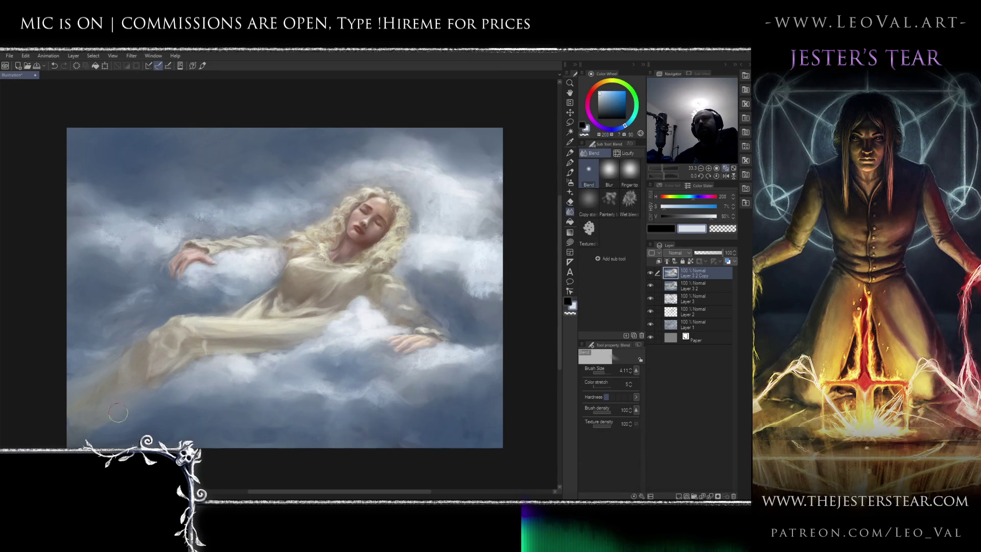
Soften cloud edges with the painterly blender at sizes 9 to 22, mirroring the view to check
mouse_move(137, 341)
left_mouse_down()
mouse_move(179, 342)
mouse_move(159, 341)
left_mouse_up()
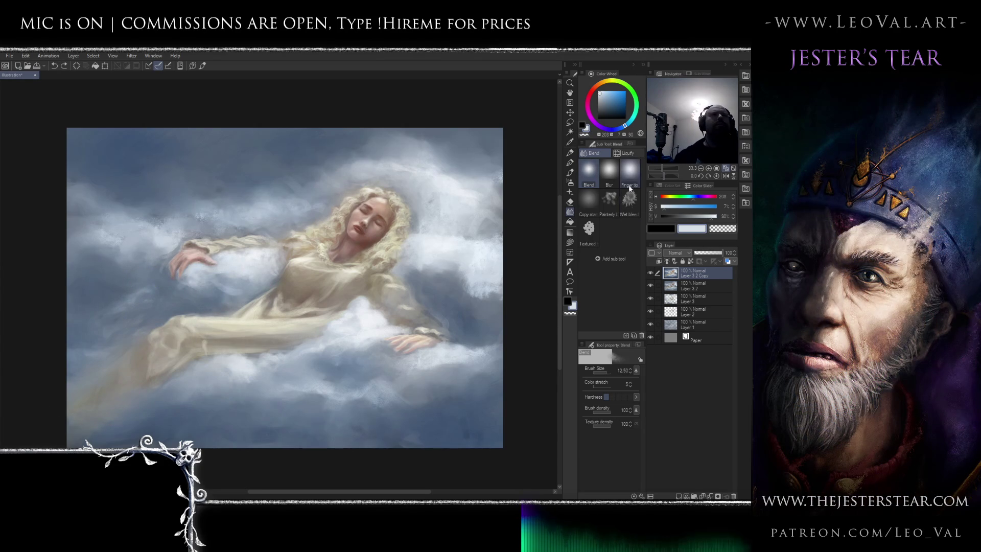
left_click(612, 206)
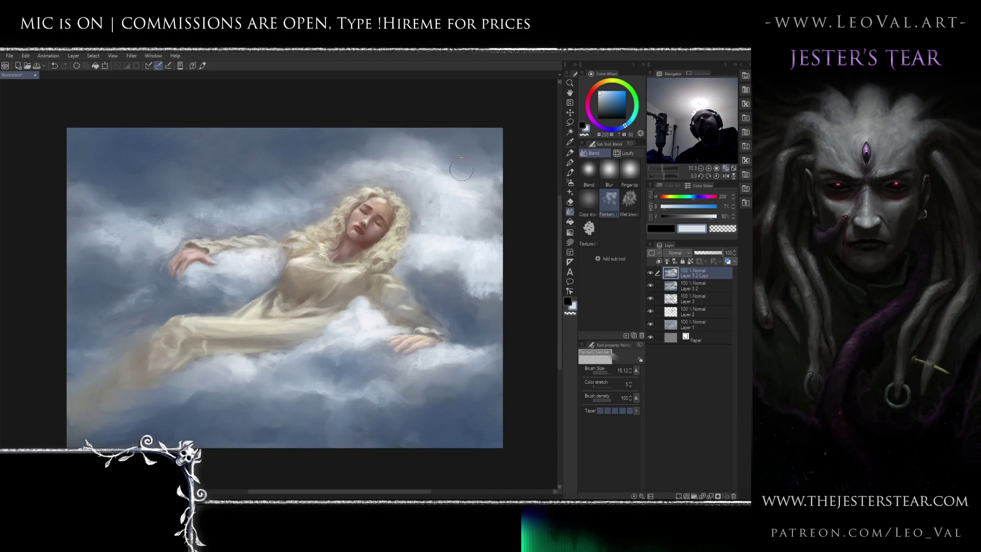
key("bracketleft")
key("bracketleft")
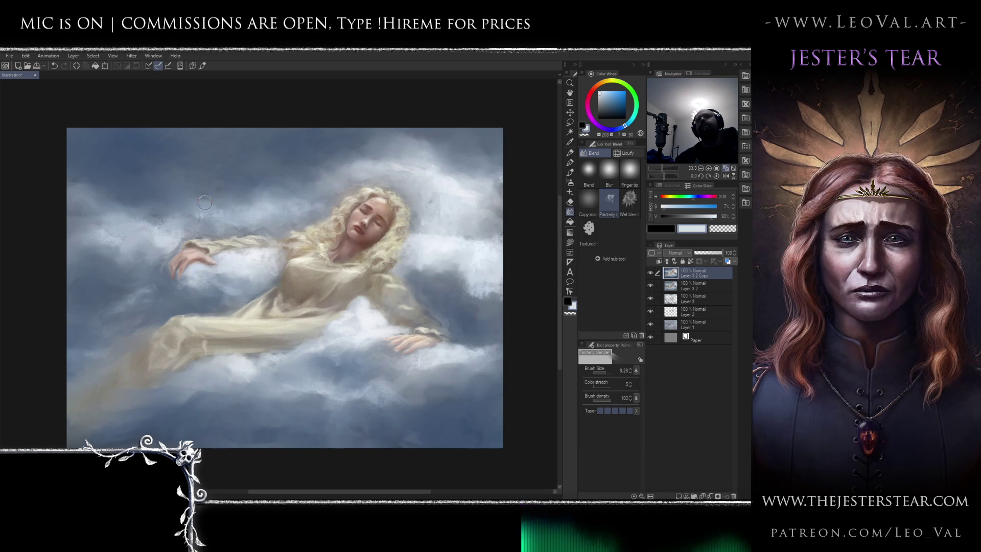
mouse_move(207, 193)
left_mouse_down()
mouse_move(120, 203)
mouse_move(147, 201)
mouse_move(48, 250)
mouse_move(123, 274)
mouse_move(79, 271)
mouse_move(113, 281)
mouse_move(135, 240)
mouse_move(97, 254)
left_mouse_up()
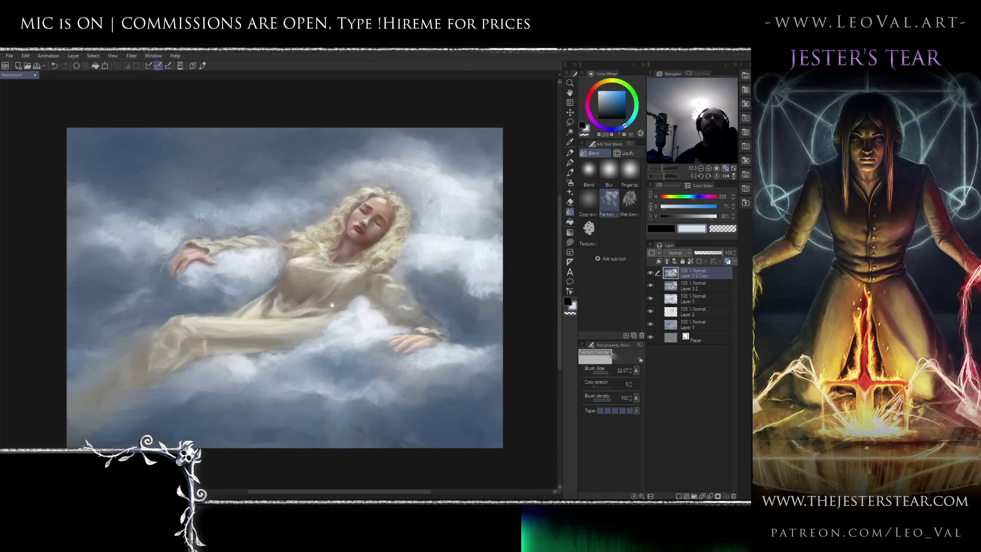
scroll(327, 342, "down", 2)
key("h")
key("h")
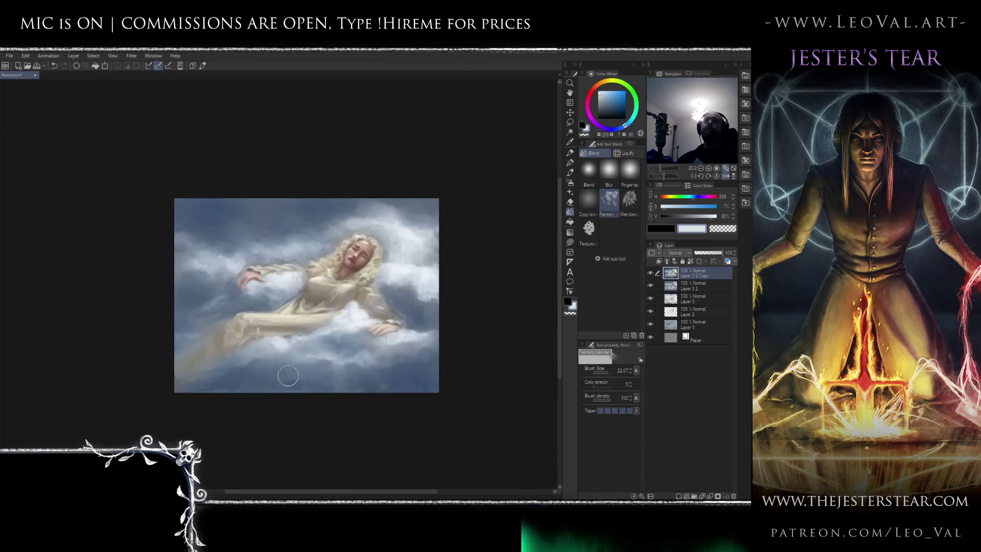
scroll(315, 317, "up", 5)
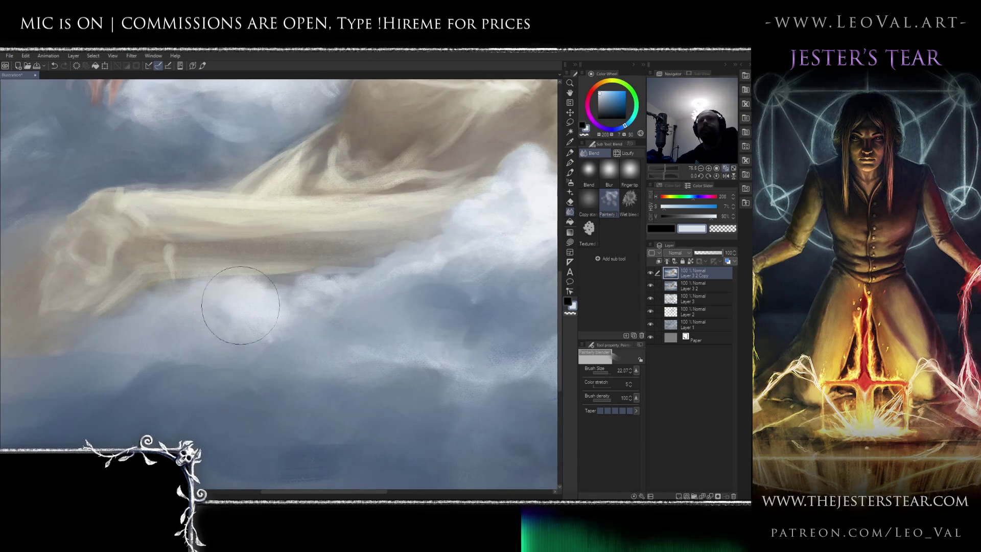
key("bracketleft")
key("bracketleft")
key("bracketleft")
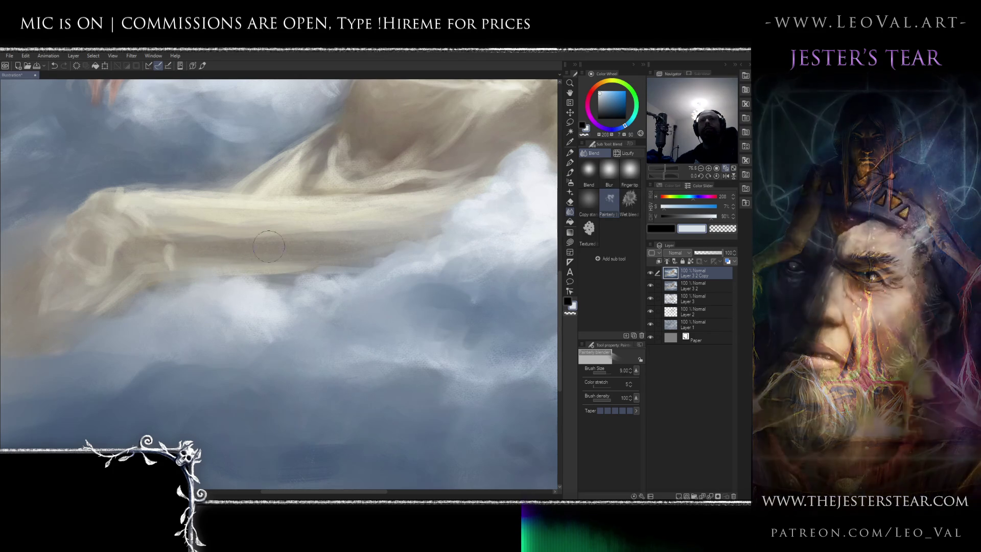
Blend the white cloud up into the drapery and smooth the left-side clouds
scroll(393, 229, "right", 3)
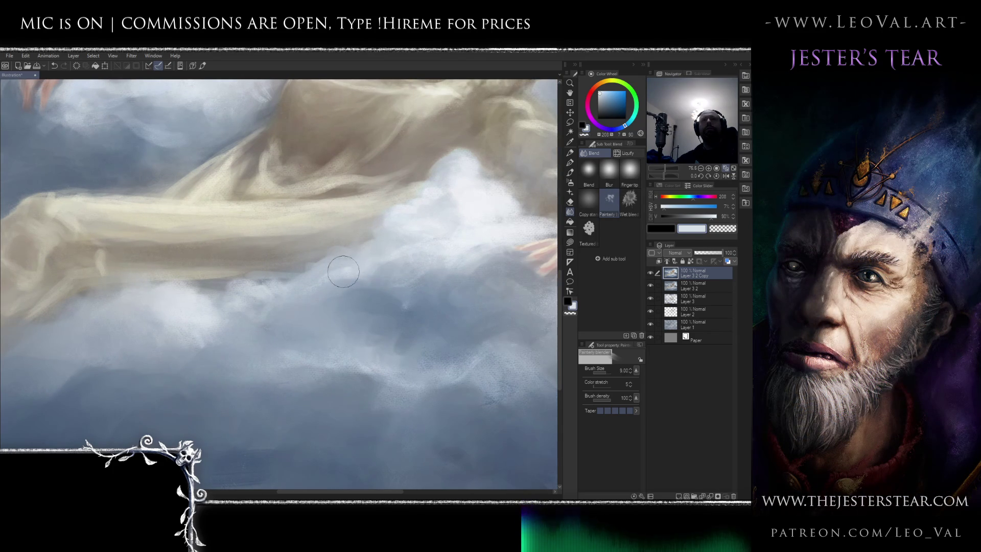
scroll(332, 312, "right", 5)
scroll(332, 312, "up", 2)
mouse_move(343, 279)
left_mouse_down()
mouse_move(317, 267)
mouse_move(335, 278)
mouse_move(322, 276)
mouse_move(331, 230)
mouse_move(339, 298)
left_mouse_up()
left_click_drag(314, 296, 330, 265)
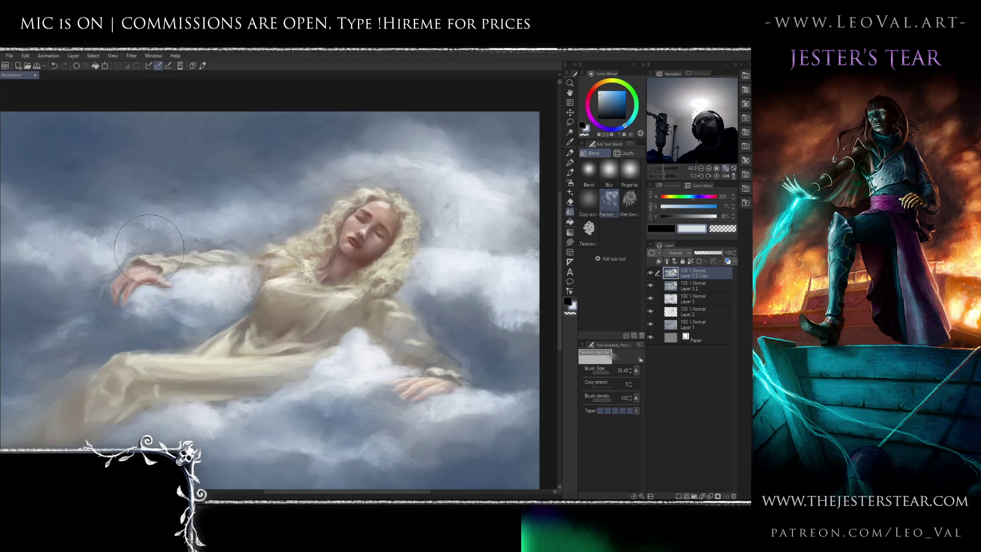
left_click_drag(89, 220, 161, 224)
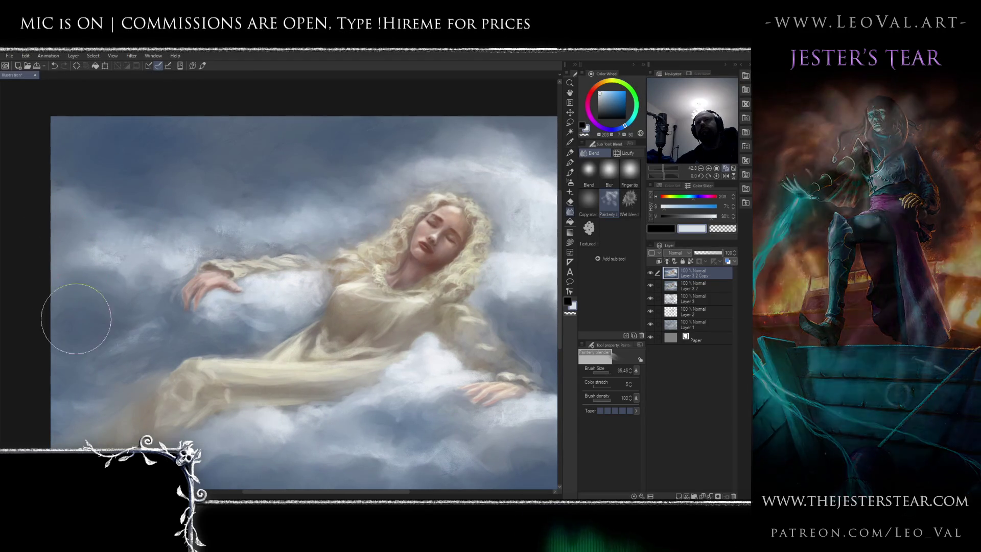
scroll(153, 312, "down", 5)
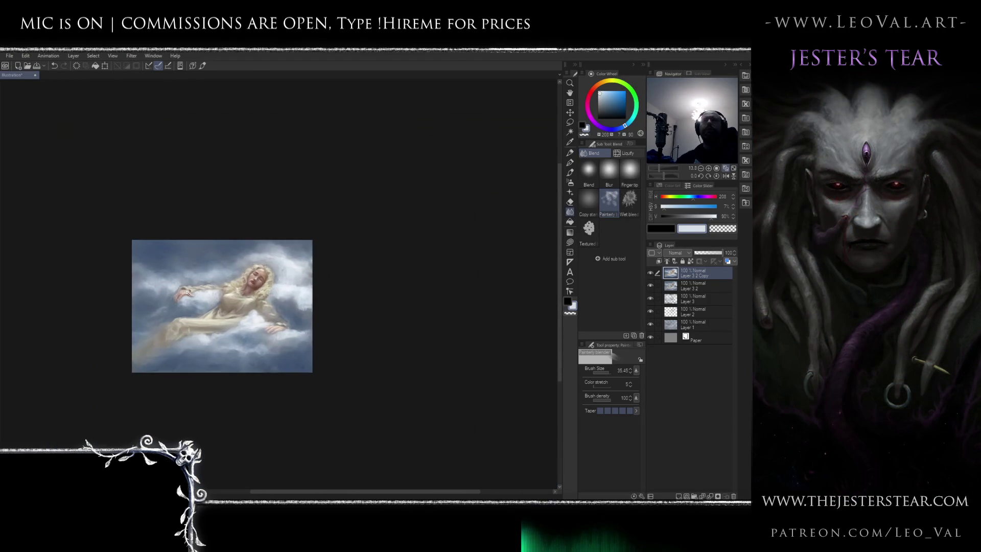
scroll(205, 276, "up", 2)
scroll(216, 289, "up", 1)
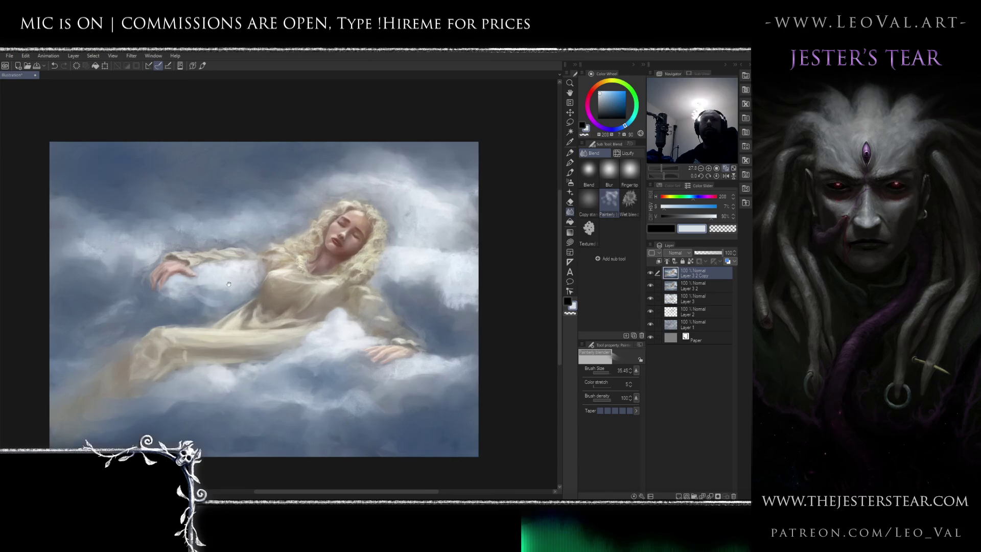
scroll(225, 327, "up", 1)
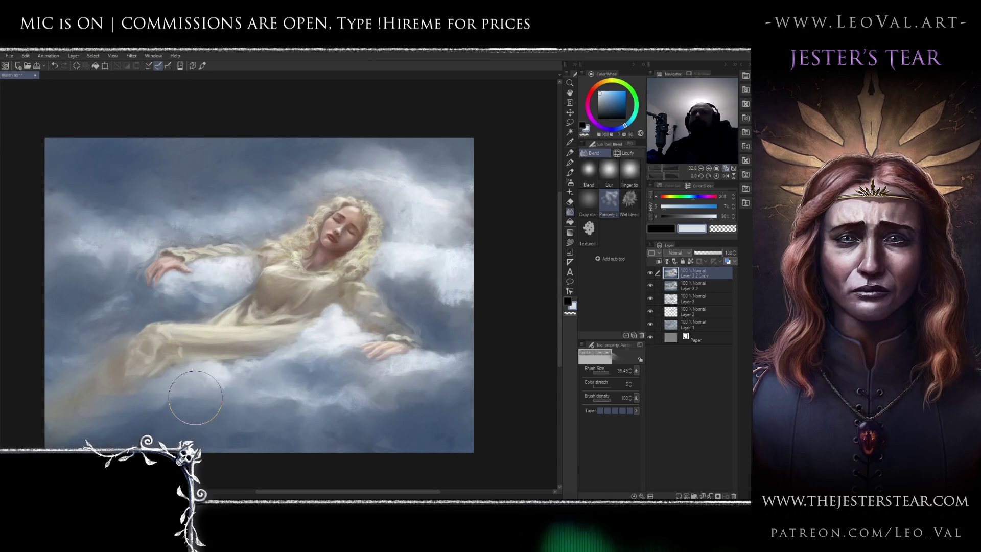
key("h")
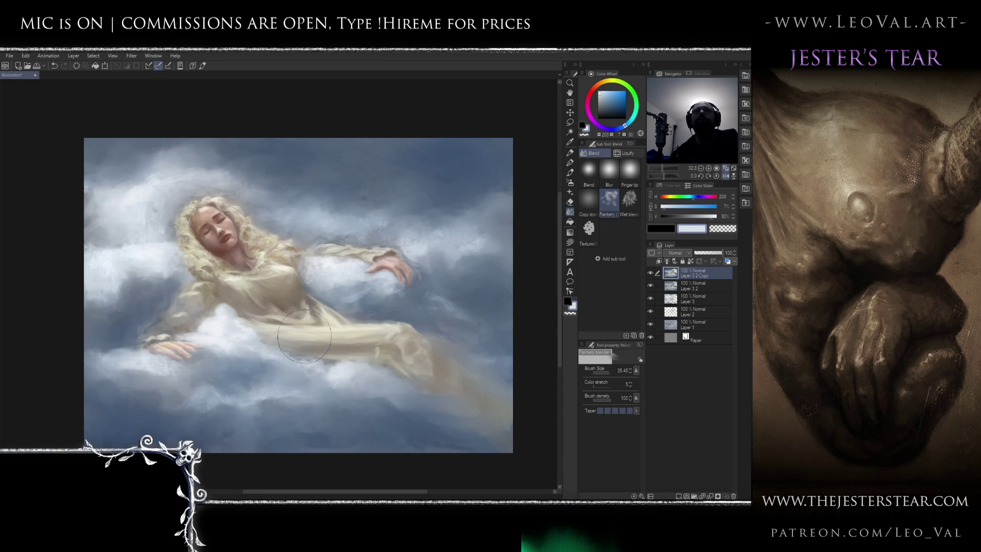
key("b")
key("h")
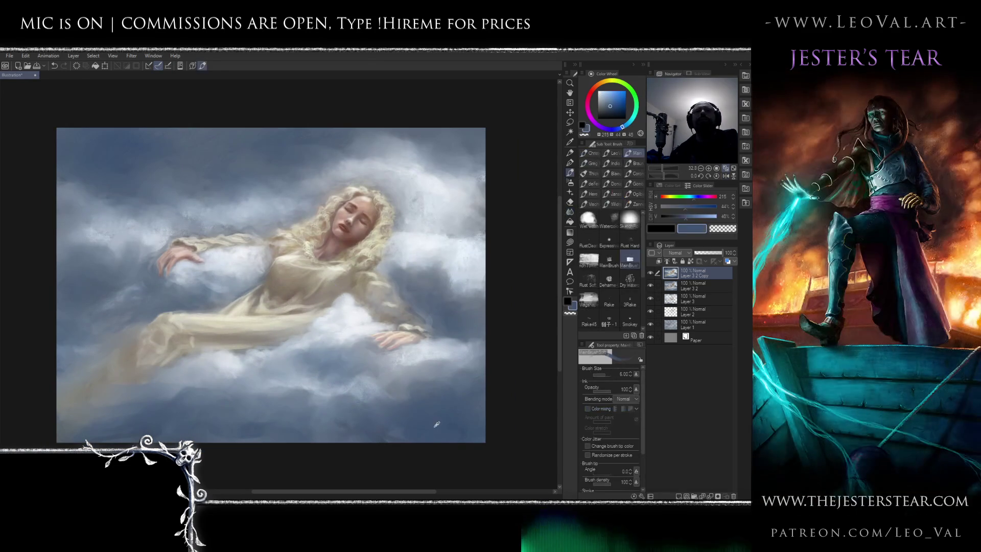
left_click(630, 219)
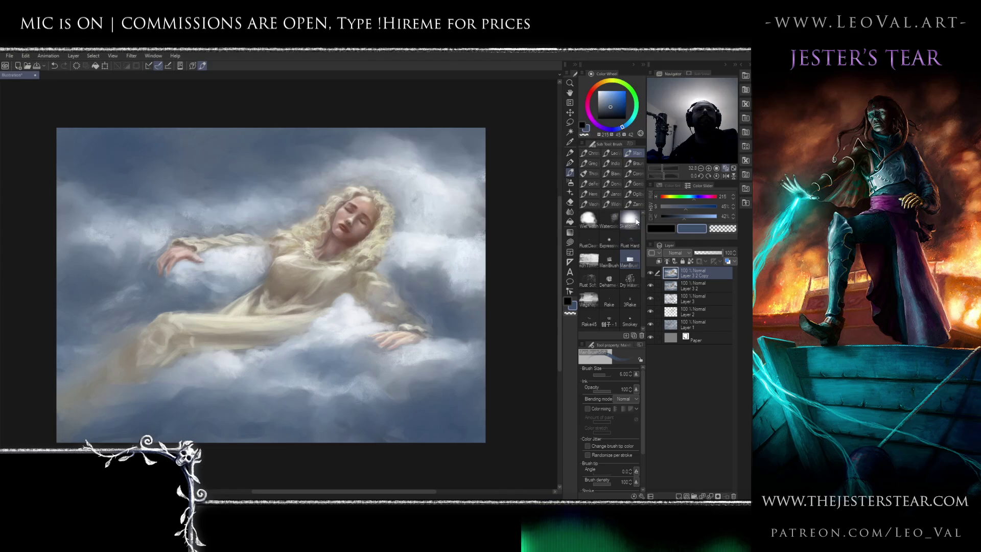
left_click_drag(399, 405, 490, 406)
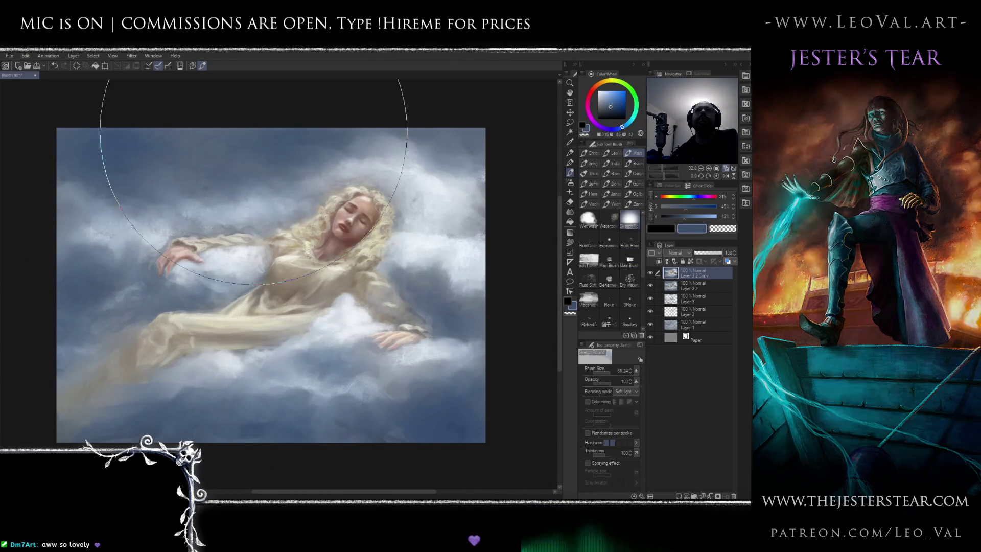
scroll(243, 120, "down", 3)
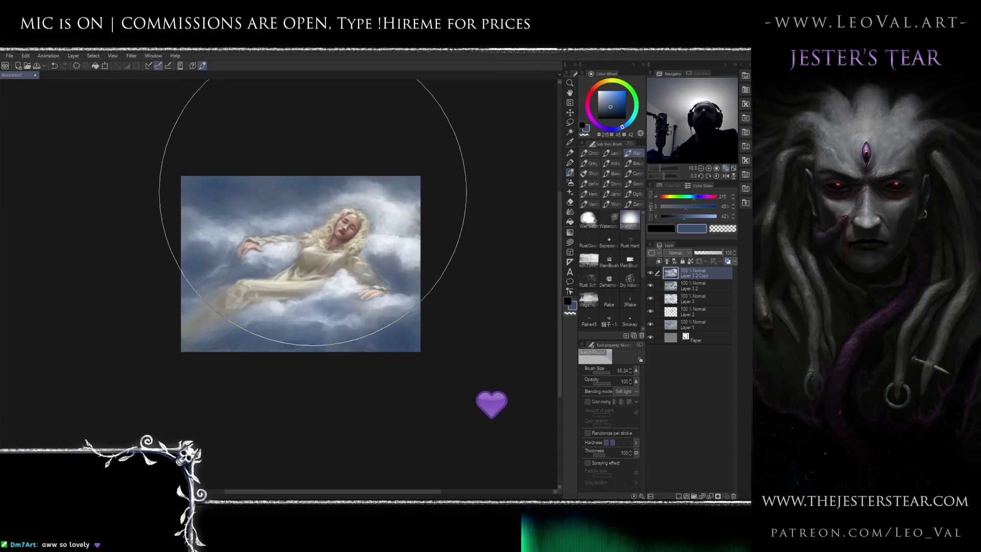
key("bracketleft")
key("bracketleft")
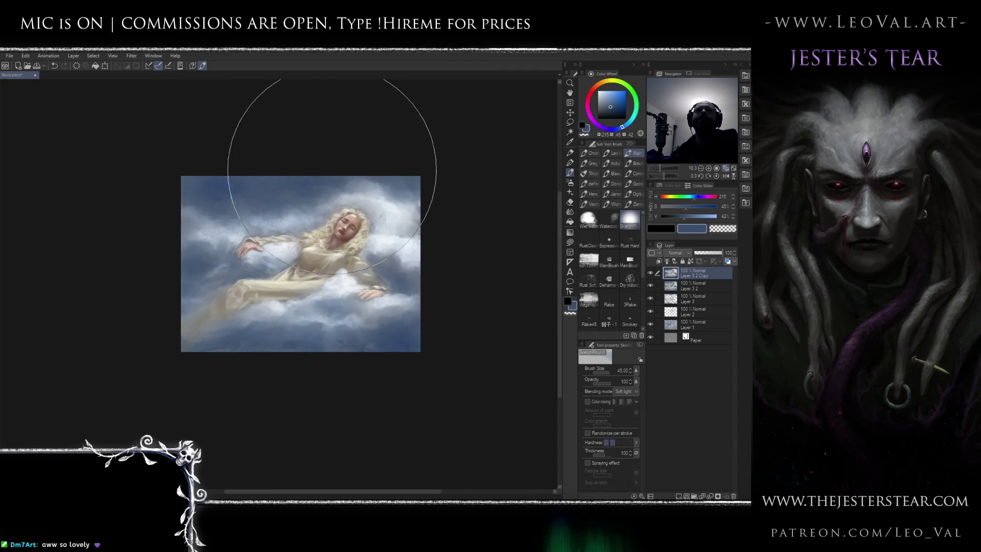
scroll(378, 199, "up", 2)
left_click(335, 217, "alt")
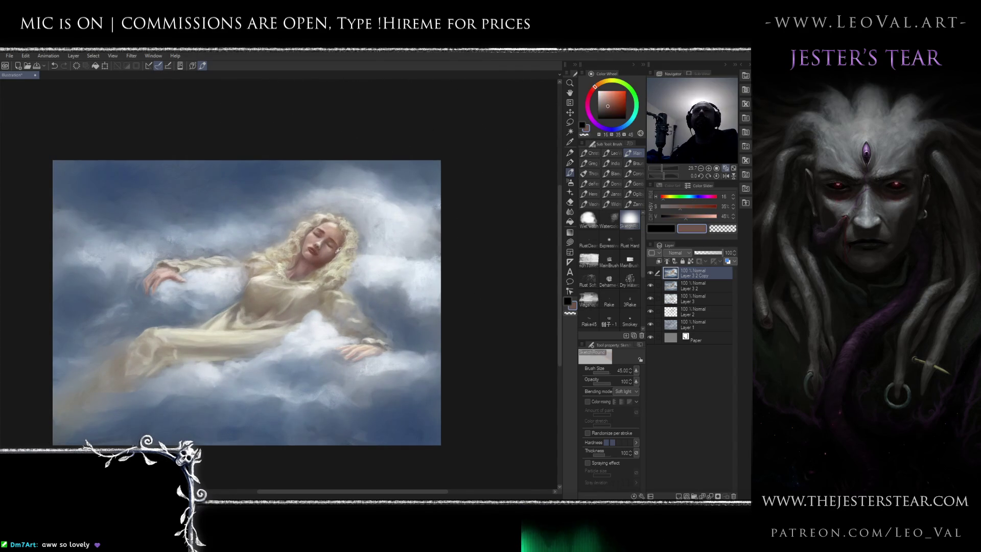
left_click(333, 221, "alt")
left_click(332, 225, "alt")
key("bracketleft")
key("bracketleft")
key("bracketleft")
key("bracketleft")
key("bracketleft")
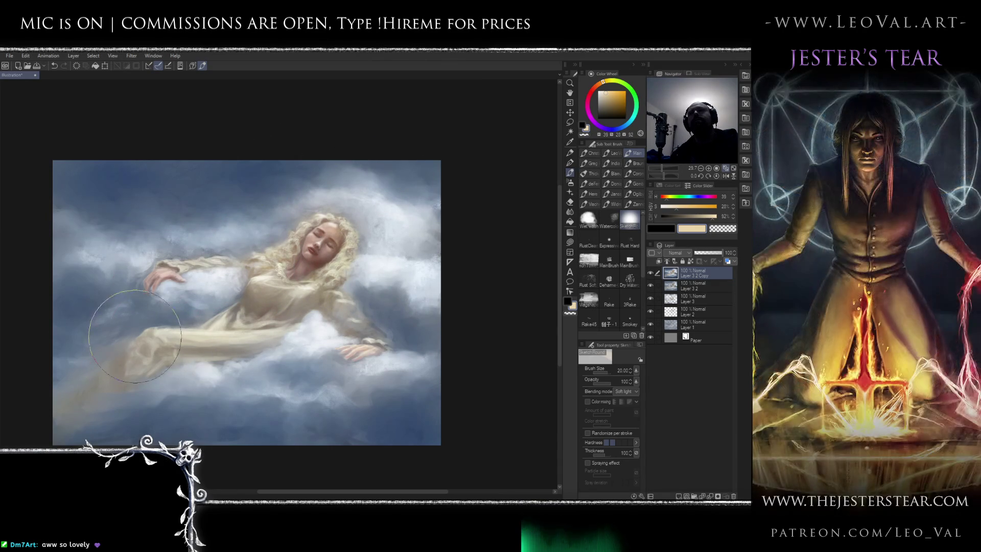
left_click_drag(201, 351, 269, 350)
left_click_drag(196, 326, 271, 326)
key("bracketleft")
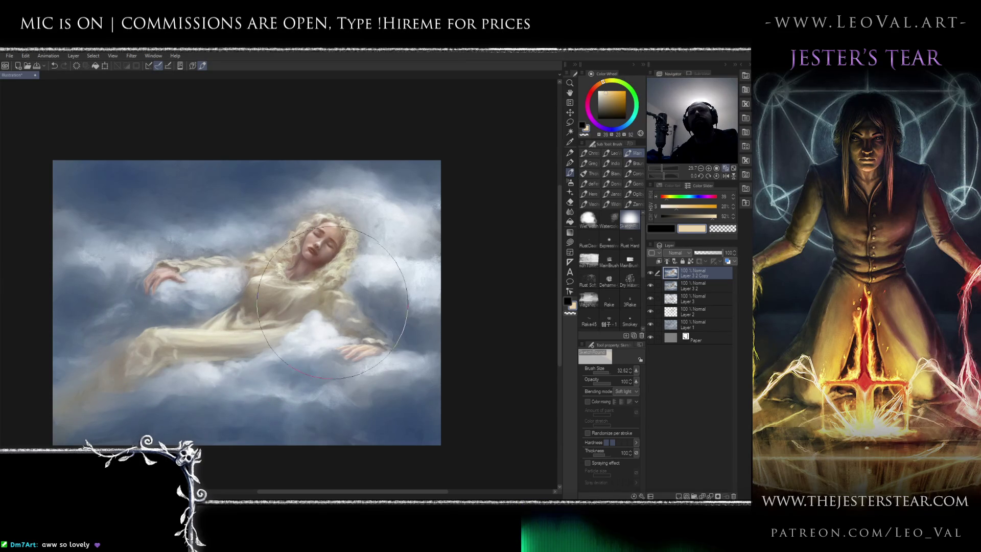
key("bracketleft")
key("bracketleft")
key("bracketleft")
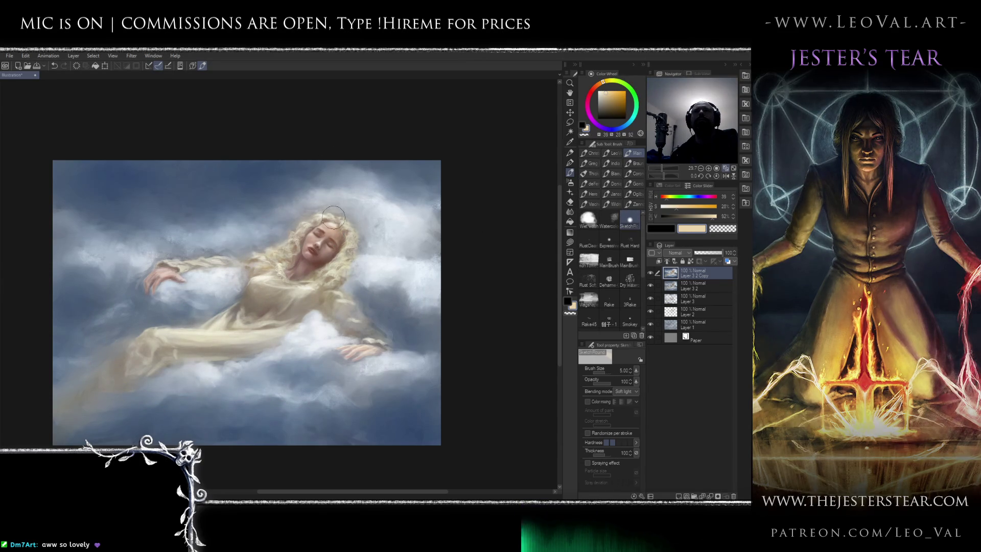
scroll(329, 218, "down", 3)
scroll(352, 305, "up", 2)
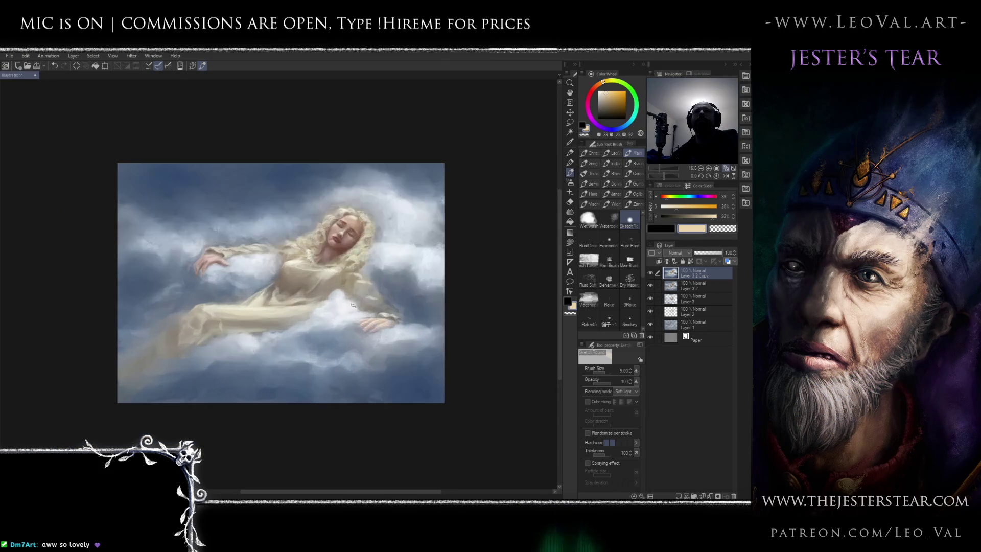
key("bracketright")
key("bracketright")
key("bracketright")
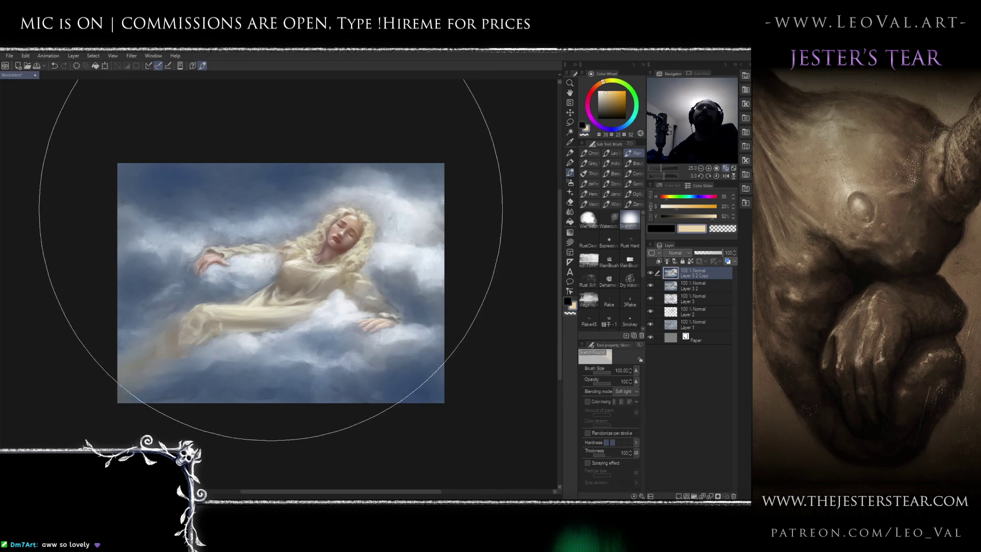
key("d")
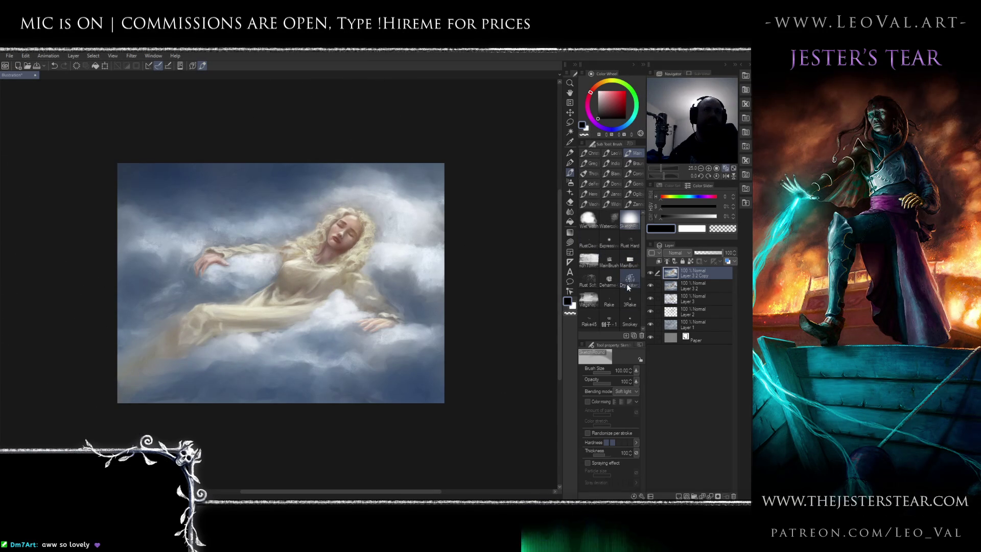
Darken the top-left sky with dark navy oil-brush strokes, then select the Painterly blender
left_click(609, 279)
left_click(154, 165, "alt")
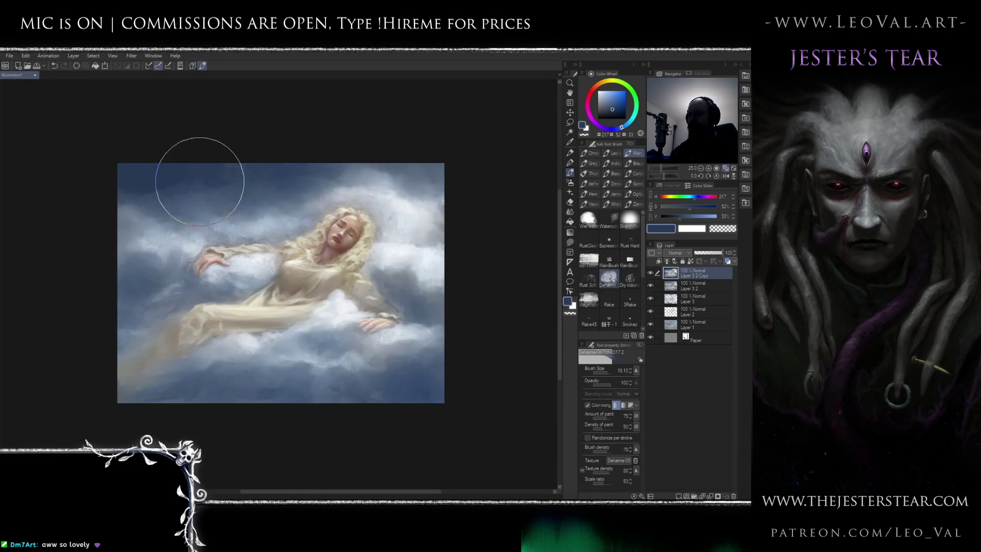
key("j")
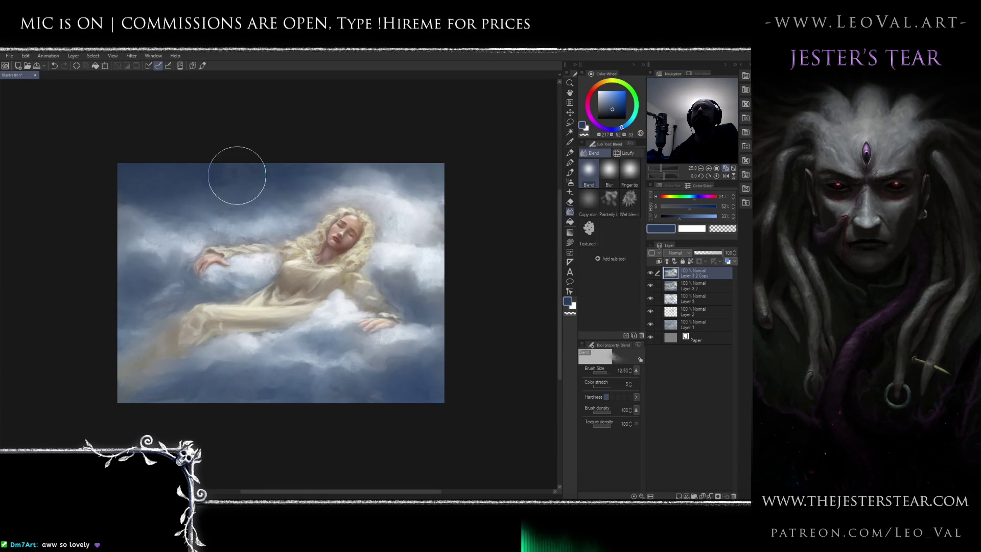
key("b")
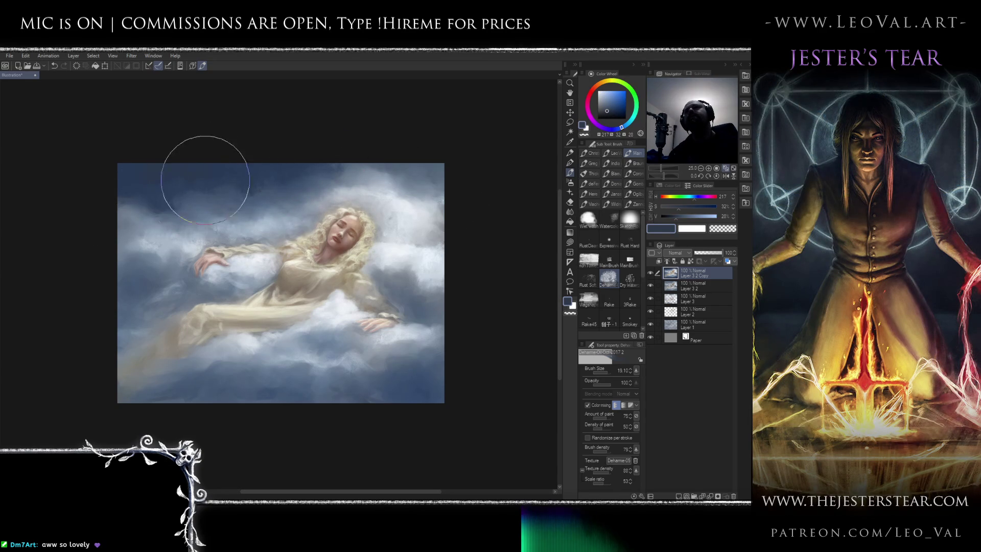
left_click(615, 114)
mouse_move(210, 181)
left_mouse_down()
mouse_move(149, 171)
mouse_move(179, 158)
mouse_move(110, 174)
left_mouse_up()
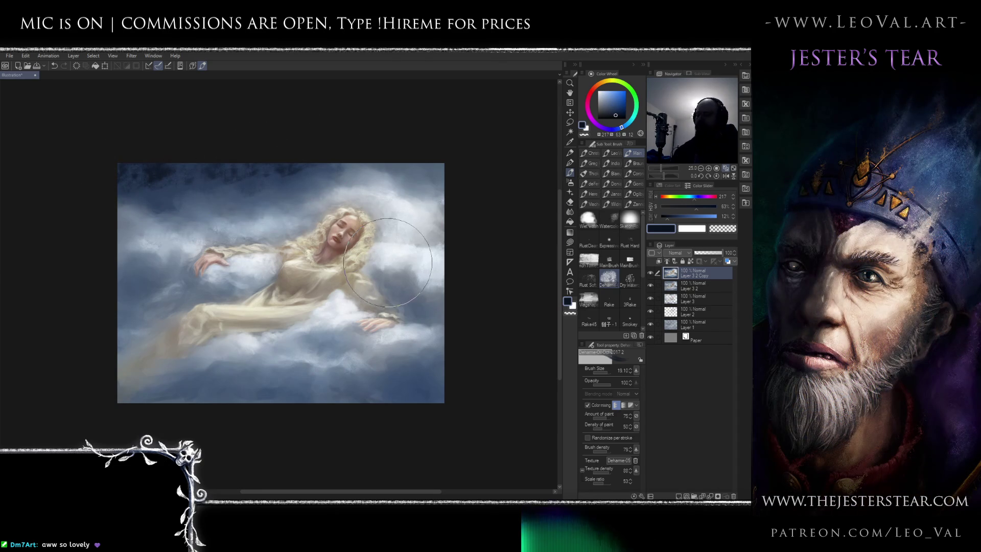
key("j")
left_click(607, 202)
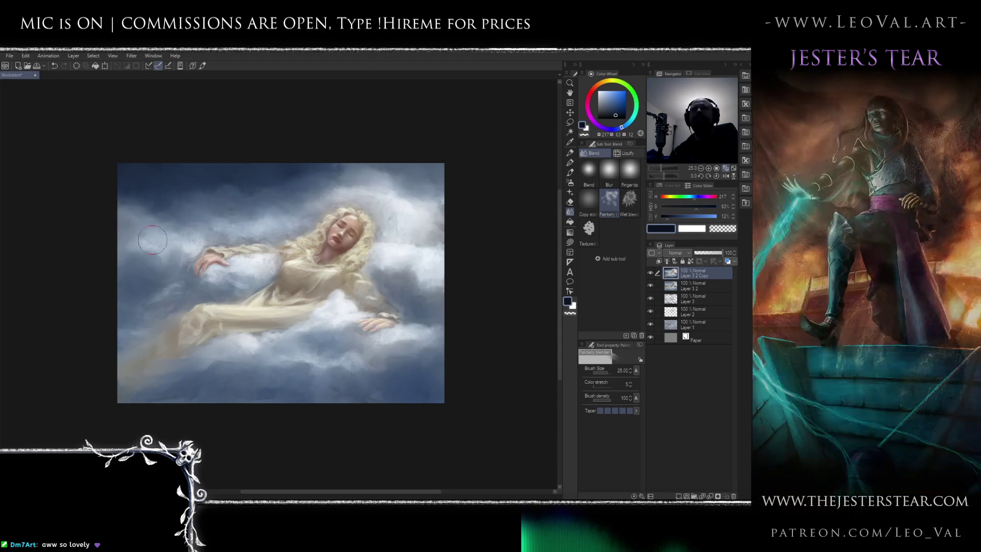
left_click(142, 181, "alt")
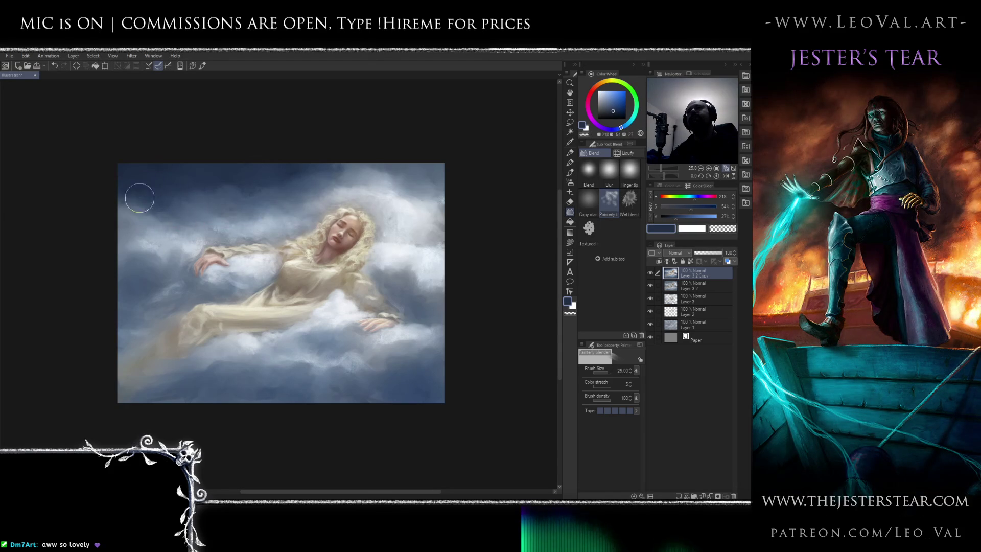
key("j")
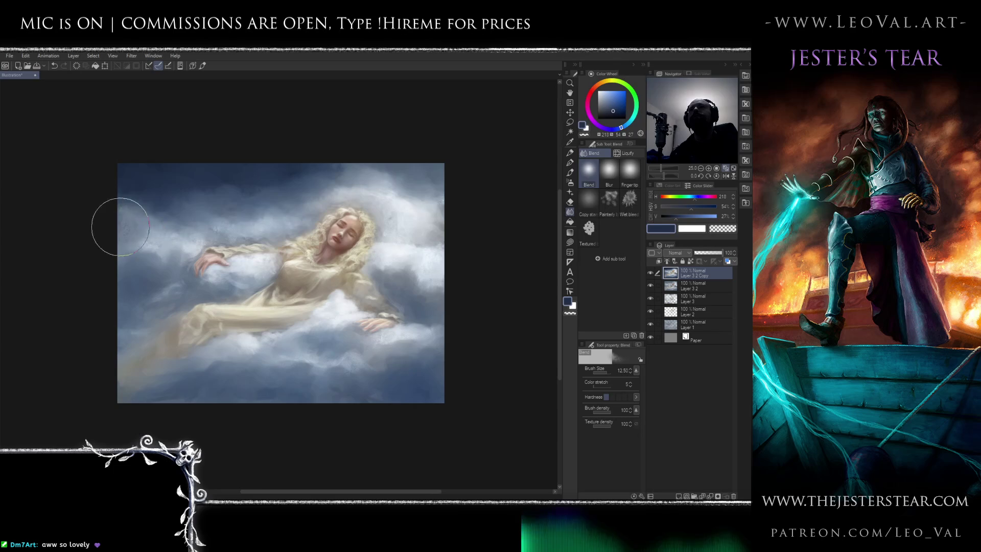
key("b")
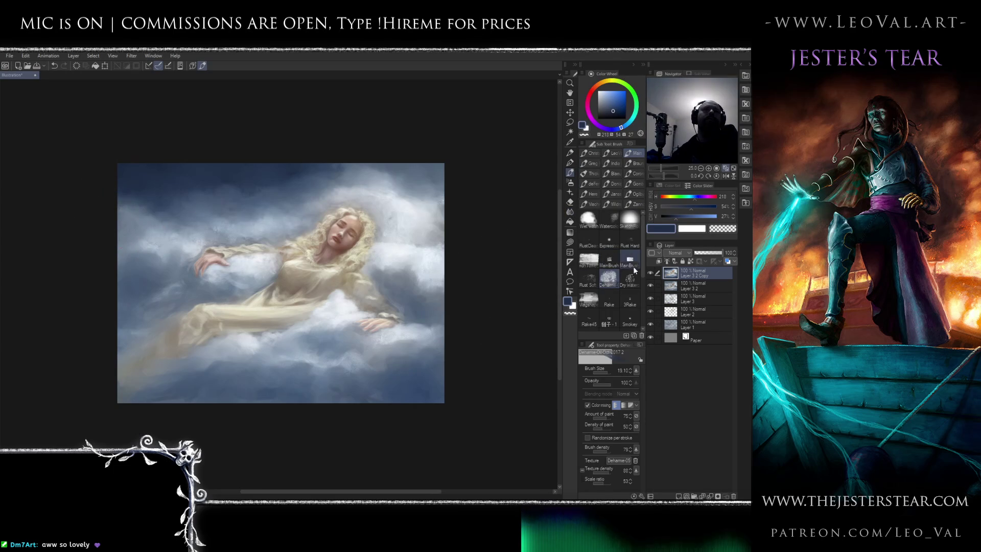
left_click(632, 260)
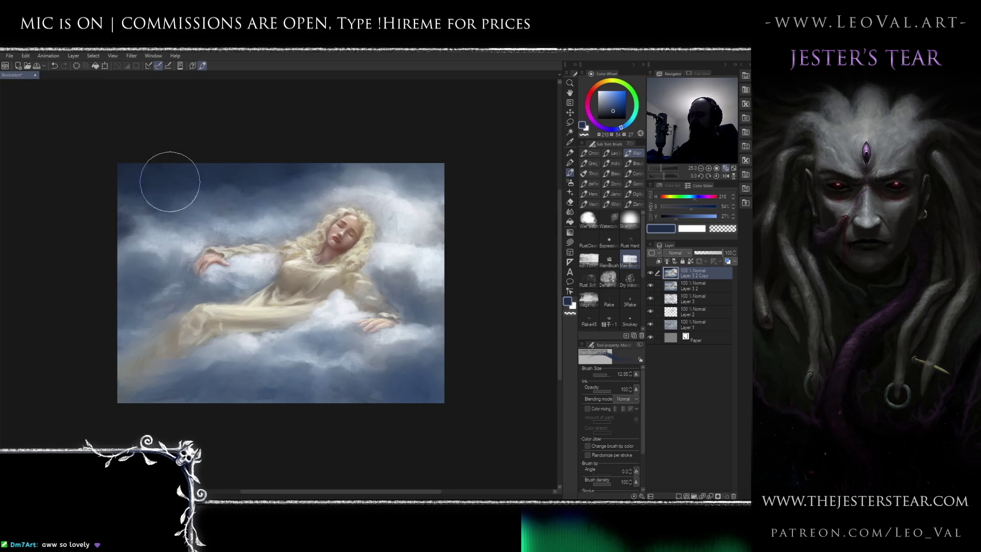
key("j")
left_click_drag(129, 218, 134, 214)
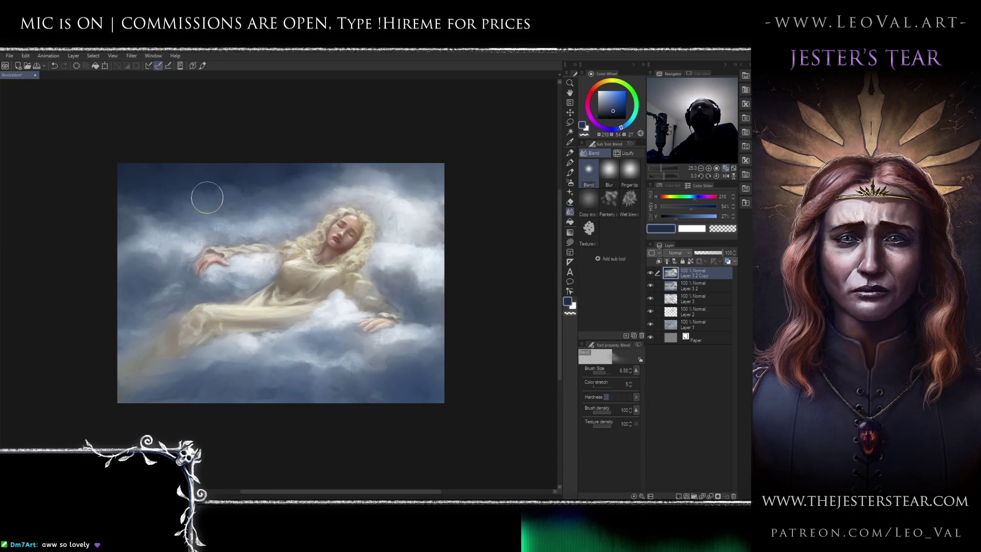
key("b")
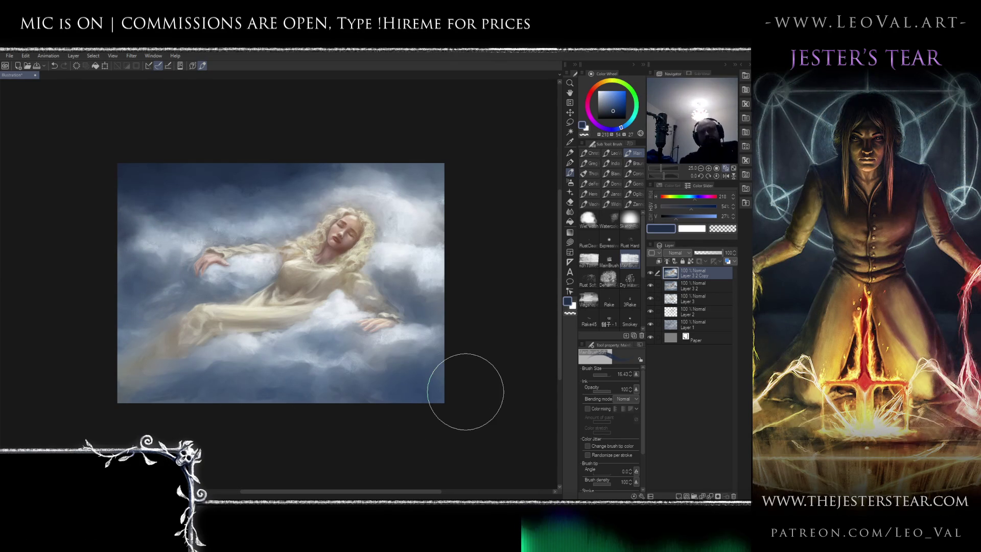
left_click(172, 176, "alt")
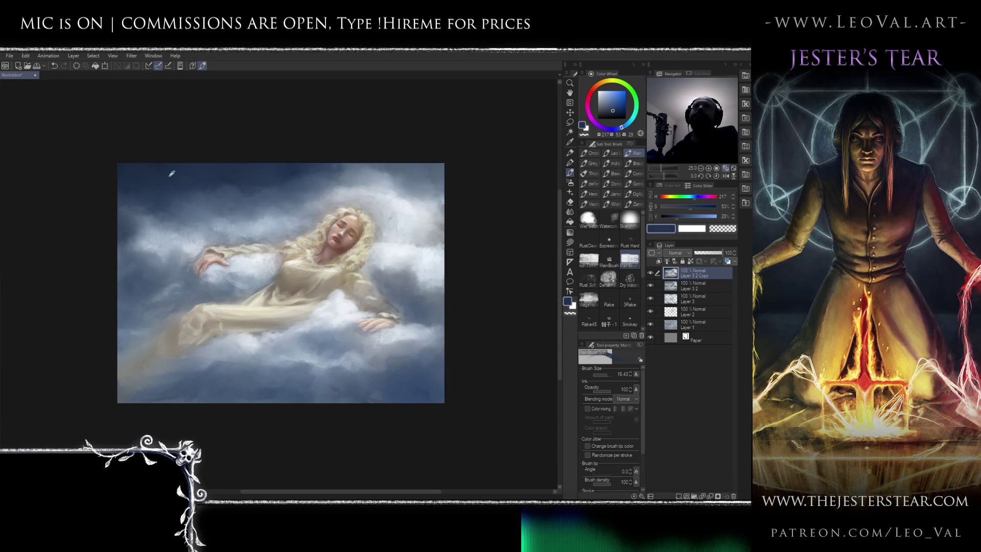
left_click(163, 163, "alt")
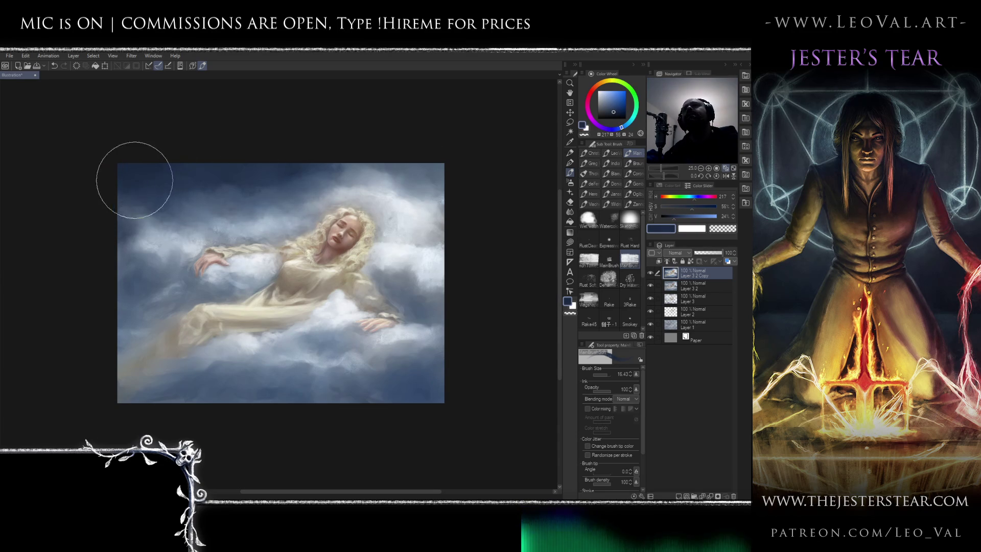
key("bracketleft")
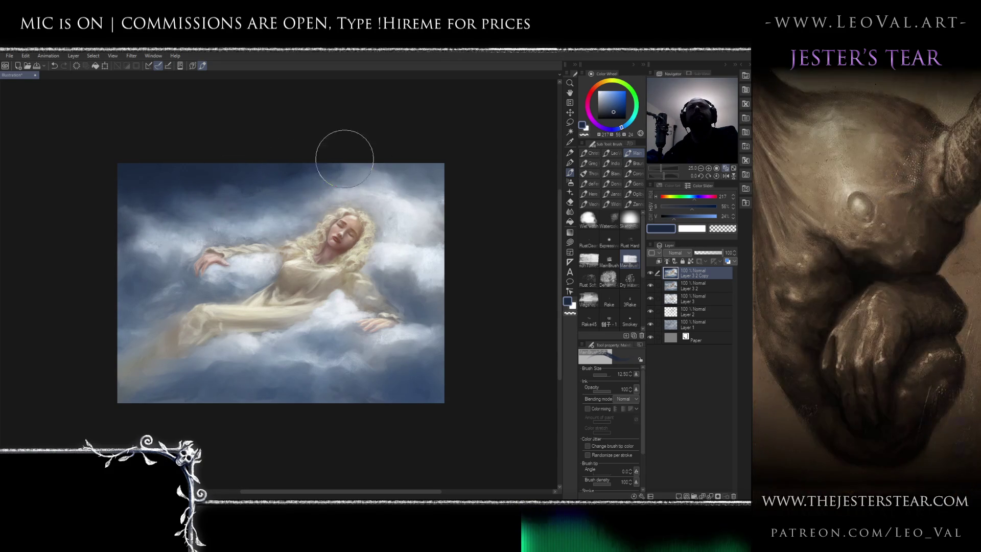
key("bracketright")
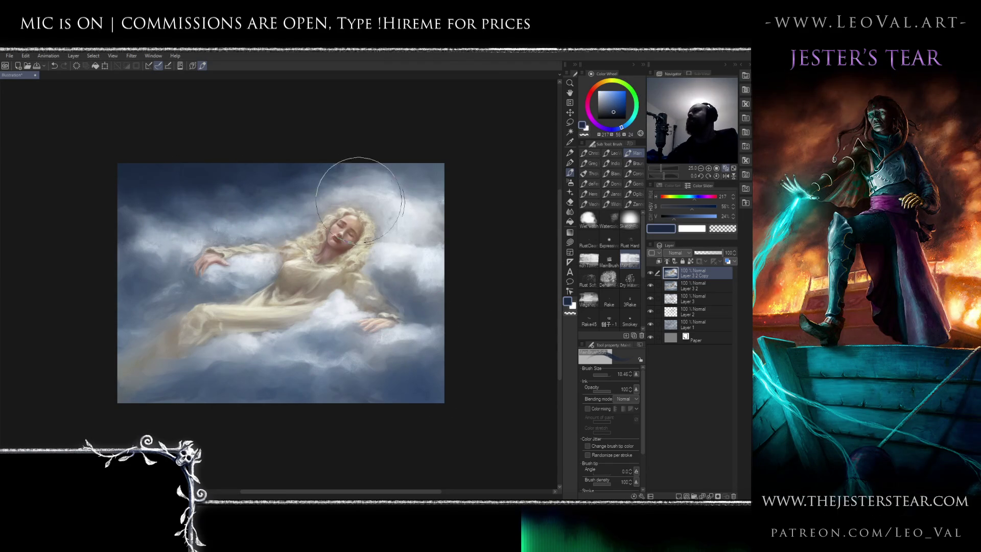
In a mirrored view, blend light grey-blue clouds with the Painterly blender at brush size 4.5
left_click(395, 171, "alt")
left_click_drag(287, 221, 301, 208)
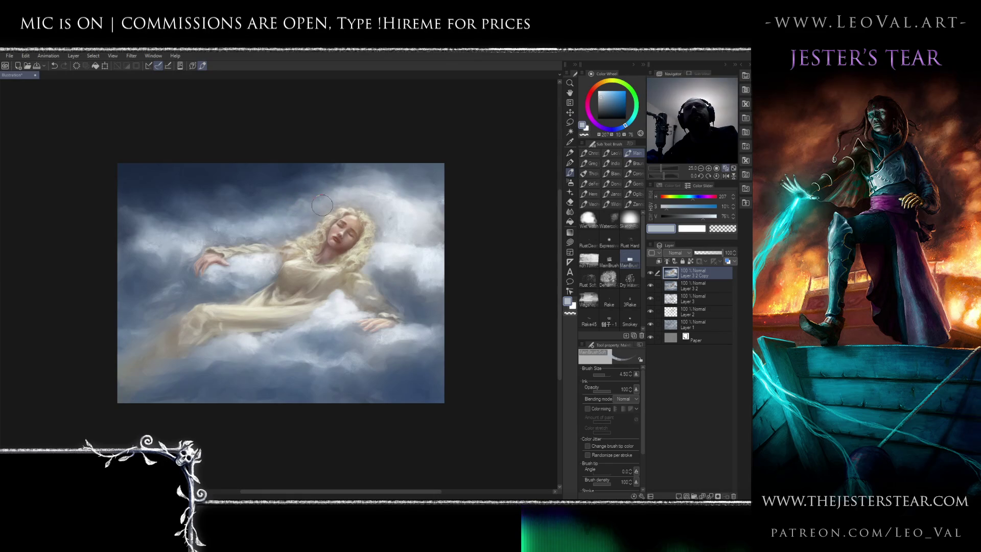
key("h")
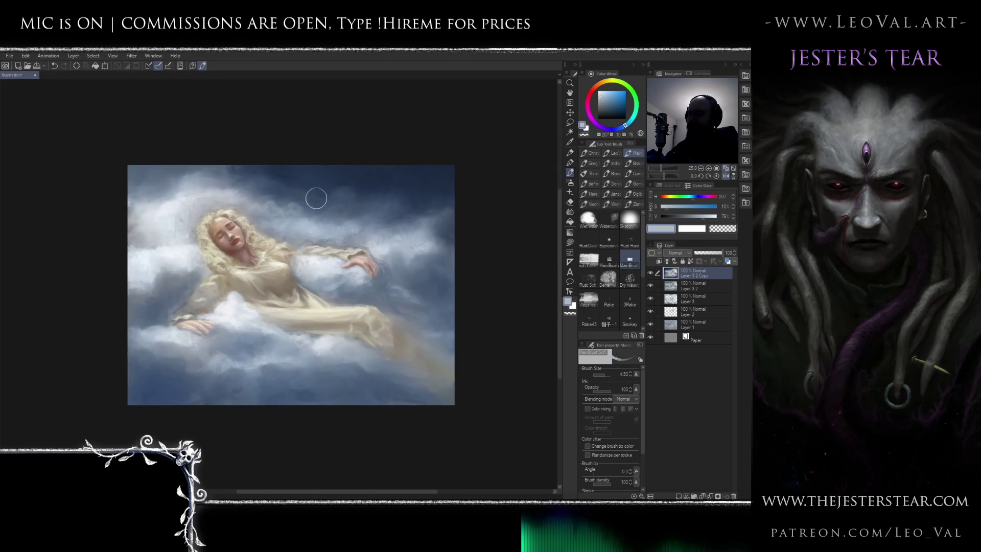
key("j")
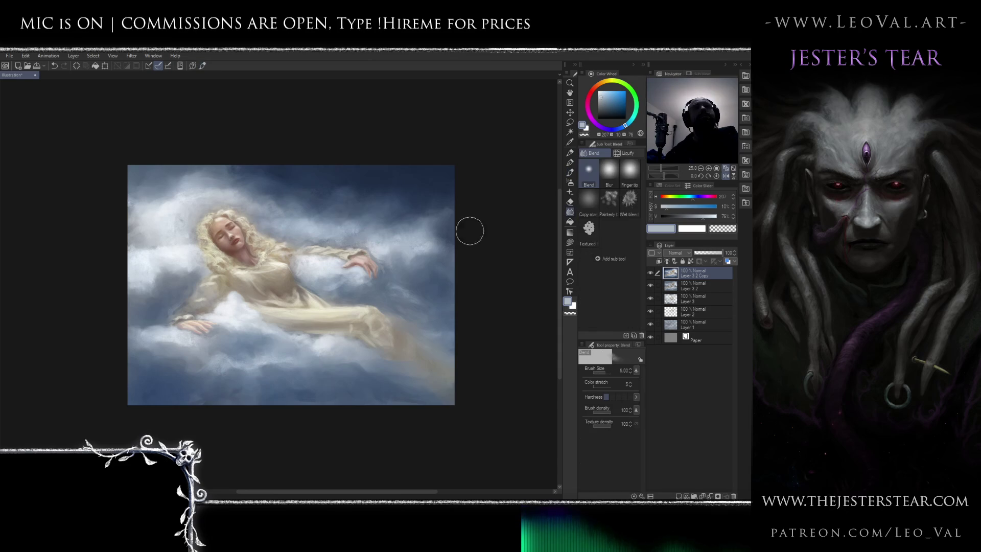
left_click(609, 201)
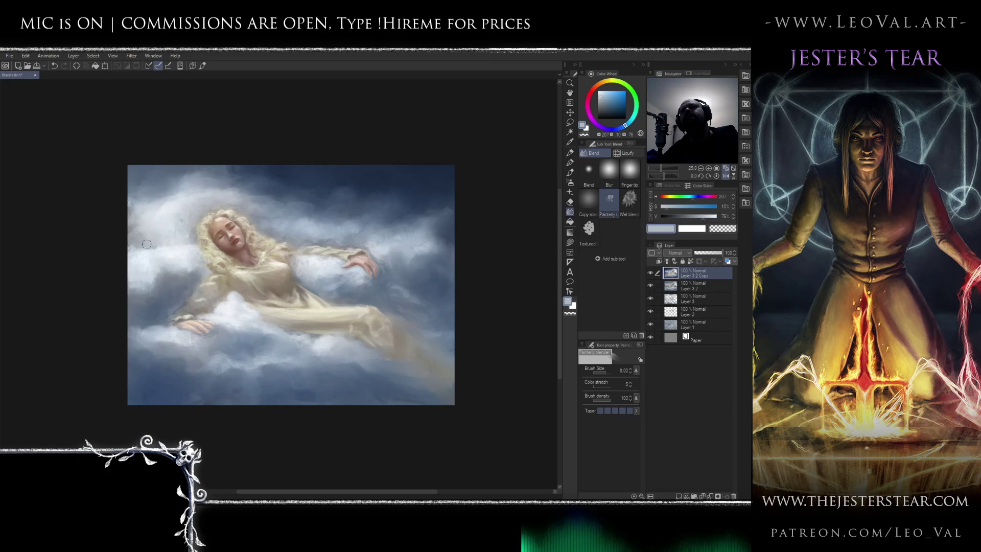
key("b")
Paint darker blue and pale blue-white above her head, shrinking the brush from 19 to 5
left_click(291, 185, "alt")
left_click_drag(185, 221, 228, 221)
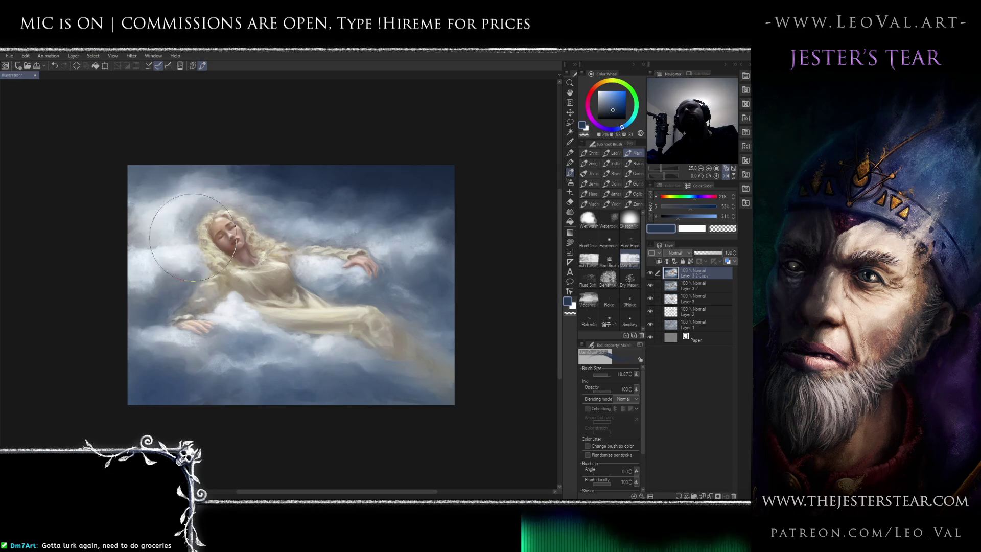
key("h")
left_click_drag(197, 311, 181, 305)
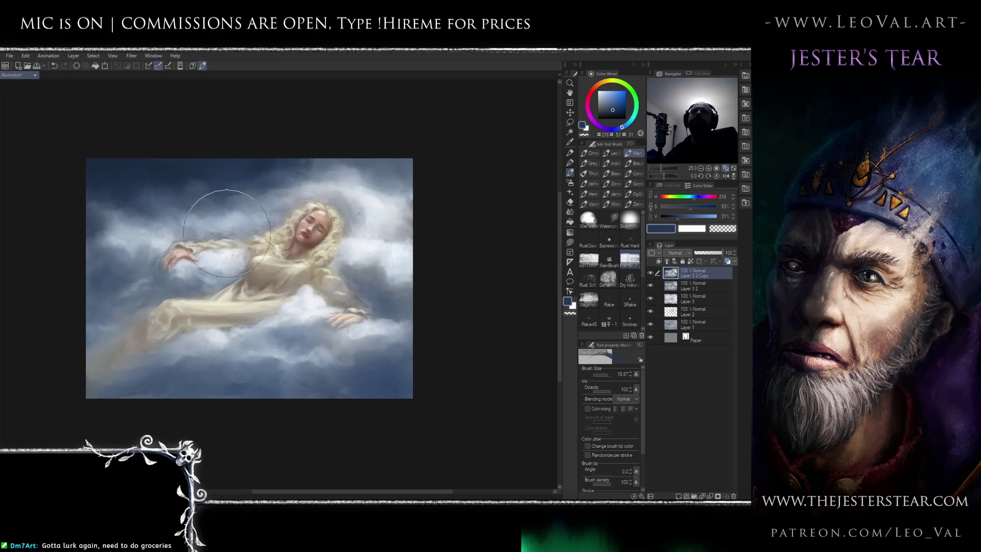
left_click(367, 197, "alt")
left_click(367, 198, "alt")
left_click_drag(367, 199, 353, 205)
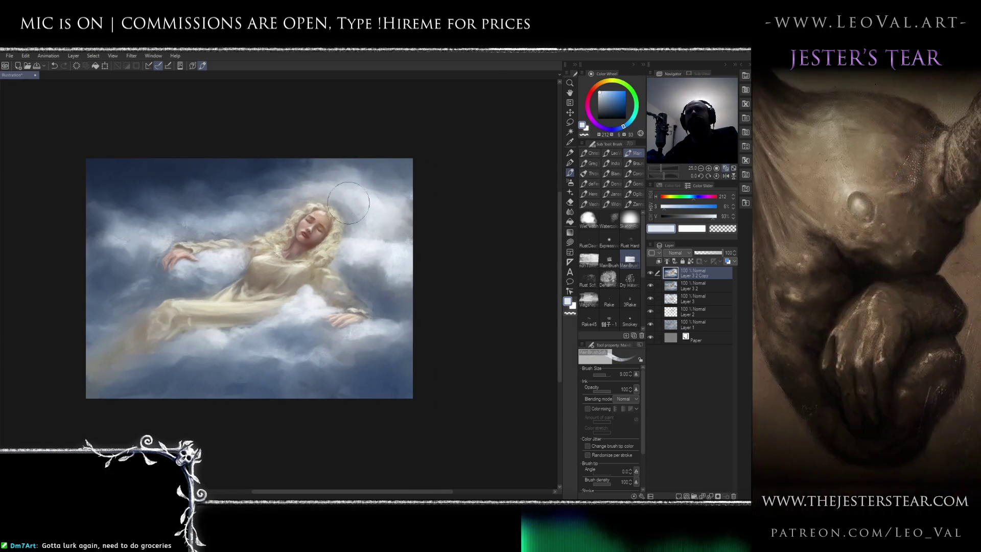
key("bracketleft")
key("bracketleft")
key("bracketleft")
left_click(379, 285, "alt")
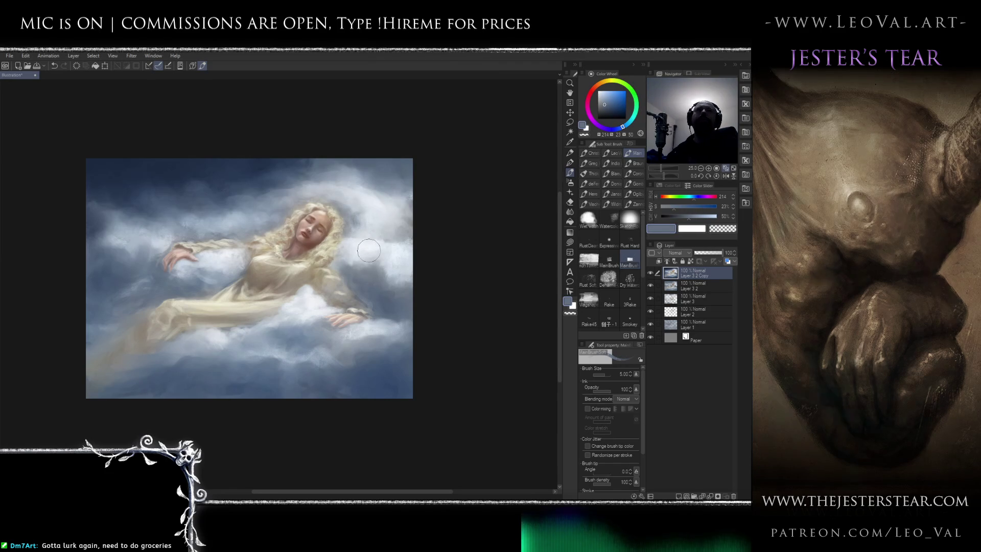
Check the mirrored composition, then add darker sky blue around her head and blend it
key("h")
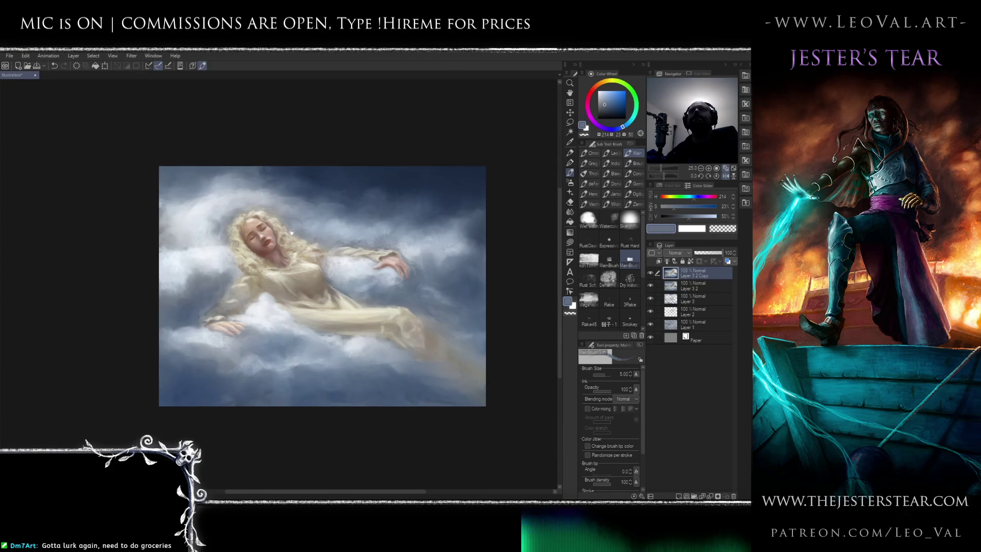
scroll(289, 231, "up", 1)
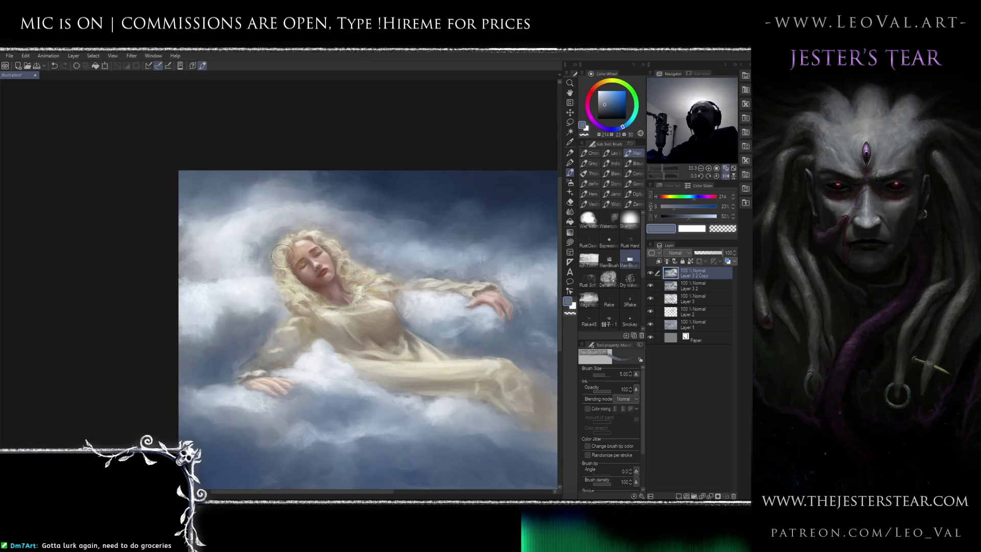
key("bracketright")
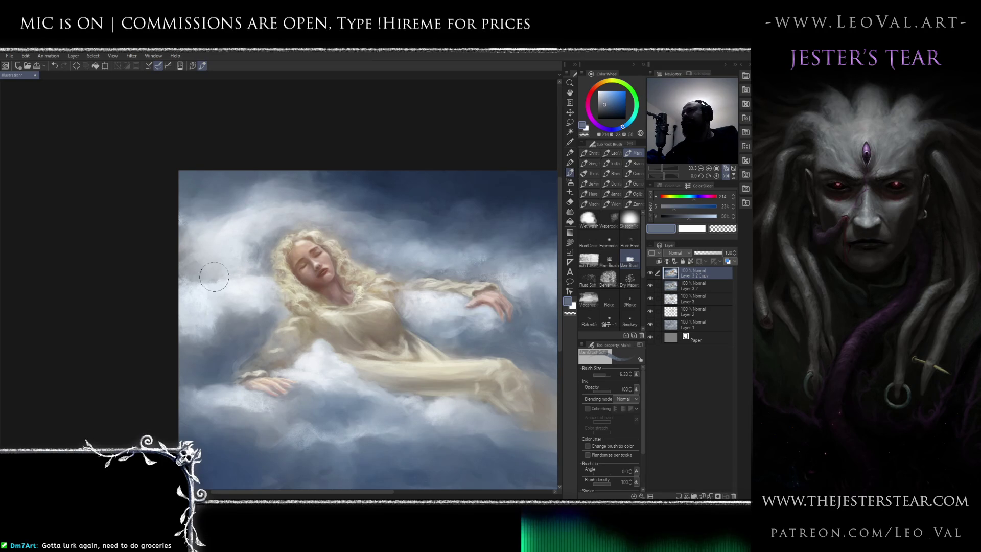
key("bracketright")
key("bracketright")
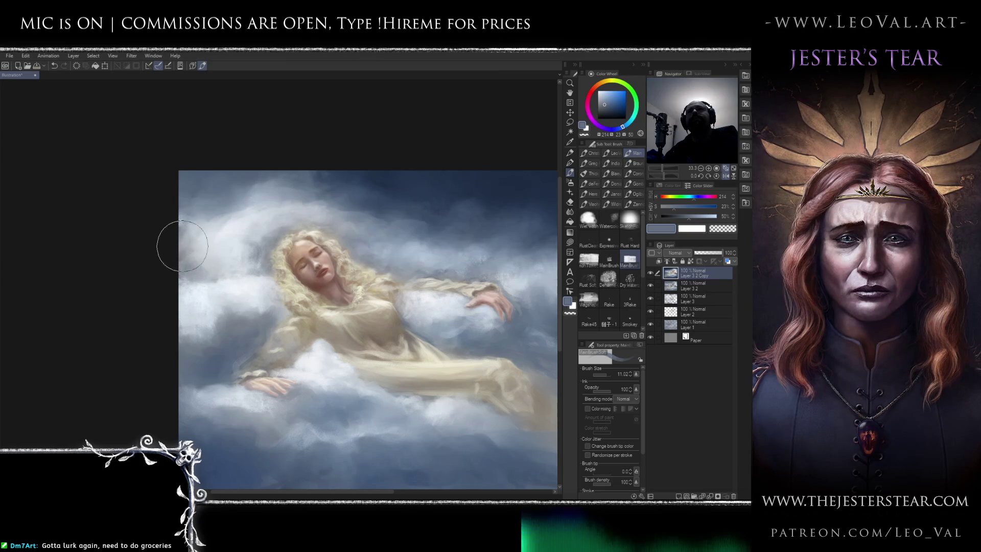
key("h")
left_click_drag(239, 270, 230, 258)
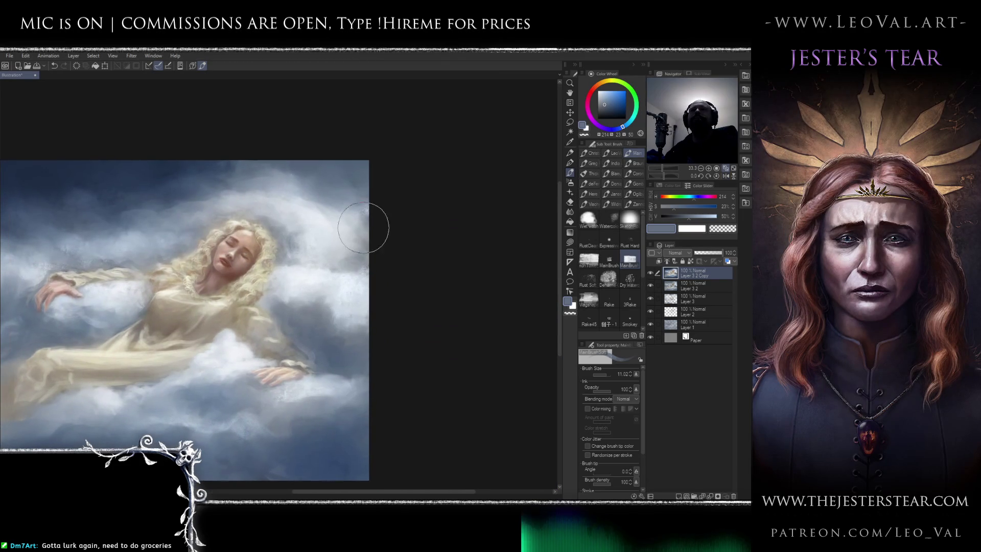
left_click_drag(314, 225, 359, 229)
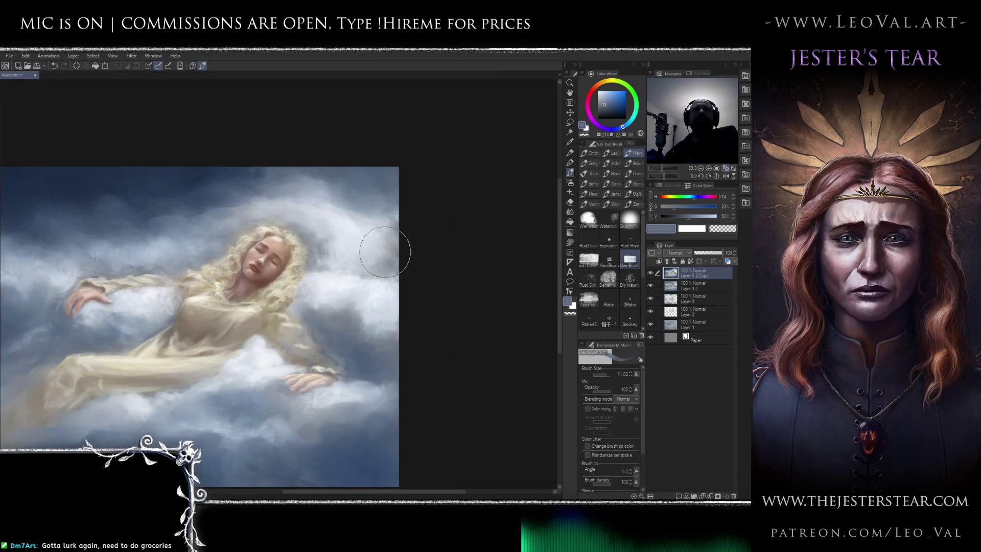
left_click_drag(363, 271, 392, 259)
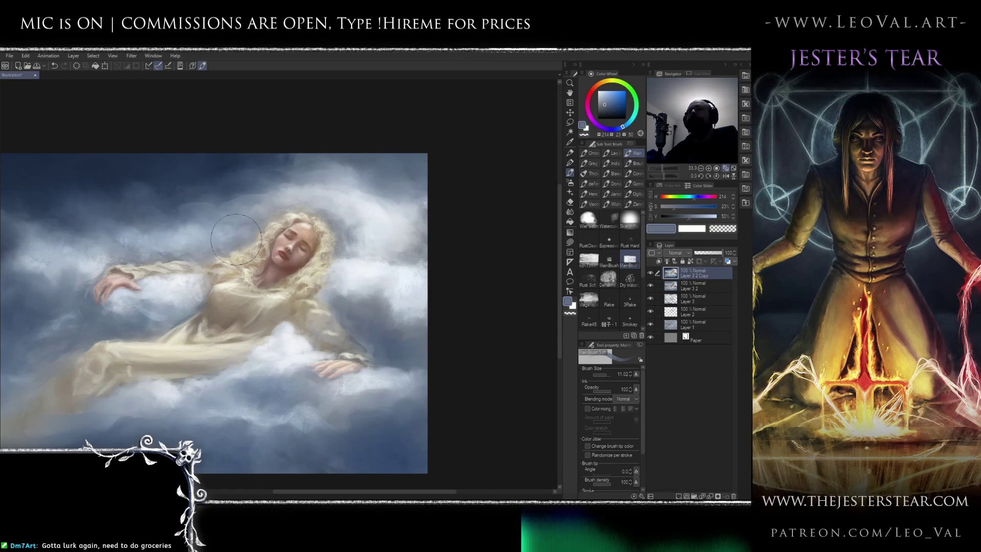
left_click(239, 162, "alt")
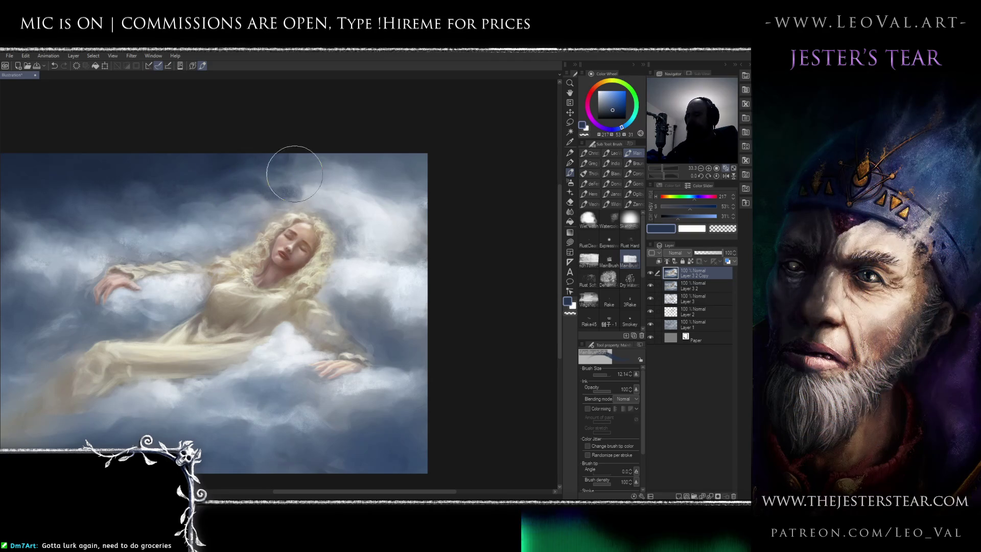
key("j")
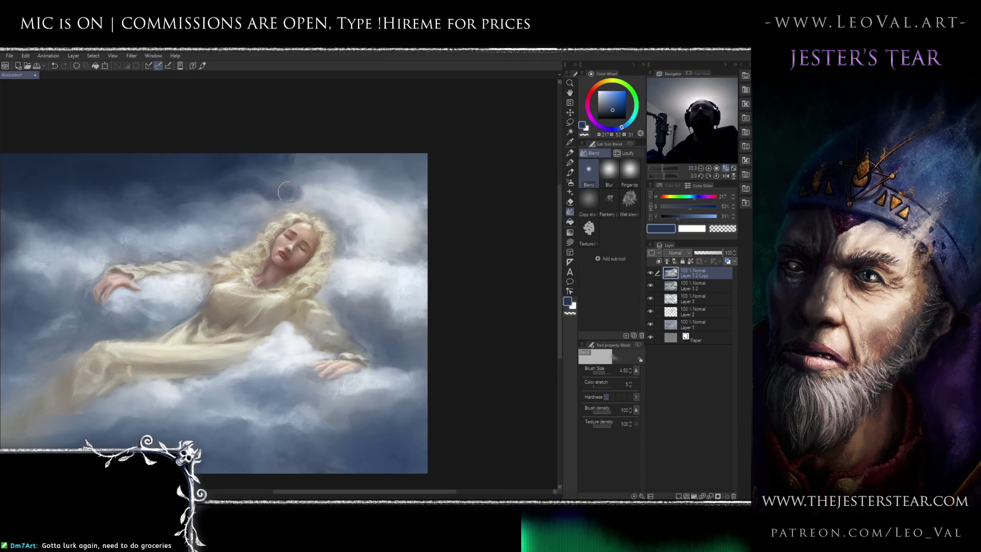
key("b")
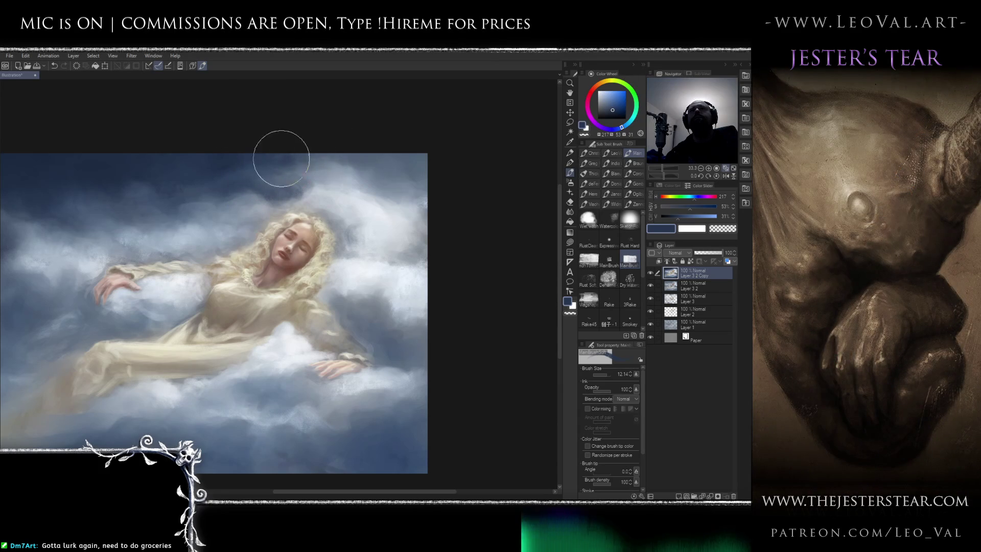
Darken the bottom-left clouds with blue strokes in the mirrored view
scroll(281, 158, "down", 3)
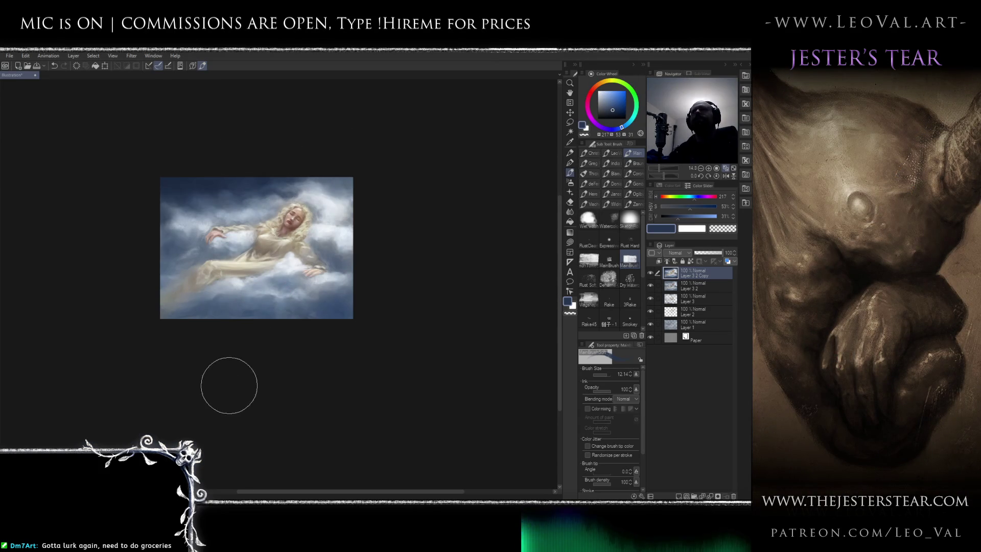
key("h")
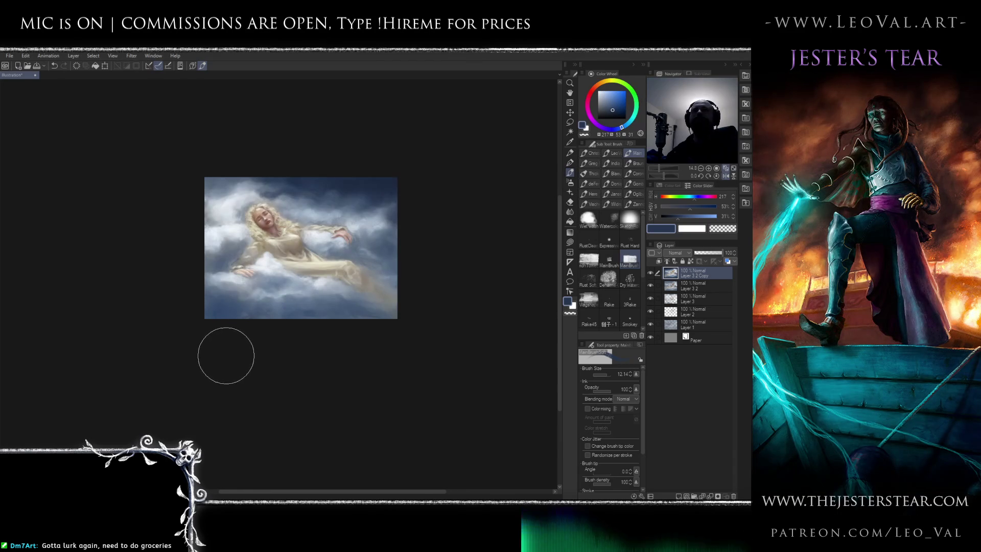
left_click_drag(210, 326, 219, 306)
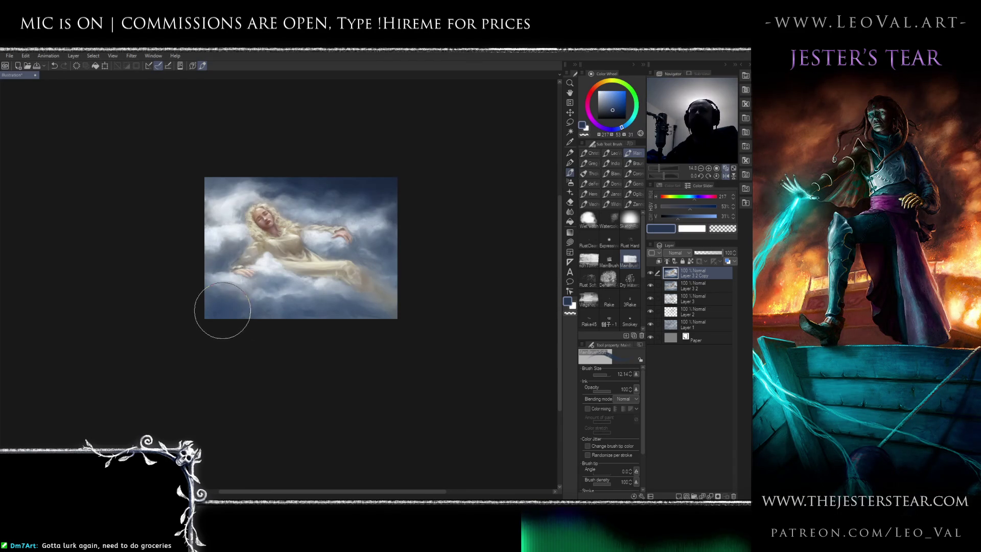
key("h")
Sample the near-white cloud colour and size the brush down for detail near her head
scroll(297, 230, "up", 2)
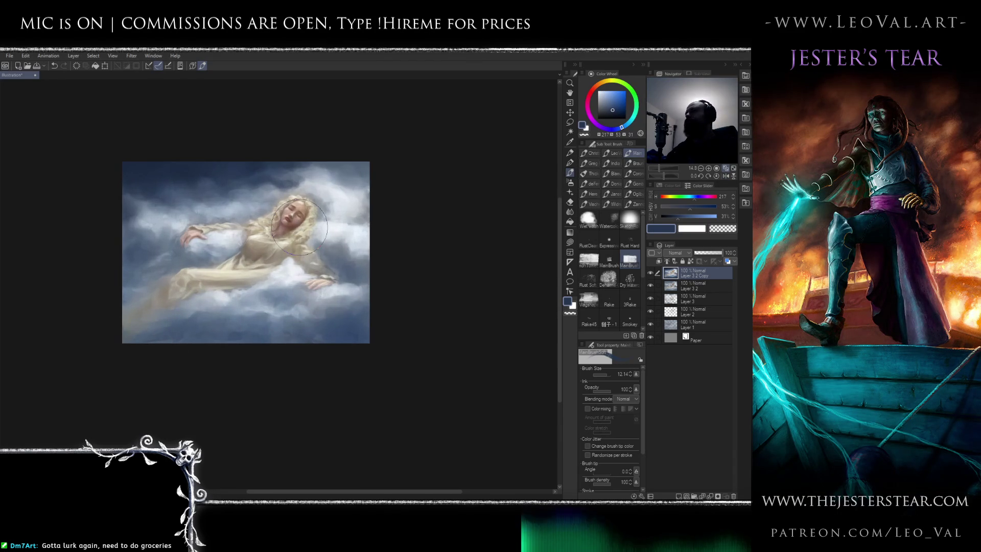
scroll(307, 204, "up", 5)
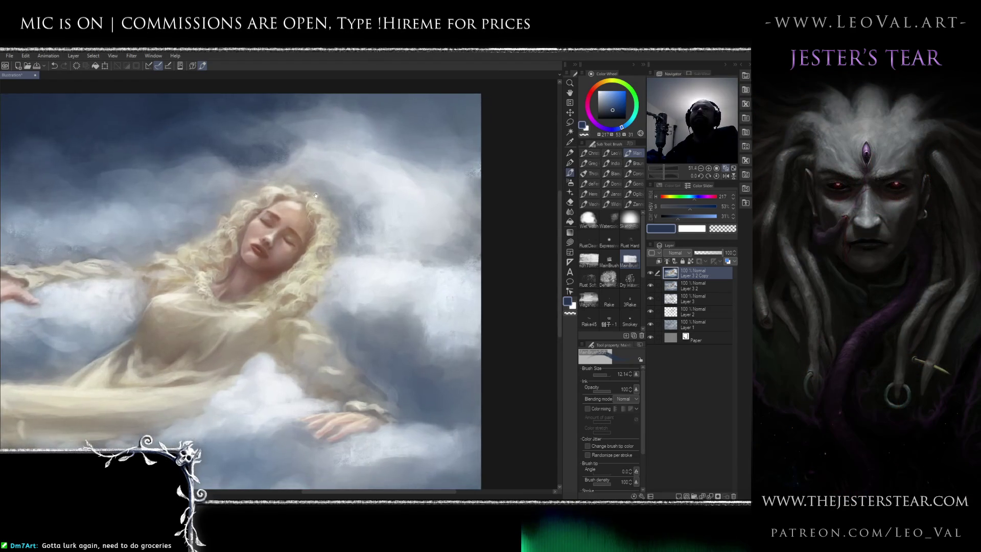
left_click(392, 182, "alt")
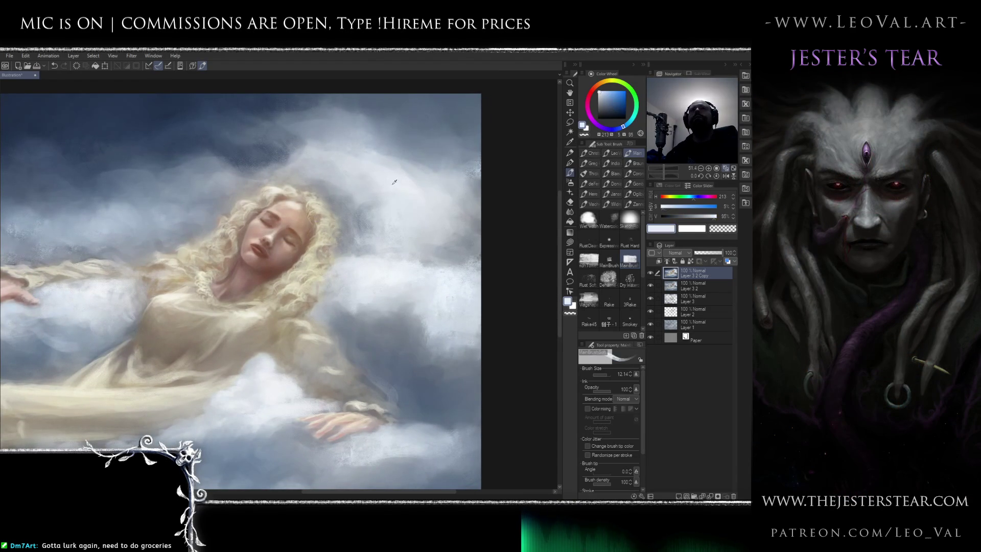
key("bracketleft")
key("bracketleft")
key("bracketleft")
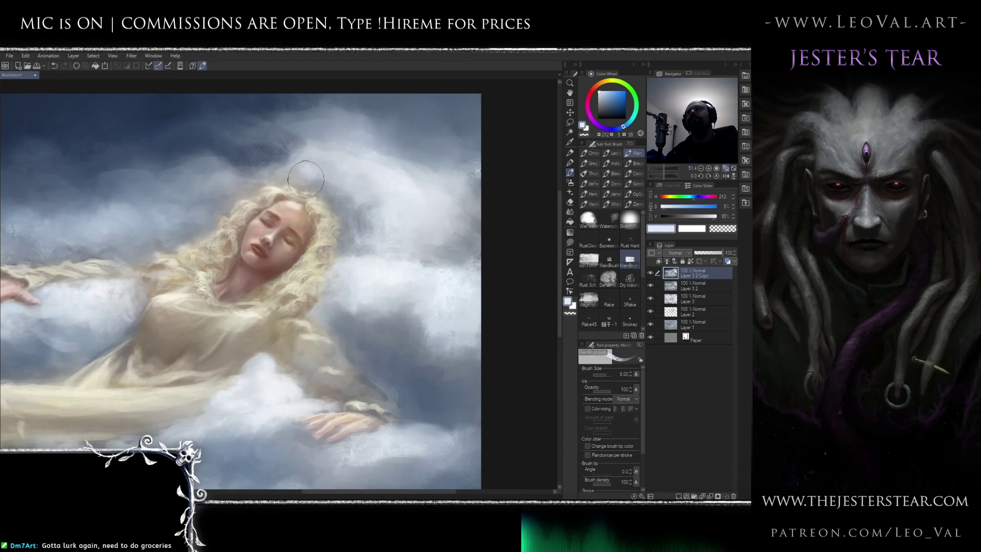
key("bracketleft")
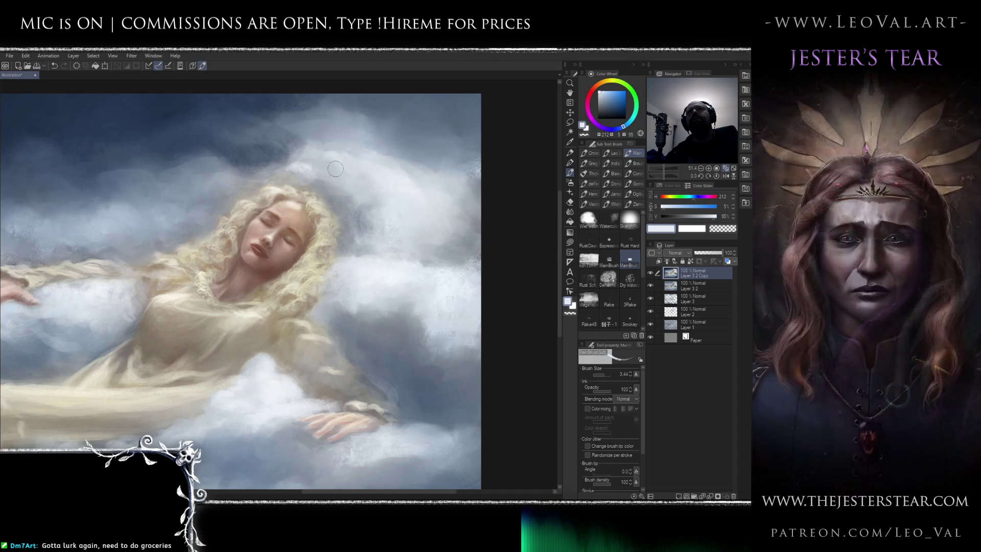
key("bracketright")
key("bracketright")
key("bracketright")
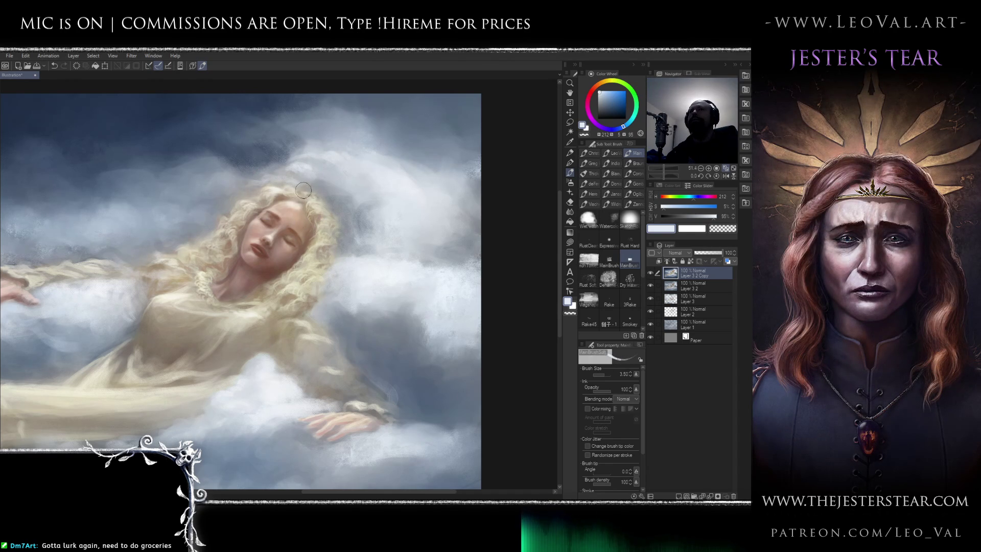
Paint darker sky blue along the cloud edge beside her hair and blend it
left_click(328, 195, "alt")
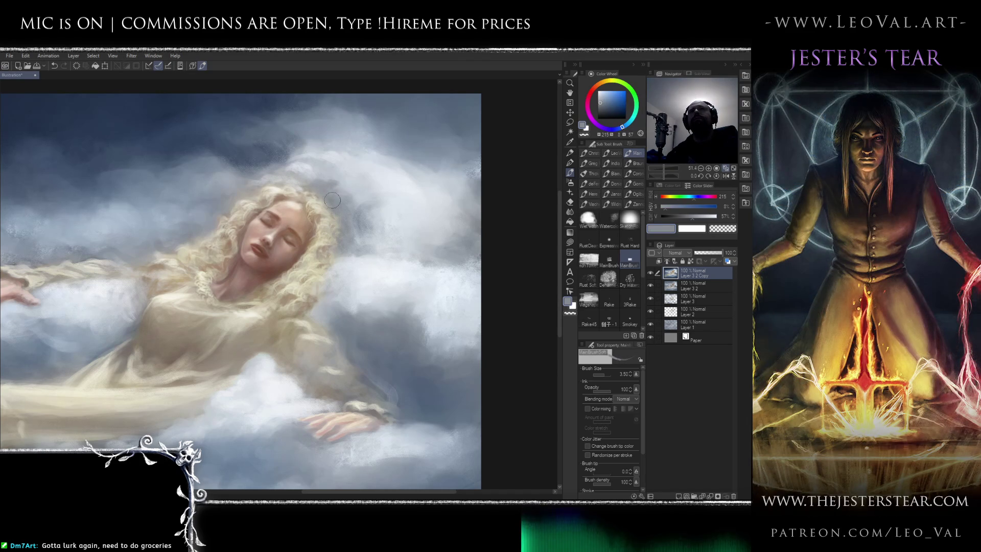
left_click(357, 216, "alt")
left_click(238, 144, "alt")
mouse_move(329, 210)
left_mouse_down()
mouse_move(339, 202)
mouse_move(327, 190)
left_mouse_up()
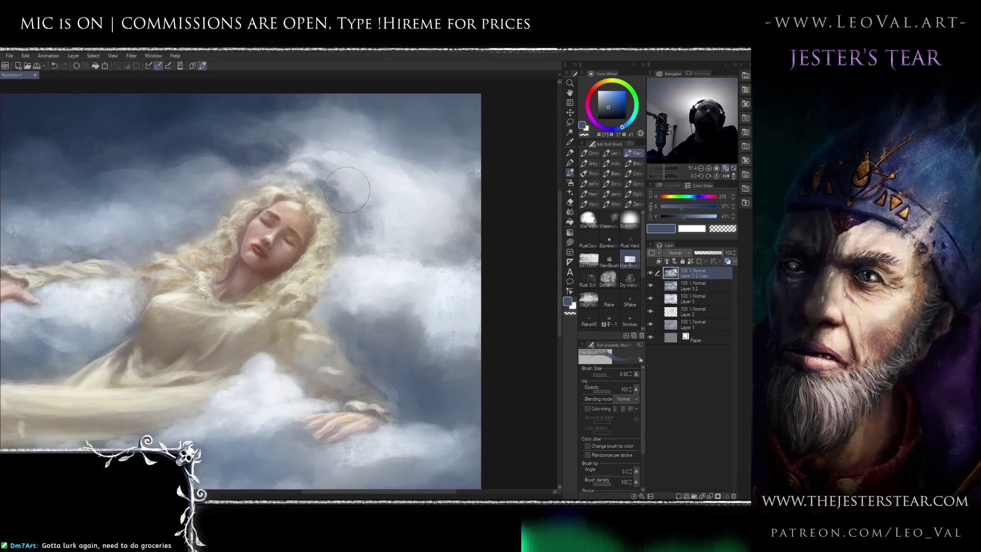
key("j")
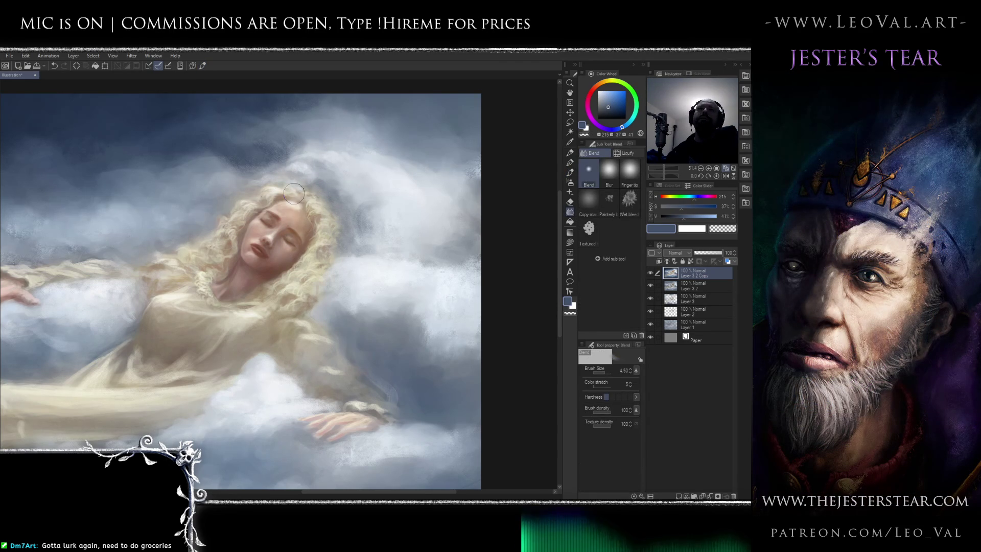
key("b")
scroll(294, 193, "down", 3)
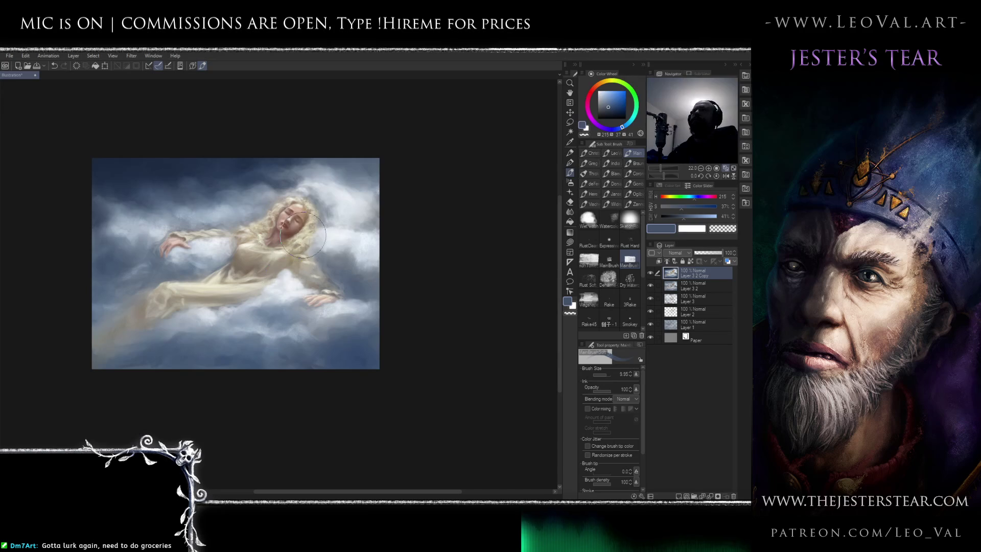
Paint light grey-blue cloud strokes above her head
scroll(331, 197, "up", 2)
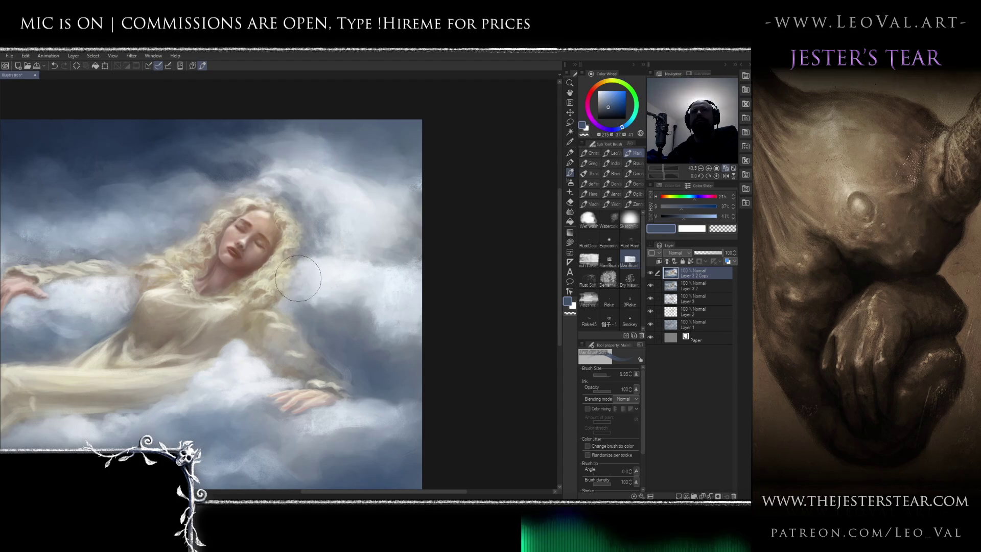
scroll(327, 205, "up", 1)
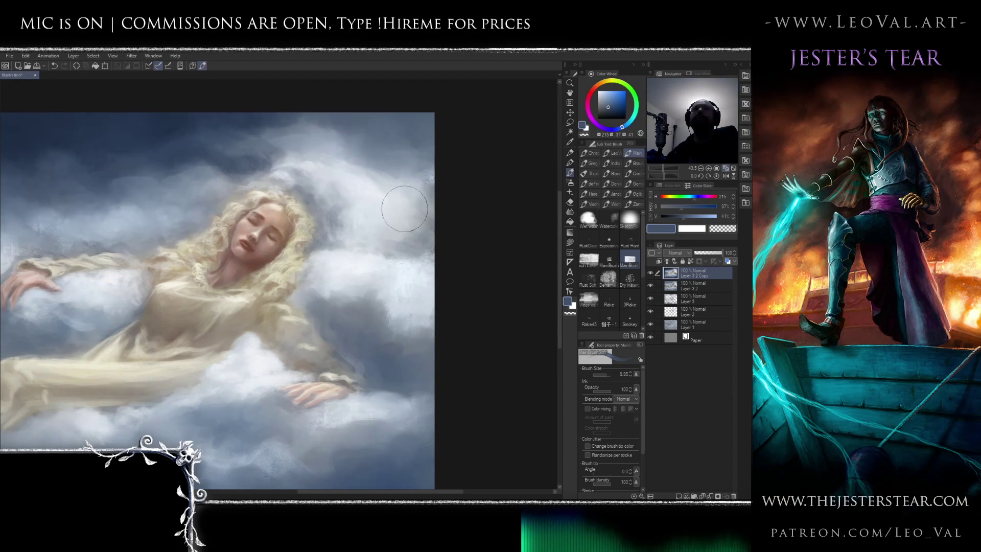
left_click(315, 162, "alt")
left_click(333, 241, "alt")
left_click_drag(337, 240, 333, 251)
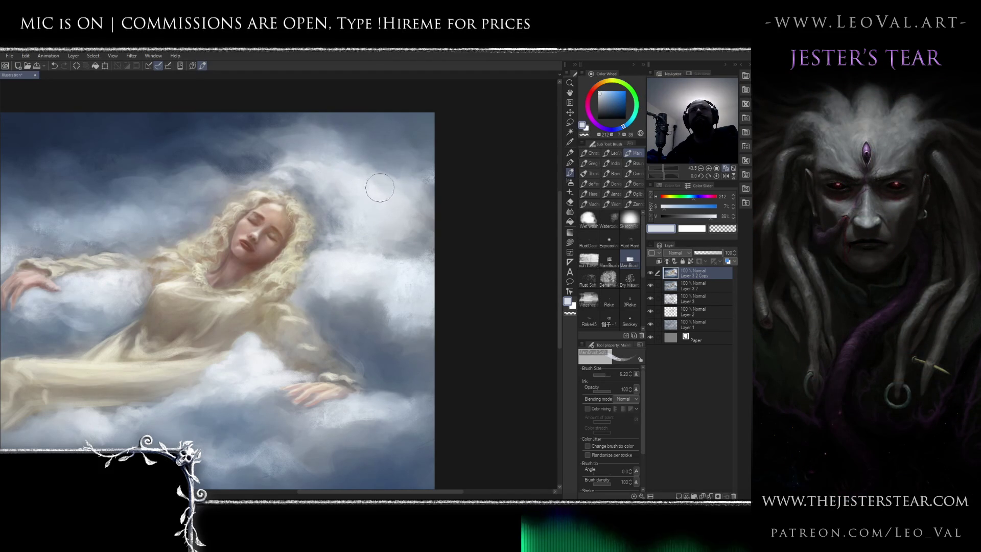
Alternate darker blue and light grey-blue with a smaller brush, then pick pure white for highlights
left_click(381, 154, "alt")
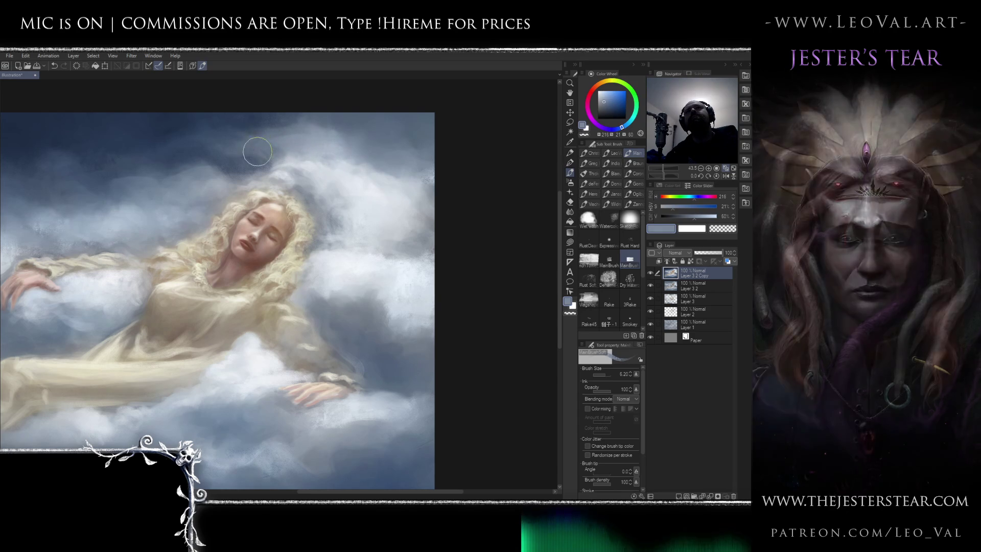
left_click(282, 176, "alt")
key("bracketleft")
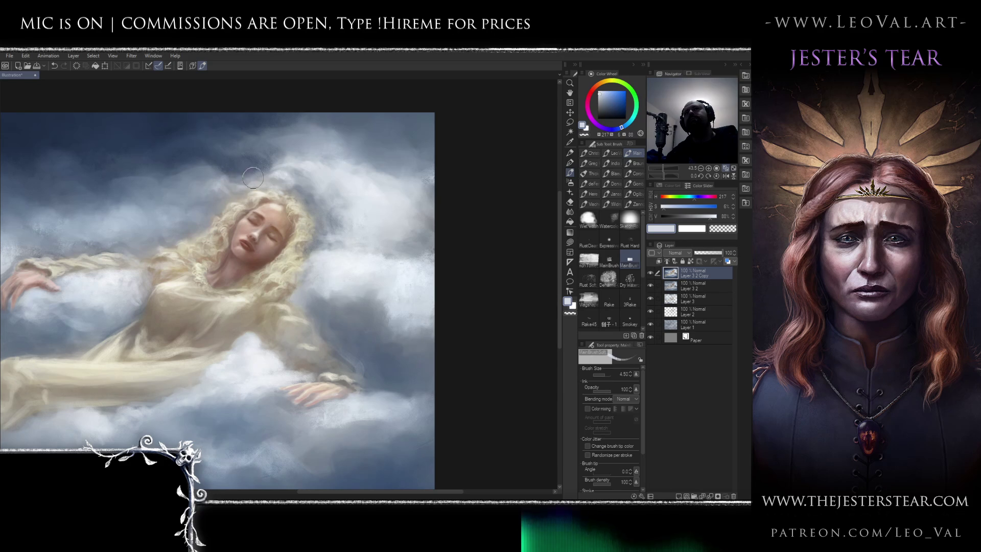
scroll(213, 194, "down", 5)
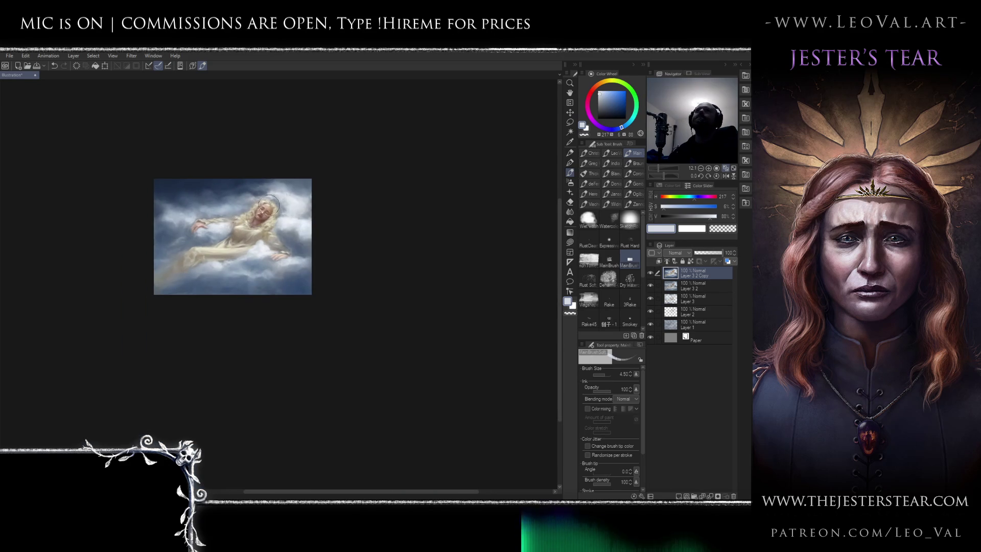
scroll(270, 203, "up", 4)
left_click_drag(270, 202, 243, 198)
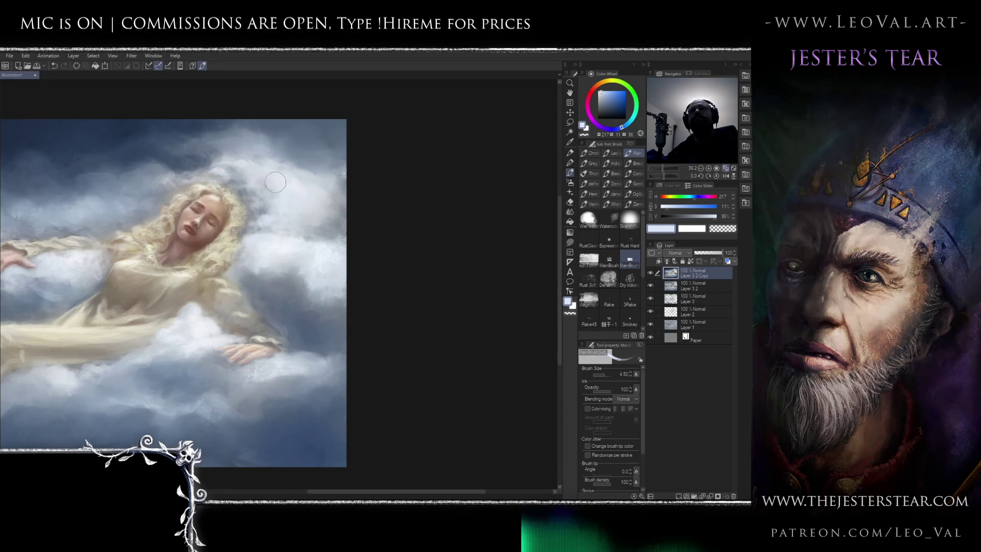
left_click(598, 92)
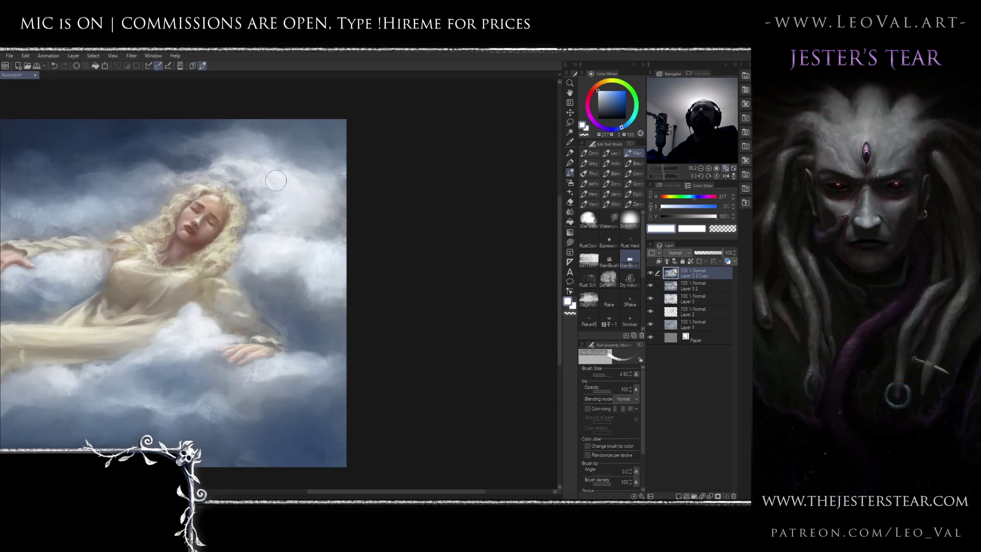
scroll(274, 203, "down", 3)
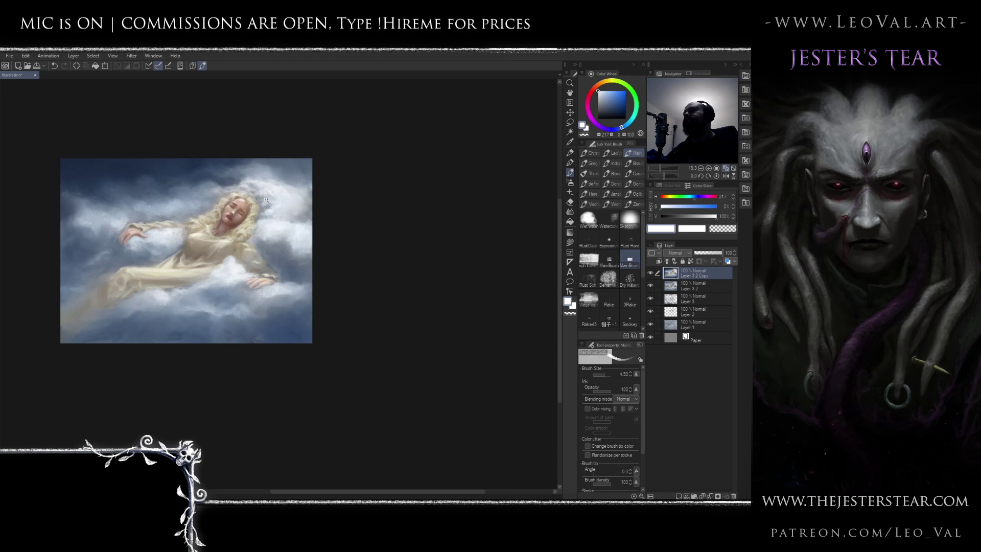
Rotate the view and paint grey-blue and darker blue cloud strokes beside her hair, brush near 7
scroll(265, 199, "up", 5)
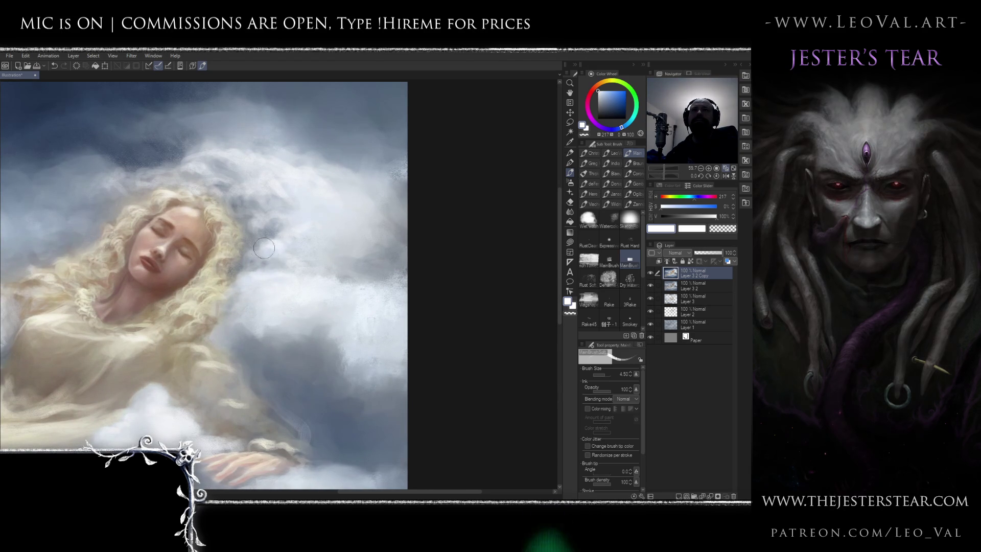
left_click_drag(270, 248, 282, 171)
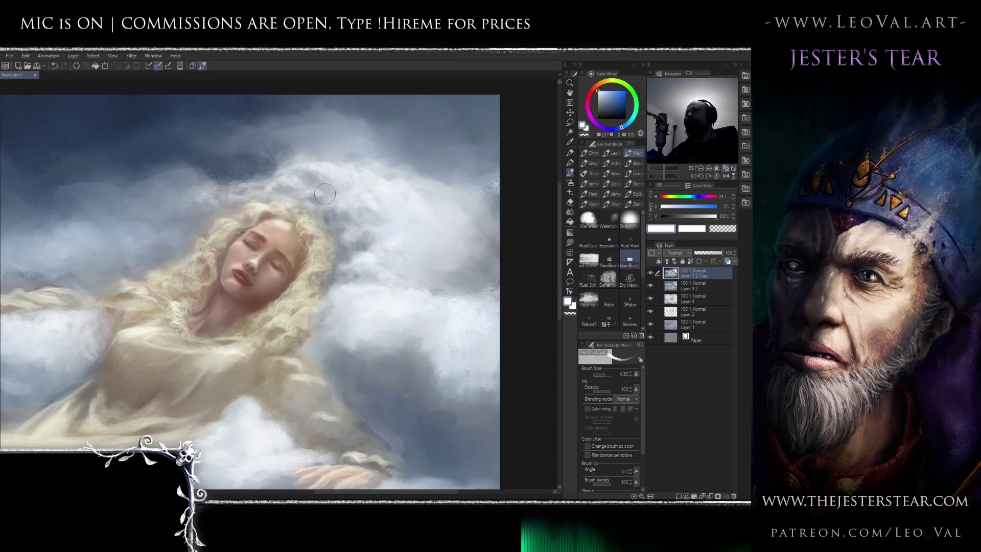
left_click(331, 217, "alt")
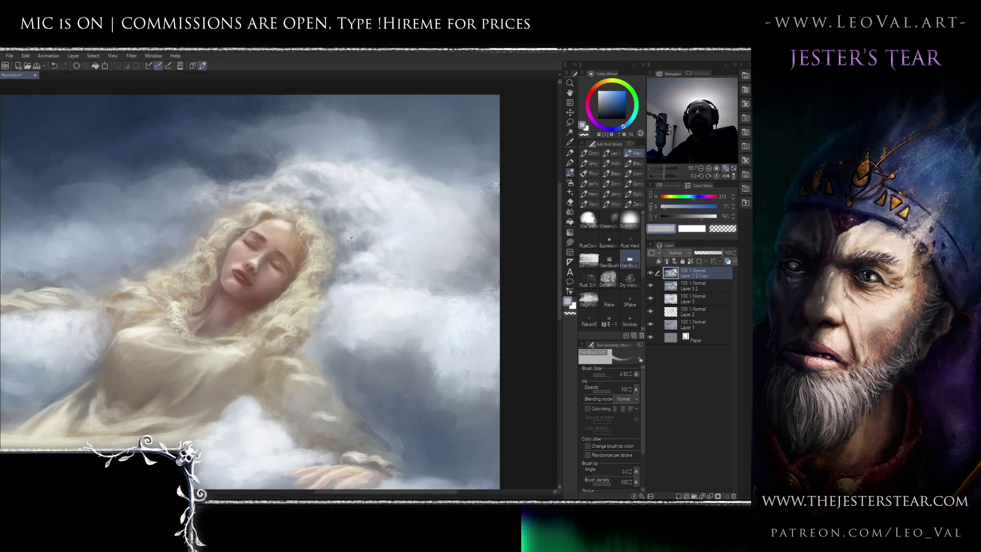
key("bracketleft")
key("bracketleft")
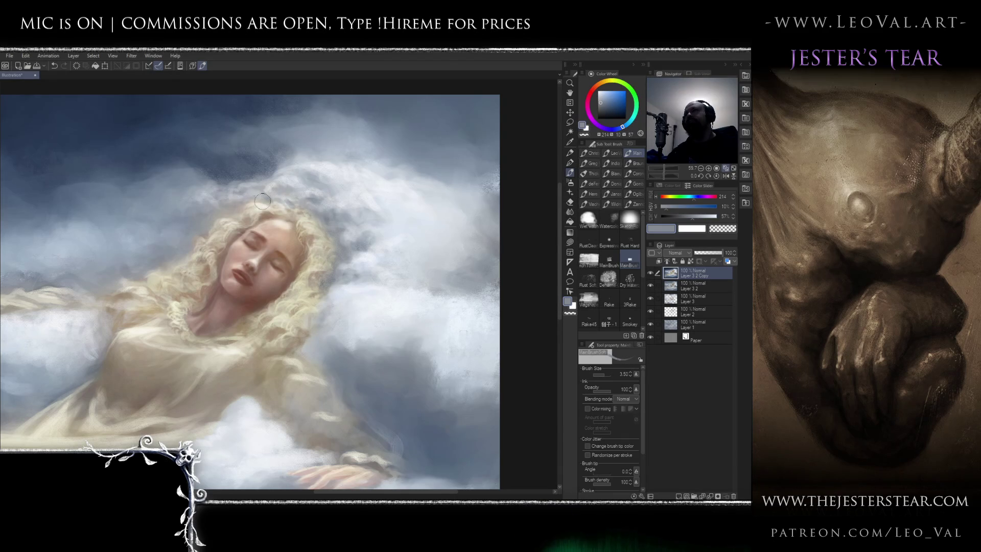
left_click_drag(249, 211, 307, 225)
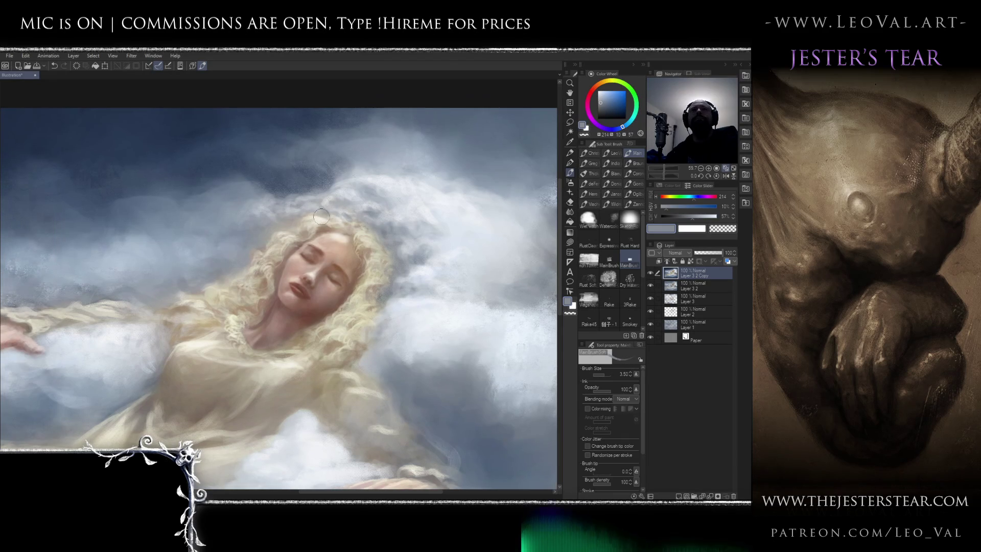
left_click(261, 225, "alt")
left_click_drag(261, 225, 263, 226)
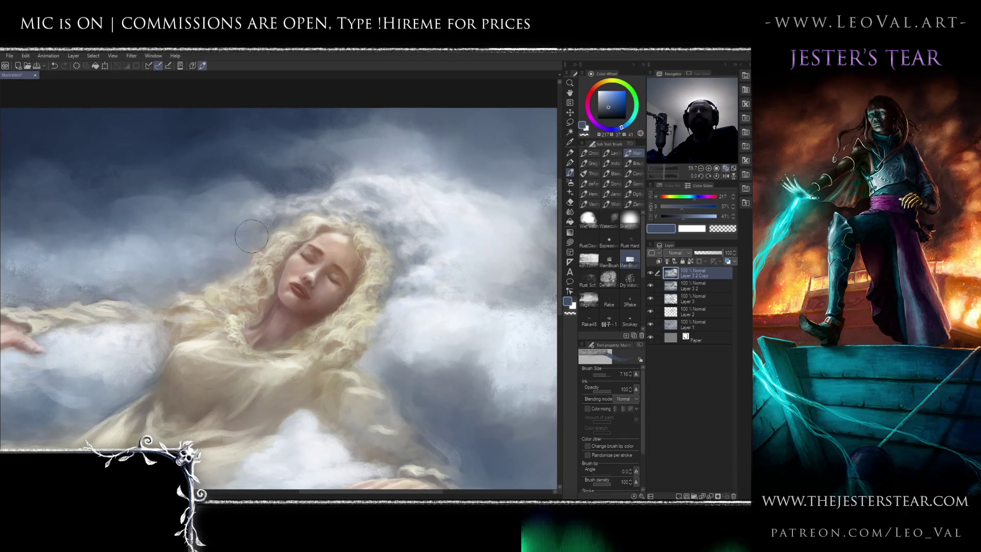
key("bracketright")
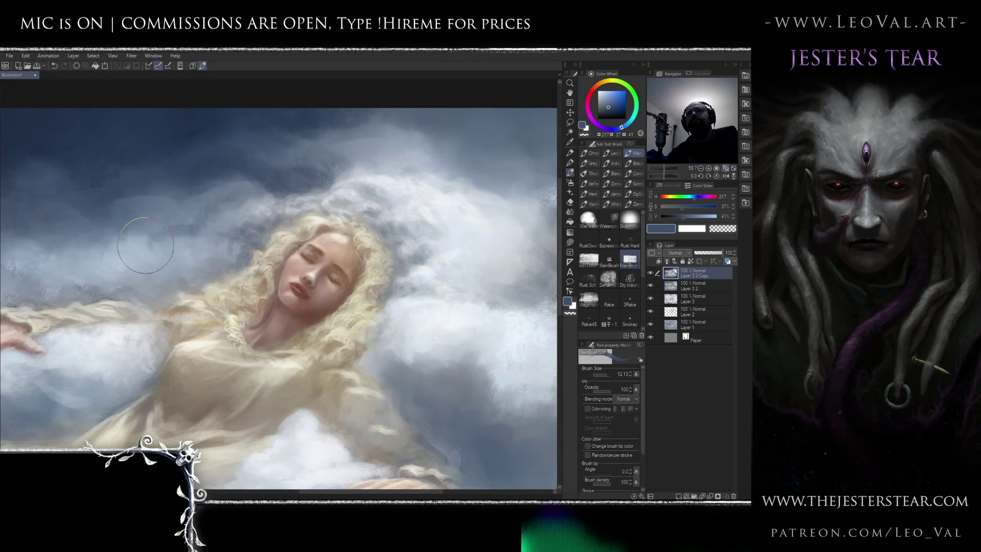
Paint broad strokes over the clouds above her hair, resizing the brush from 8 to about 28
scroll(240, 227, "down", 3)
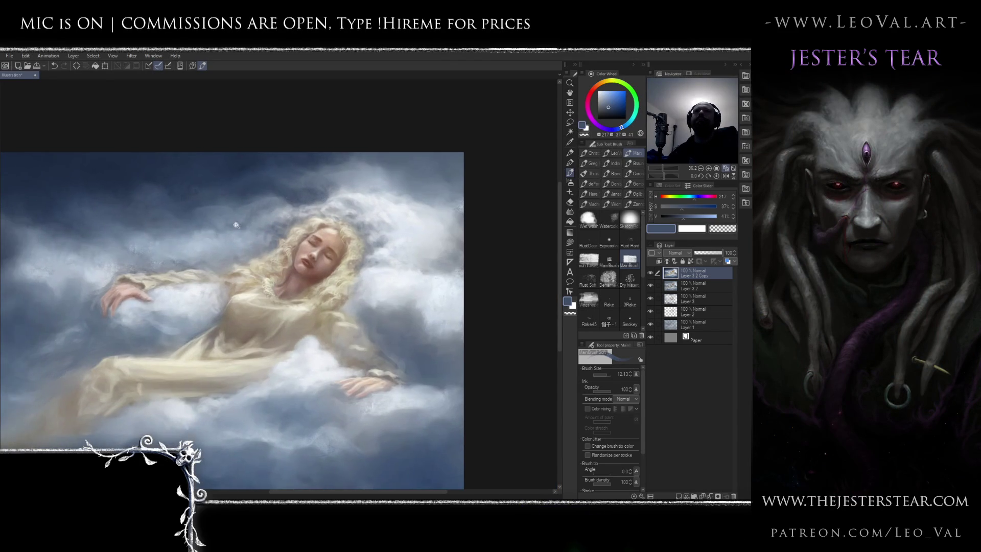
scroll(240, 228, "up", 3)
mouse_move(178, 244)
left_mouse_down()
mouse_move(136, 192)
mouse_move(208, 153)
mouse_move(306, 153)
mouse_move(254, 233)
left_mouse_up()
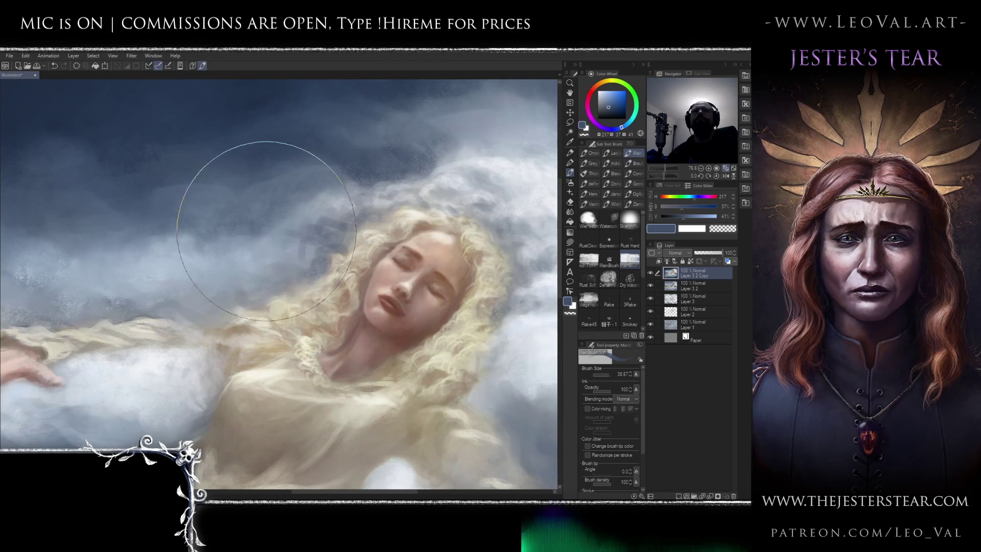
scroll(254, 233, "down", 5)
scroll(293, 200, "up", 4)
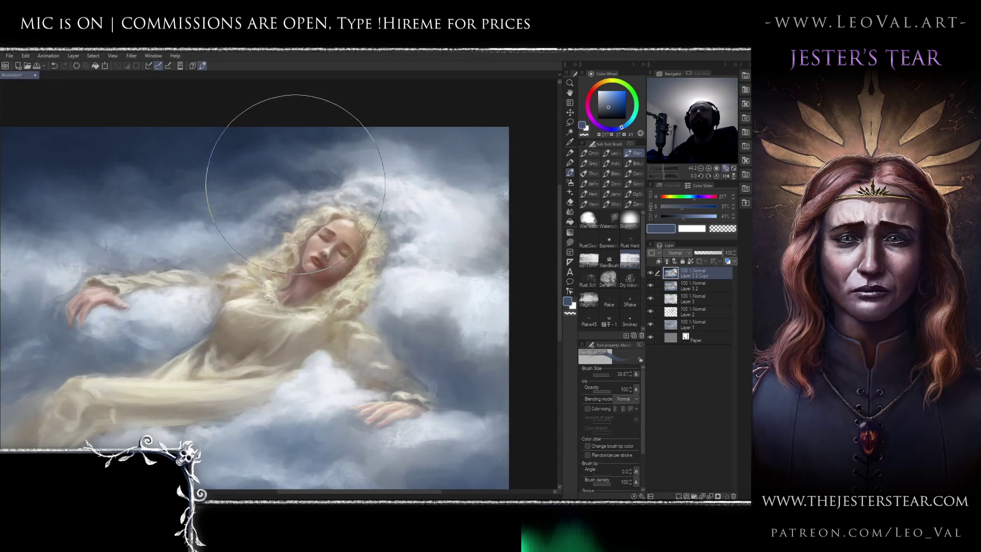
key("bracketleft")
key("bracketleft")
key("bracketleft")
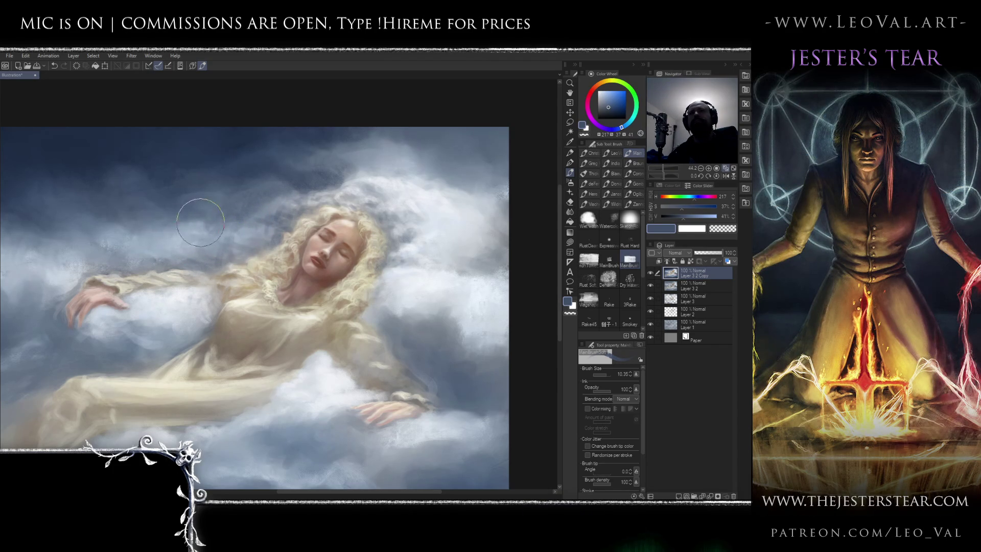
mouse_move(97, 228)
left_mouse_down()
mouse_move(175, 201)
mouse_move(87, 197)
mouse_move(146, 225)
left_mouse_up()
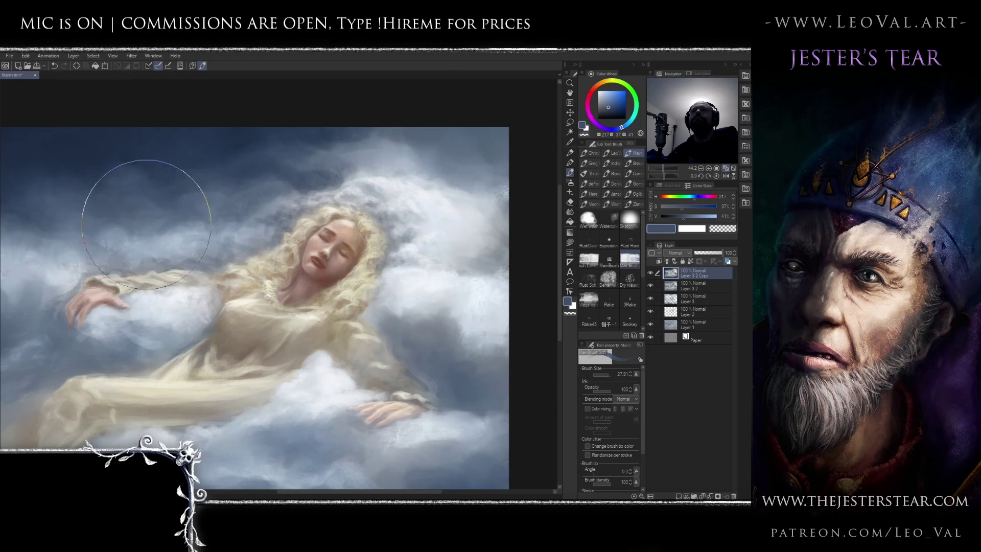
scroll(146, 225, "down", 4)
scroll(304, 218, "up", 5)
Pick a light grey-blue and paint fine cloud wisps at brush sizes 3.5 to 5.5
left_click(303, 218, "alt")
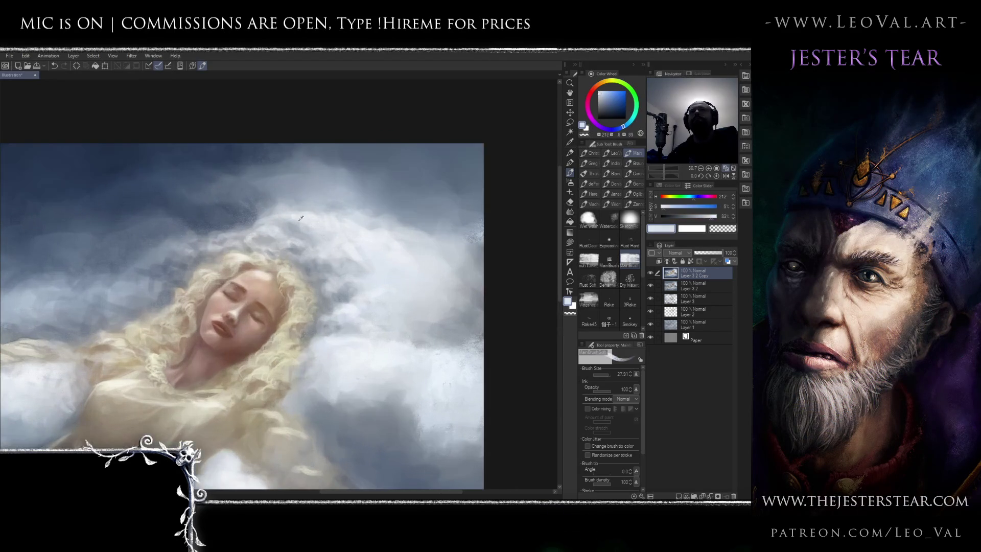
mouse_move(303, 215)
left_mouse_down()
mouse_move(252, 178)
mouse_move(240, 228)
left_mouse_up()
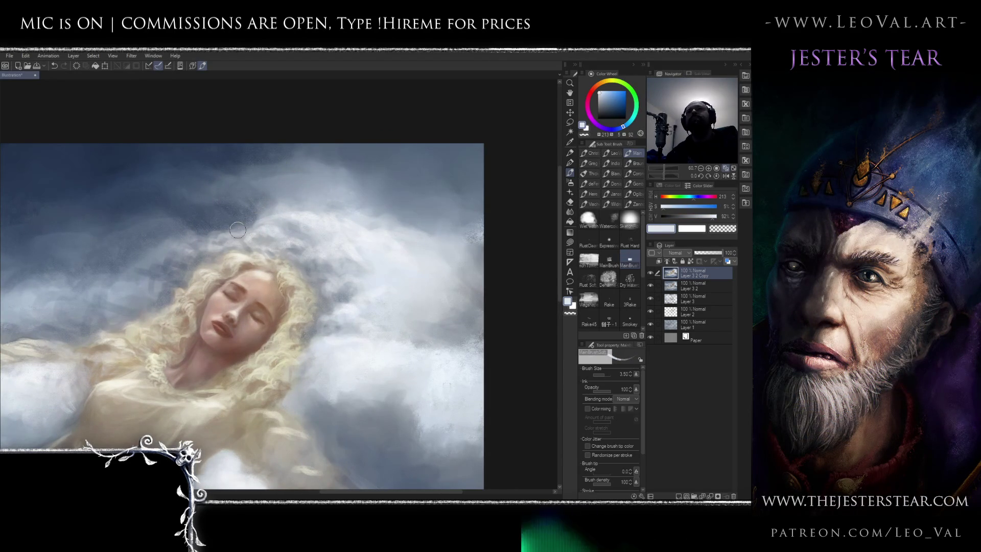
mouse_move(196, 252)
left_mouse_down()
mouse_move(181, 248)
mouse_move(171, 260)
left_mouse_up()
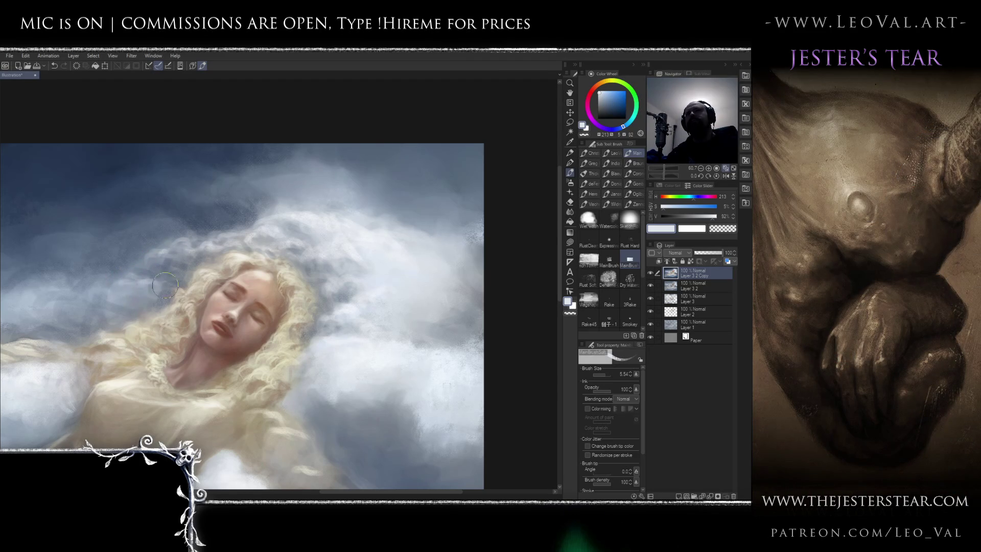
scroll(149, 290, "down", 3)
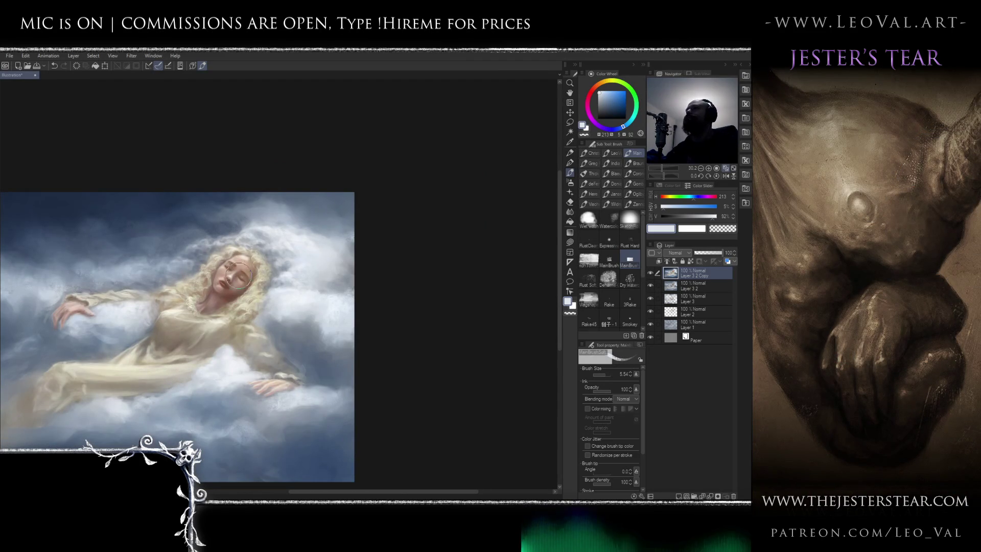
left_click_drag(245, 301, 330, 245)
scroll(327, 243, "down", 1)
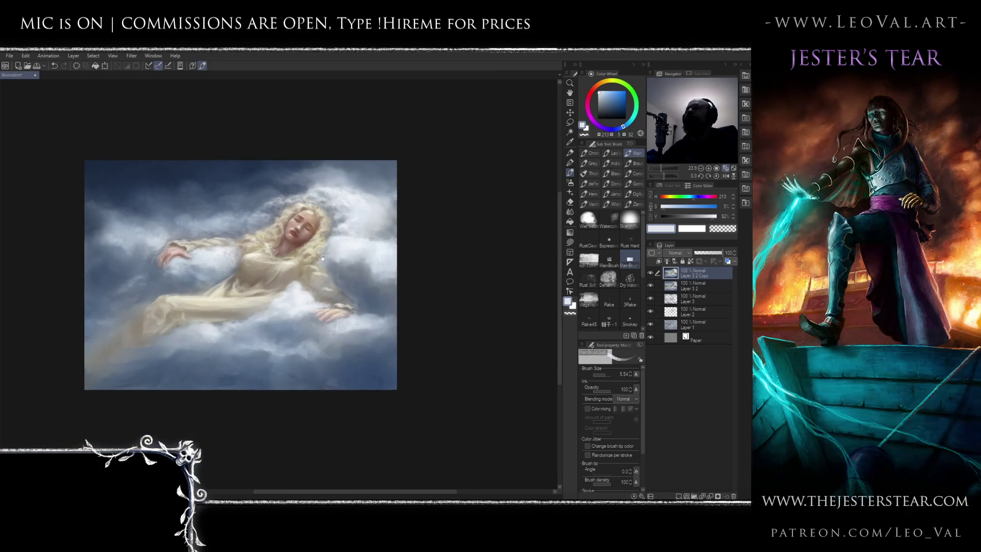
scroll(327, 243, "up", 4)
Add pale cloud wisps with a size-10 brush, then select the Painterly blender
left_click(254, 197, "alt")
key("bracketright")
key("bracketright")
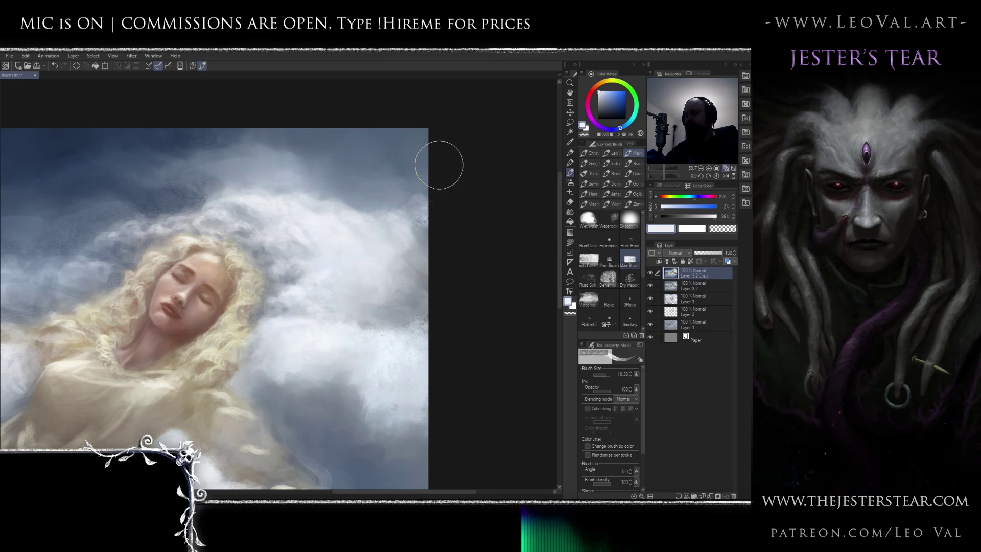
key("j")
left_click(615, 199)
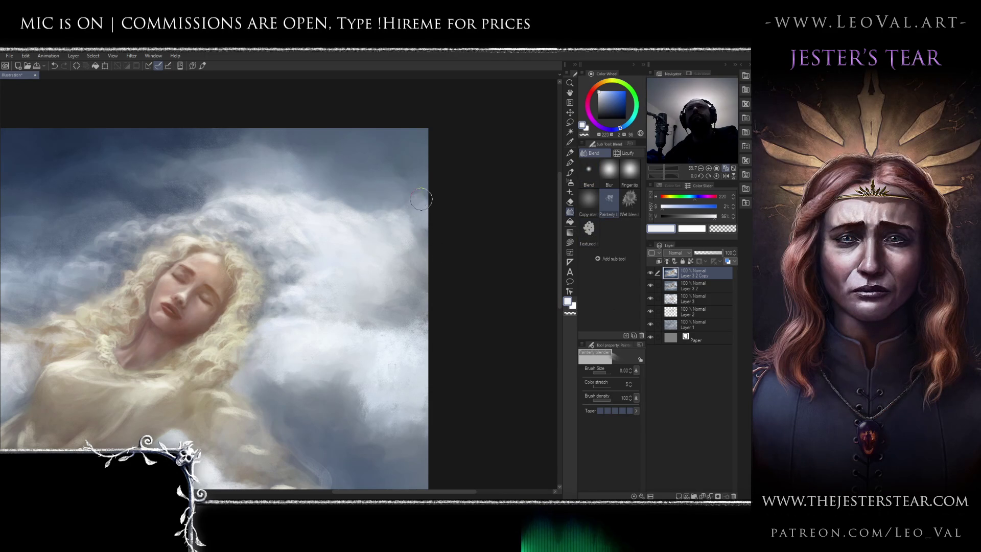
Smudge the cloud beside her hair with the blender at size 5, then return to a size-3 brush
mouse_move(291, 244)
left_mouse_down()
mouse_move(265, 259)
mouse_move(289, 277)
left_mouse_up()
key("bracketleft")
key("bracketleft")
key("bracketleft")
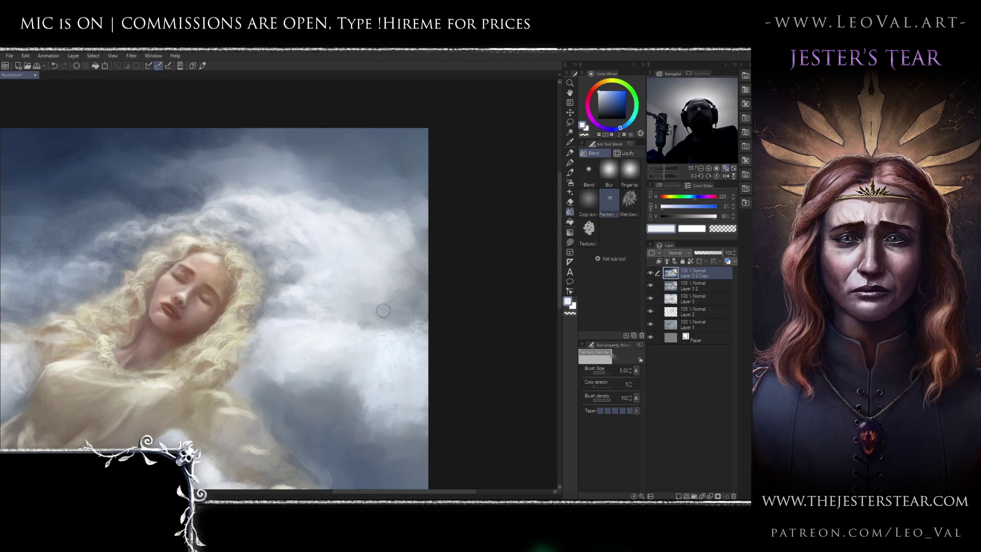
scroll(352, 280, "down", 5)
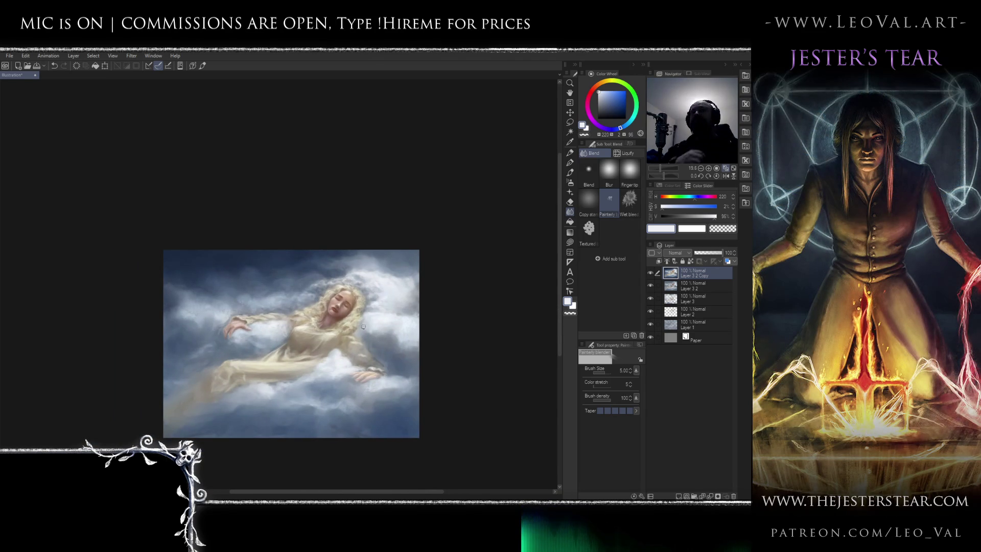
scroll(369, 290, "up", 4)
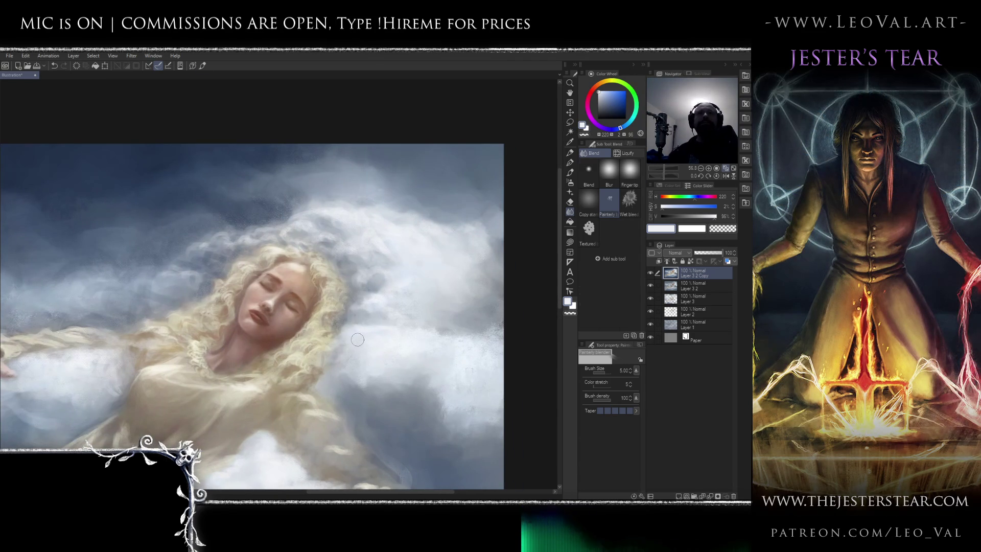
key("b")
key("bracketleft")
key("bracketleft")
key("bracketleft")
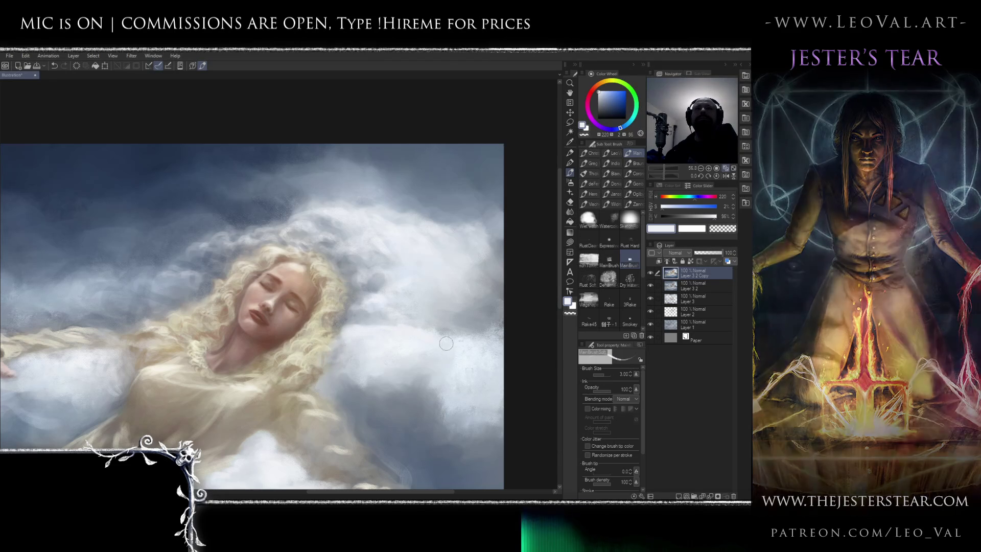
key("bracketleft")
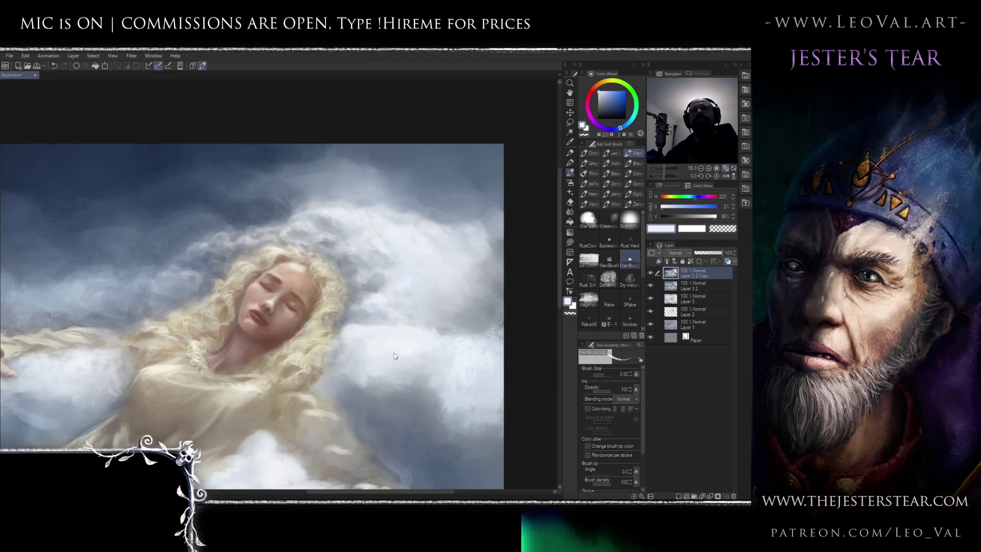
Paint grey-blue over the clouds around her arm and gown, enlarging the brush from 5.8 to 8.6
scroll(429, 327, "down", 3)
scroll(428, 327, "up", 2)
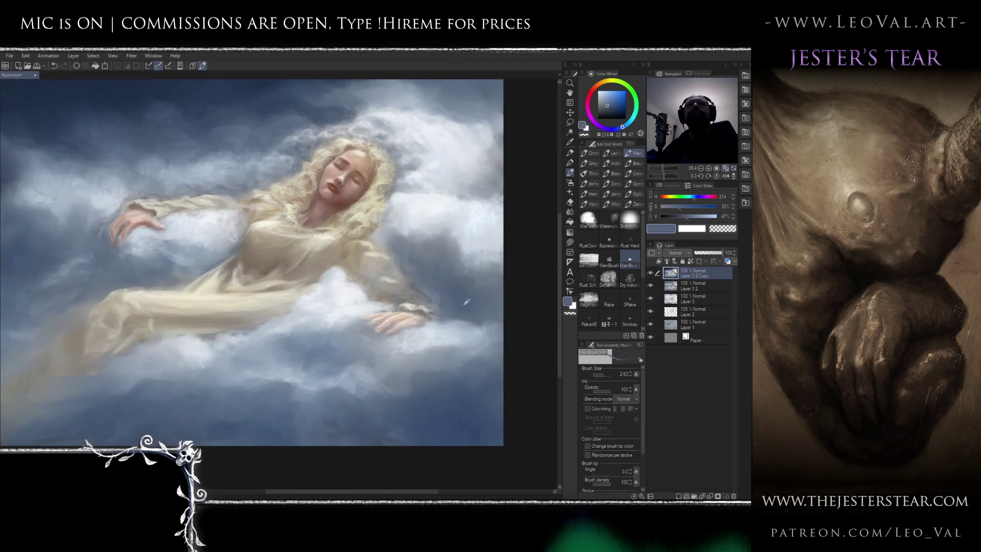
left_click(464, 305, "alt")
left_click_drag(333, 290, 330, 274, "ctrl+alt")
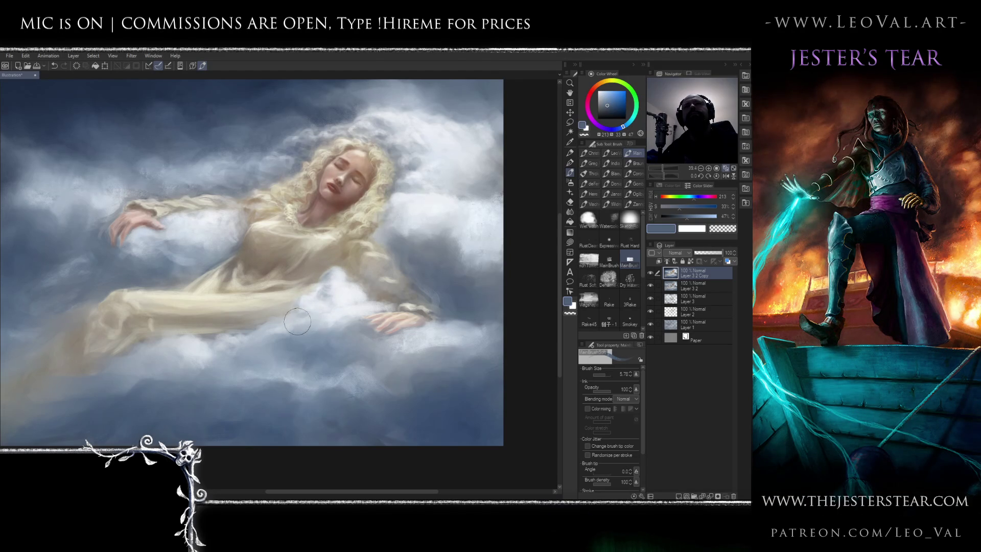
key("ctrl+minus")
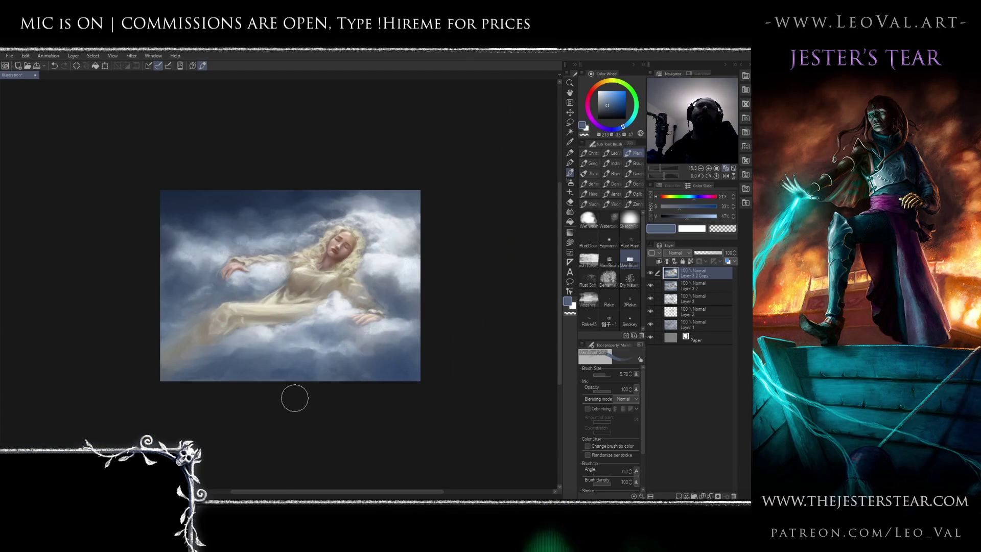
scroll(310, 325, "up", 3)
key("bracketright")
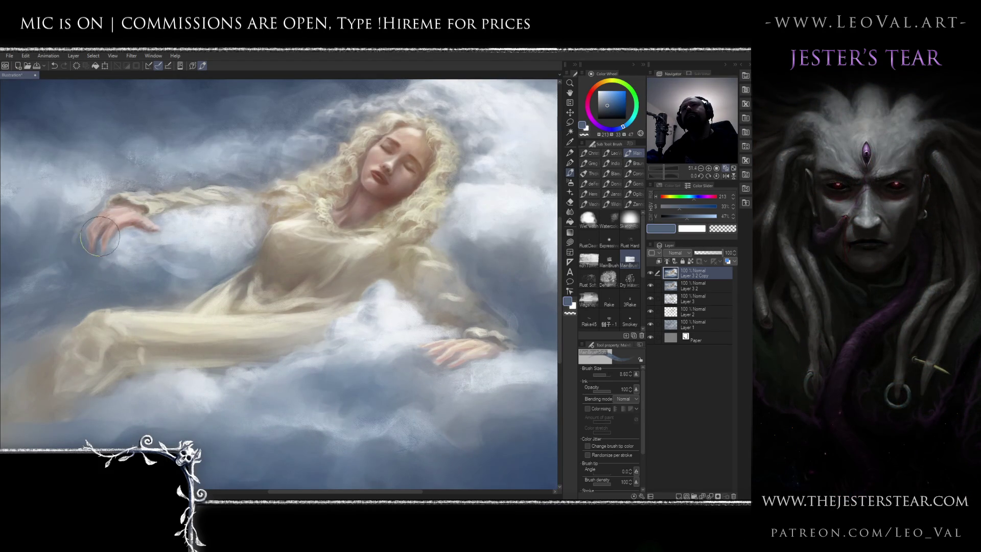
left_click(125, 277, "alt")
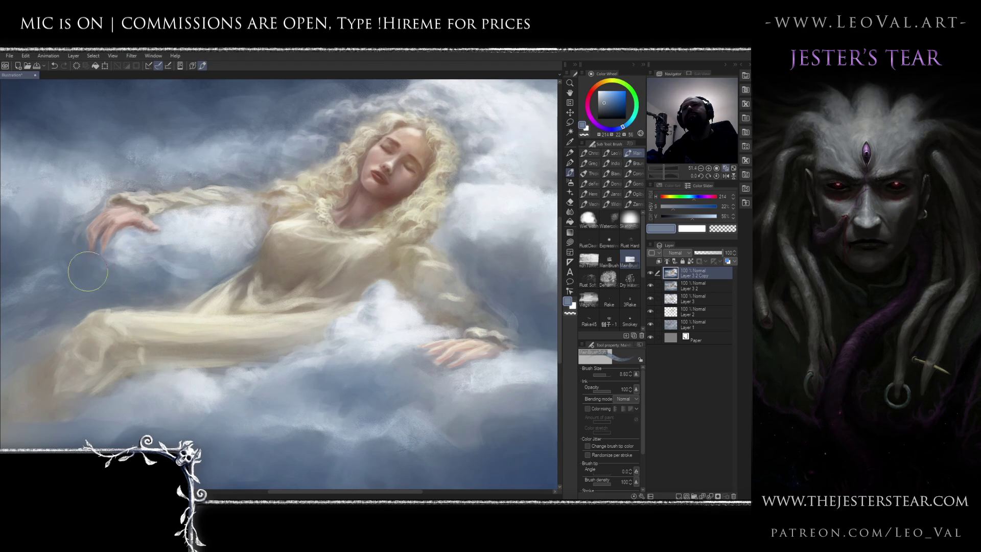
scroll(141, 258, "down", 5)
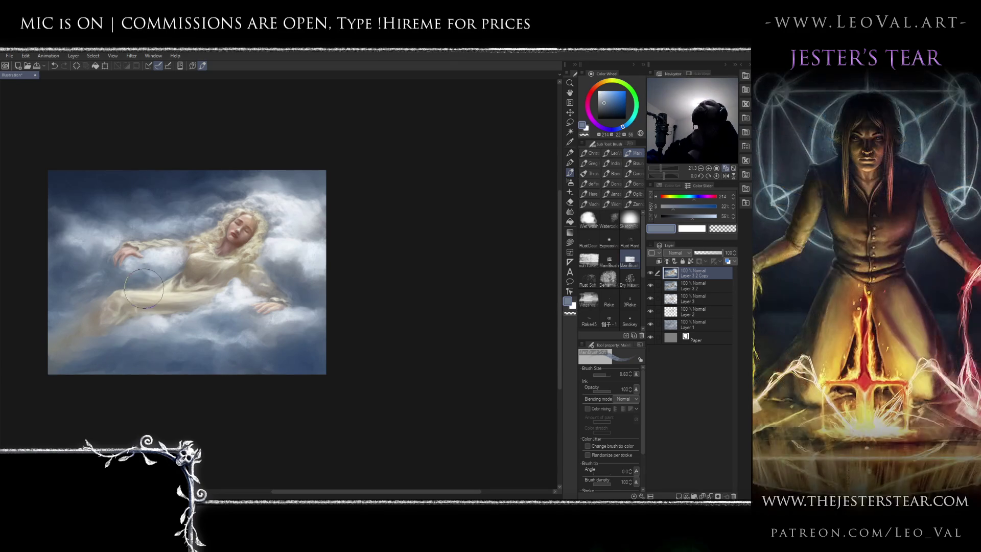
Darken the lower clouds with deep blue and cover the lower-right white clouds with blue-grey
left_click(246, 191, "alt")
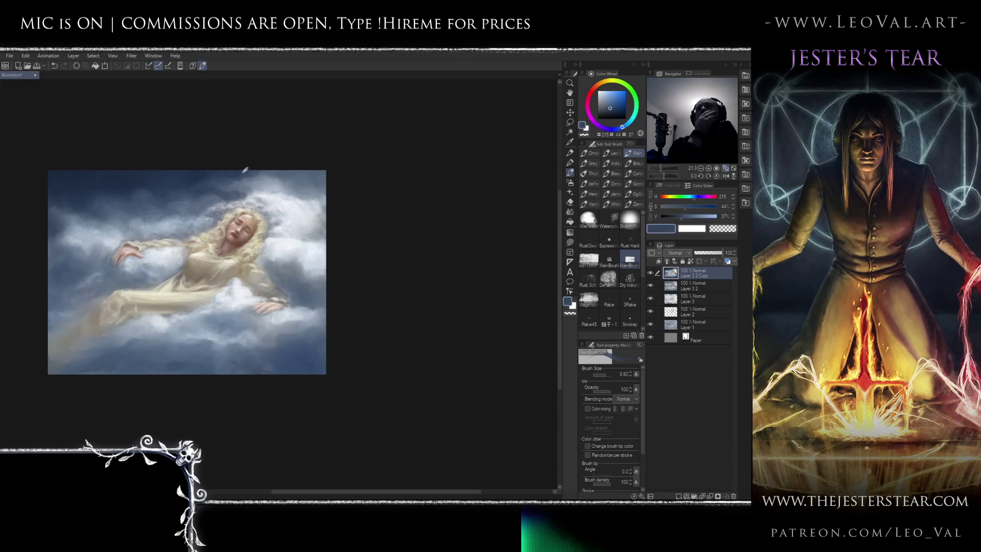
key("bracketright")
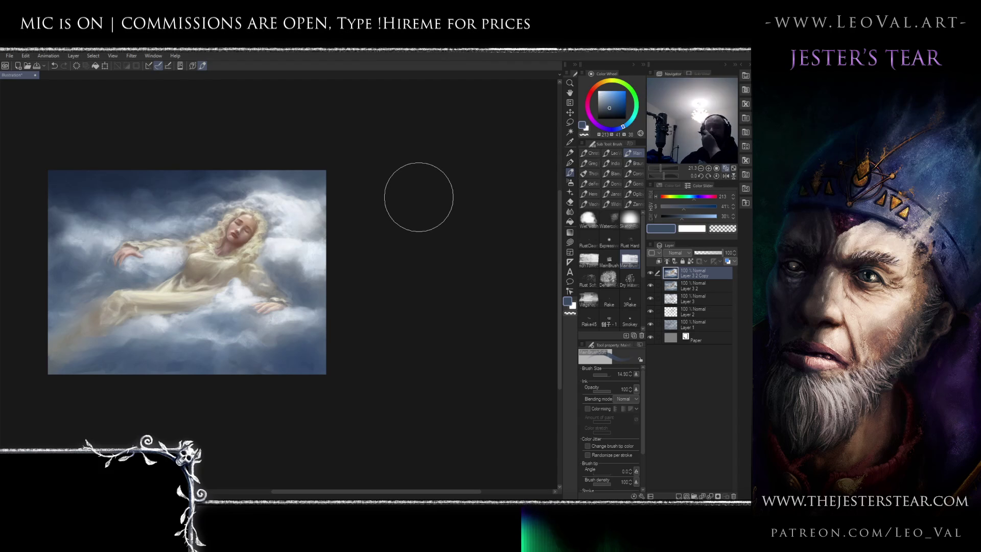
left_click(56, 199, "alt")
left_click(314, 373, "alt")
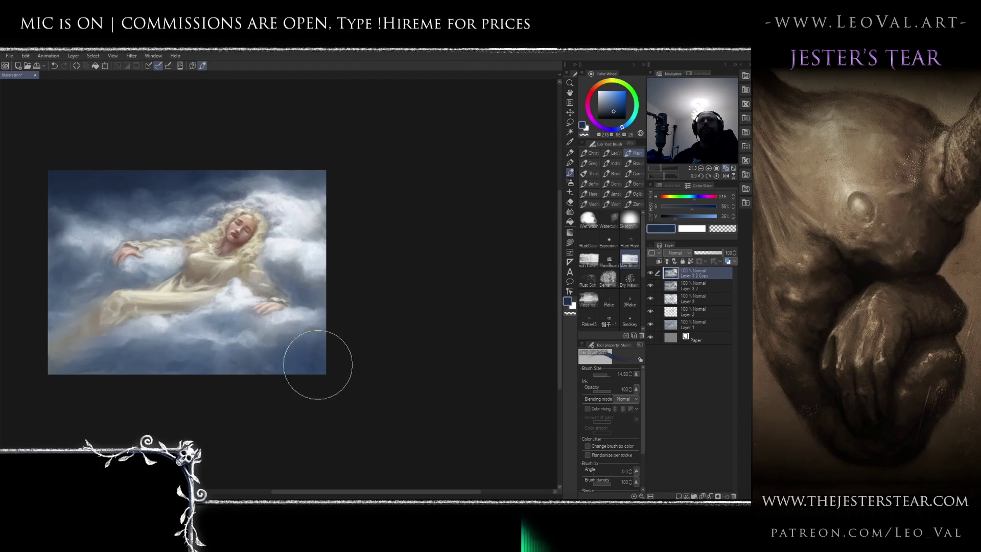
mouse_move(308, 362)
left_mouse_down()
mouse_move(285, 351)
mouse_move(291, 357)
mouse_move(187, 367)
mouse_move(114, 362)
mouse_move(90, 376)
mouse_move(170, 367)
mouse_move(96, 377)
mouse_move(243, 379)
mouse_move(317, 344)
mouse_move(143, 357)
mouse_move(123, 373)
mouse_move(64, 278)
mouse_move(31, 281)
mouse_move(51, 288)
mouse_move(69, 276)
mouse_move(48, 230)
mouse_move(83, 201)
mouse_move(48, 220)
mouse_move(31, 206)
left_mouse_up()
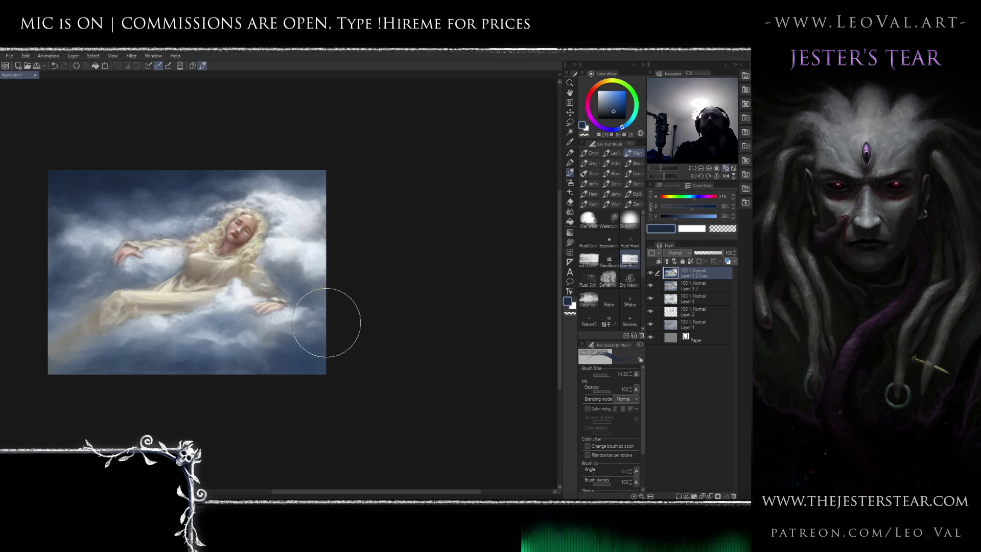
left_click(298, 328, "alt")
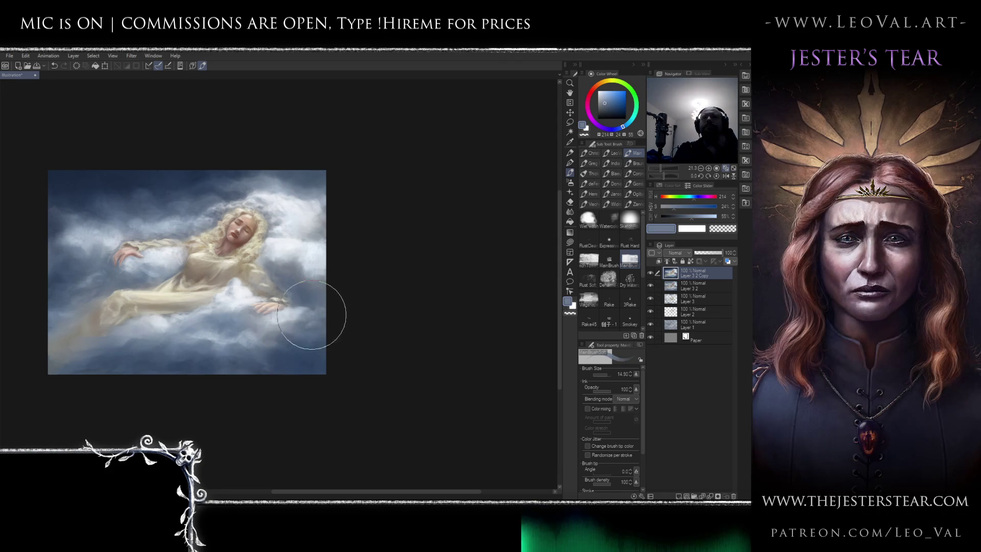
mouse_move(310, 296)
left_mouse_down()
mouse_move(324, 314)
mouse_move(285, 339)
mouse_move(313, 331)
mouse_move(306, 340)
mouse_move(279, 346)
mouse_move(302, 318)
mouse_move(329, 322)
left_mouse_up()
Switch to the Painterly blender and make it slightly smaller to soften the lower clouds
key("j")
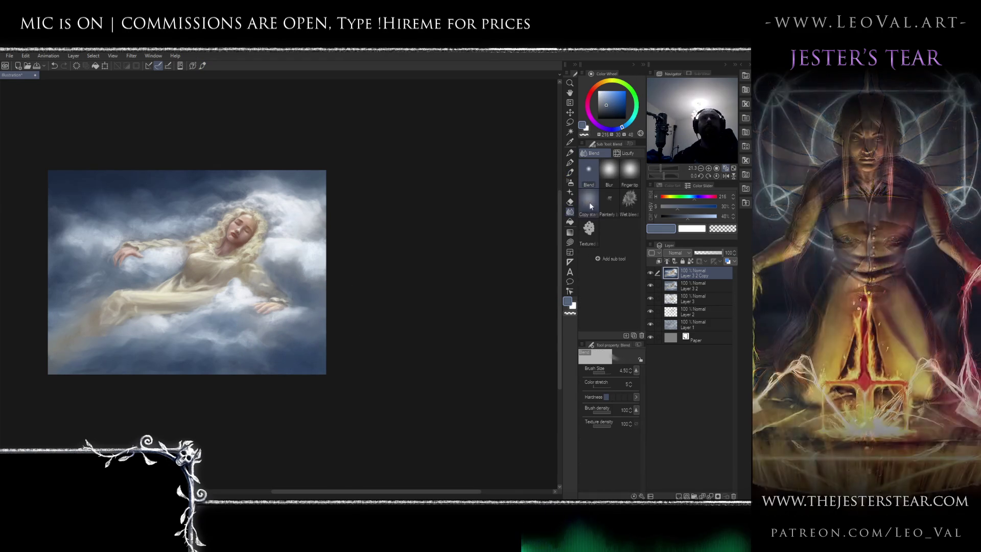
left_click(610, 199)
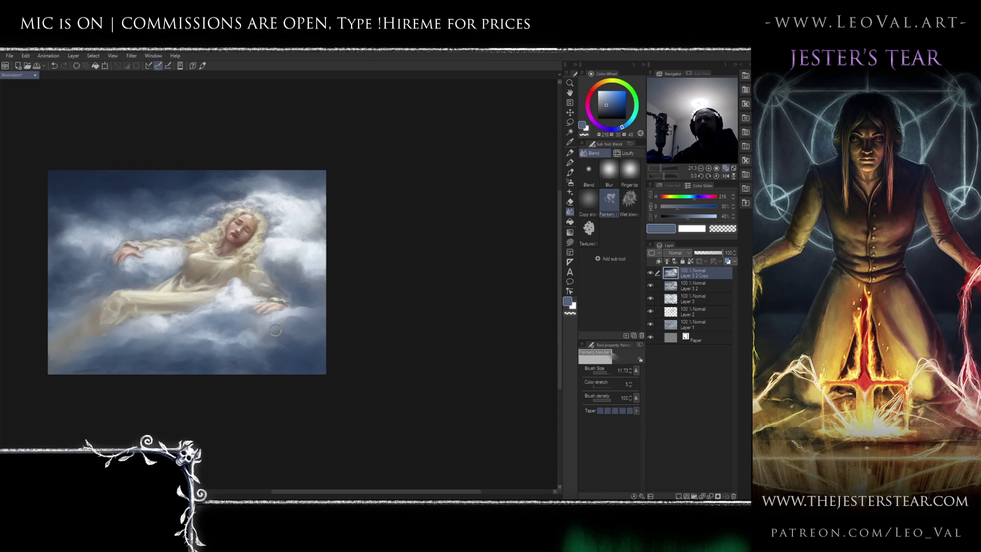
key("bracketleft")
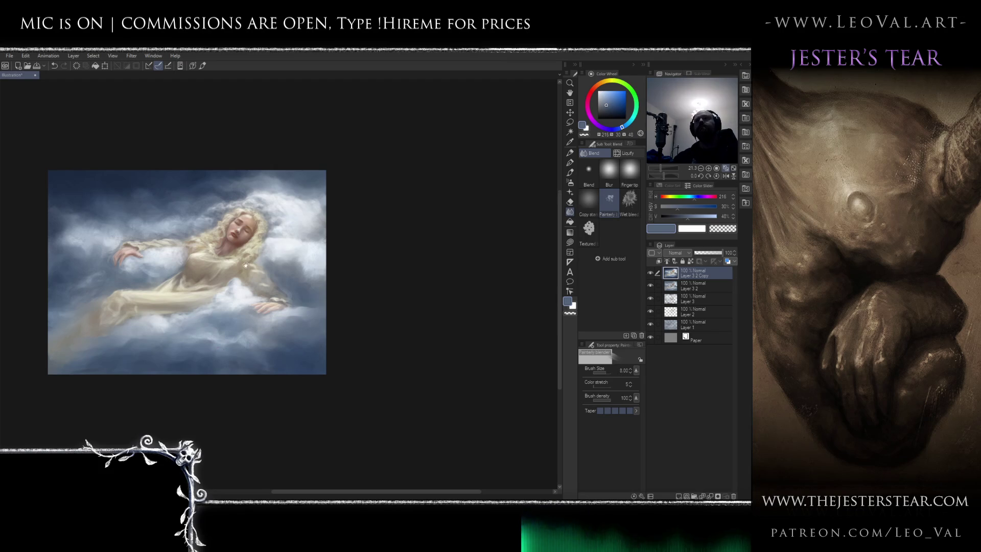
scroll(254, 277, "up", 3)
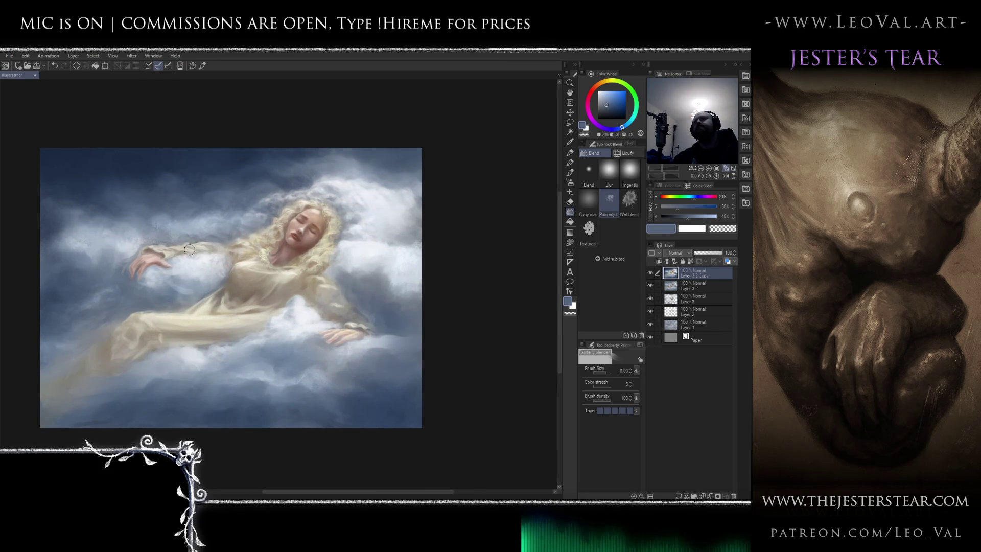
key("b")
left_click(75, 159, "alt")
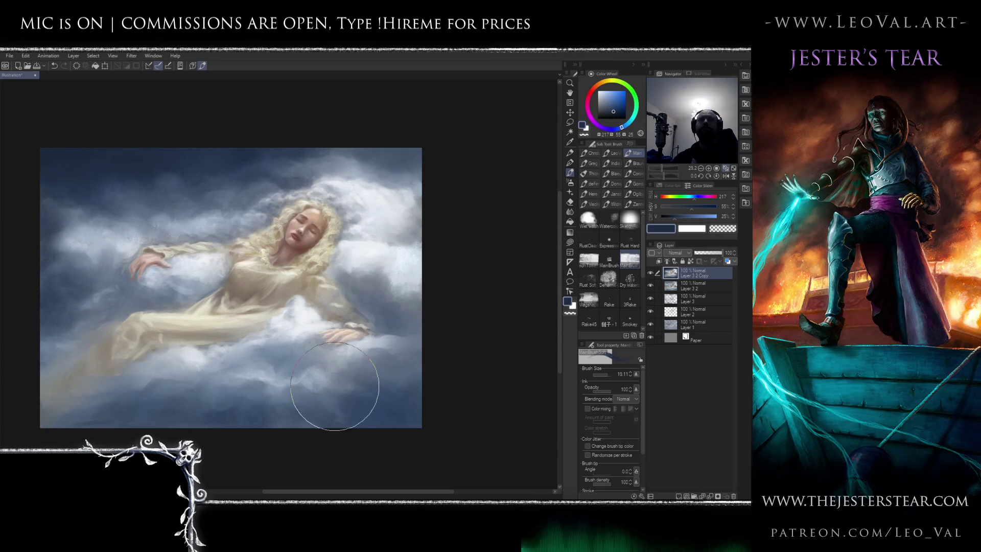
left_click_drag(204, 275, 247, 295)
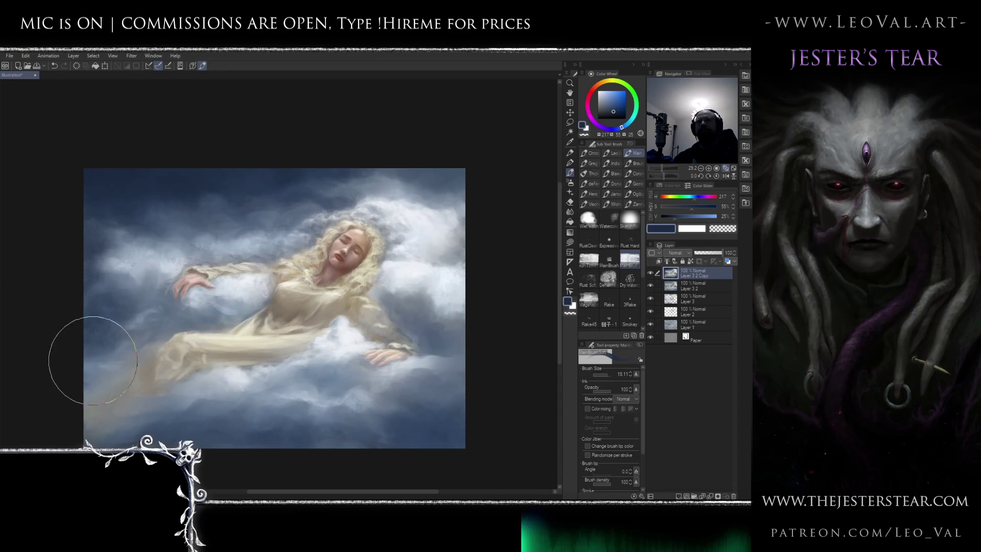
scroll(255, 327, "down", 2)
scroll(256, 328, "up", 3)
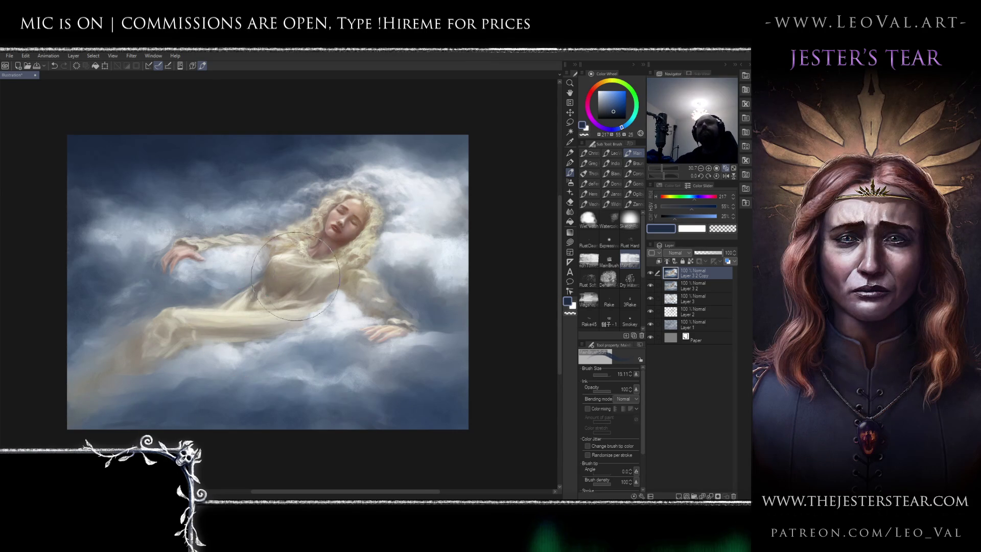
left_click_drag(328, 302, 320, 295)
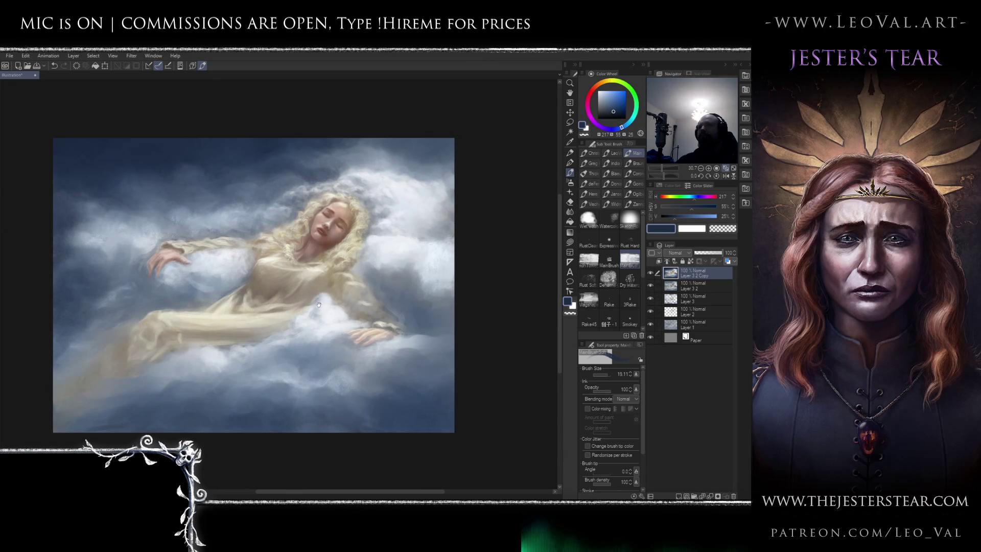
scroll(315, 285, "up", 2)
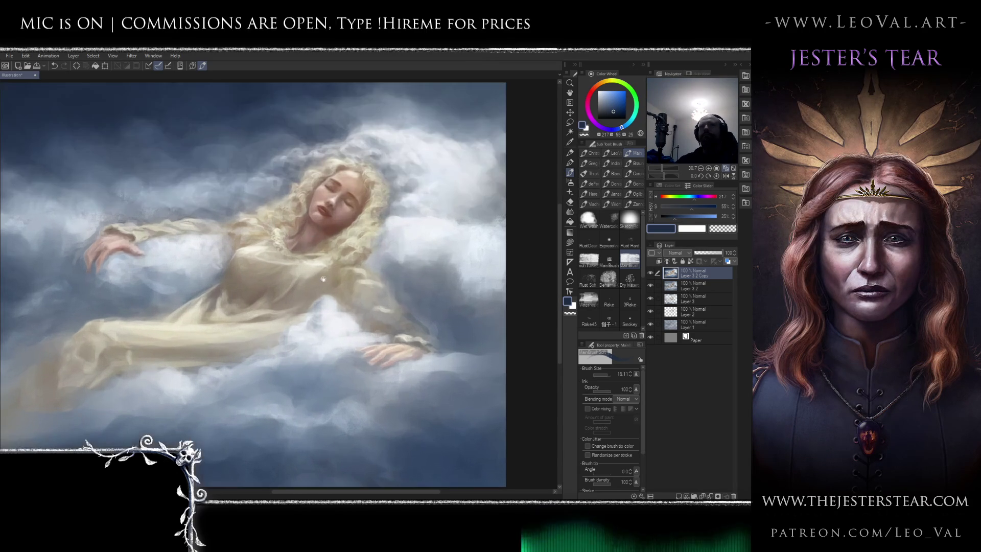
left_click(322, 285, "alt")
key("bracketleft")
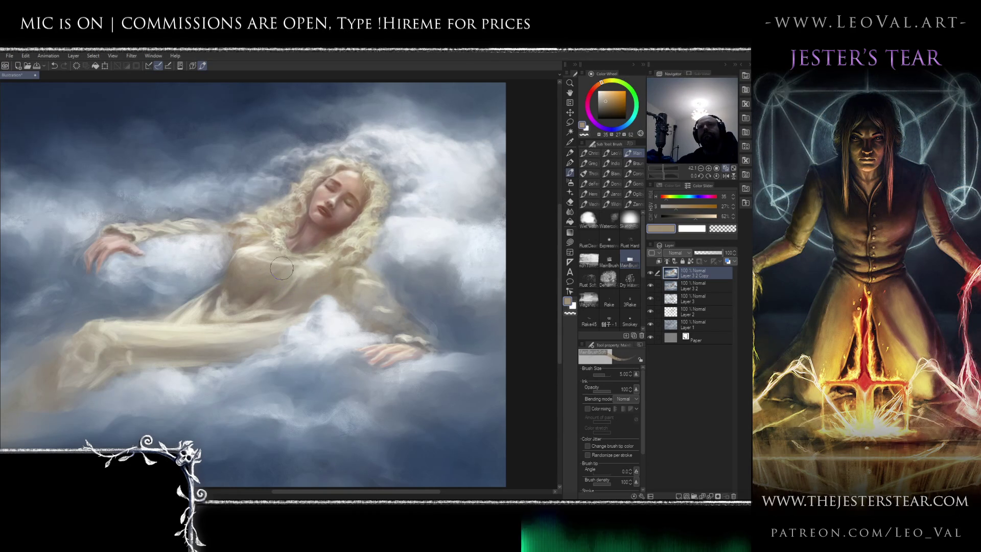
left_click(285, 266, "alt")
key("bracketleft")
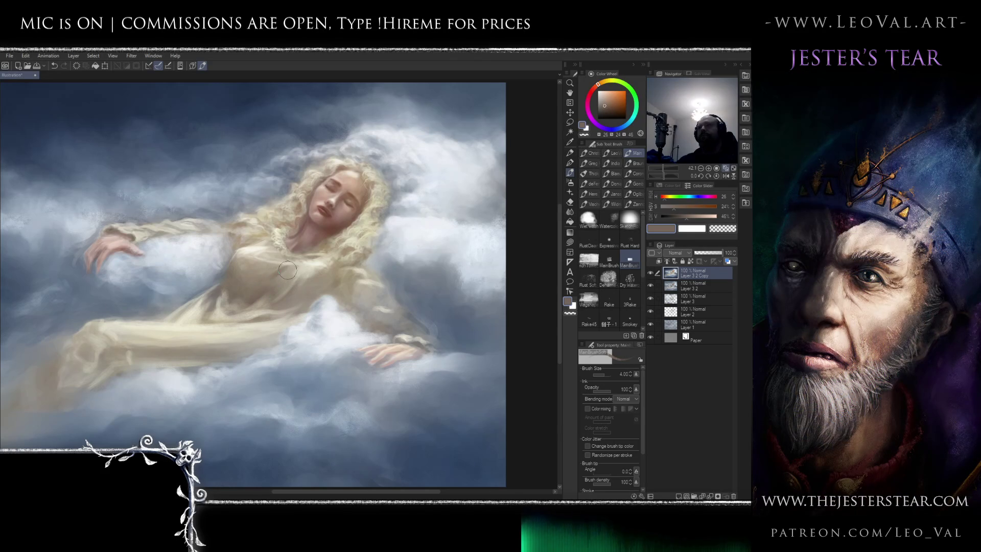
key("j")
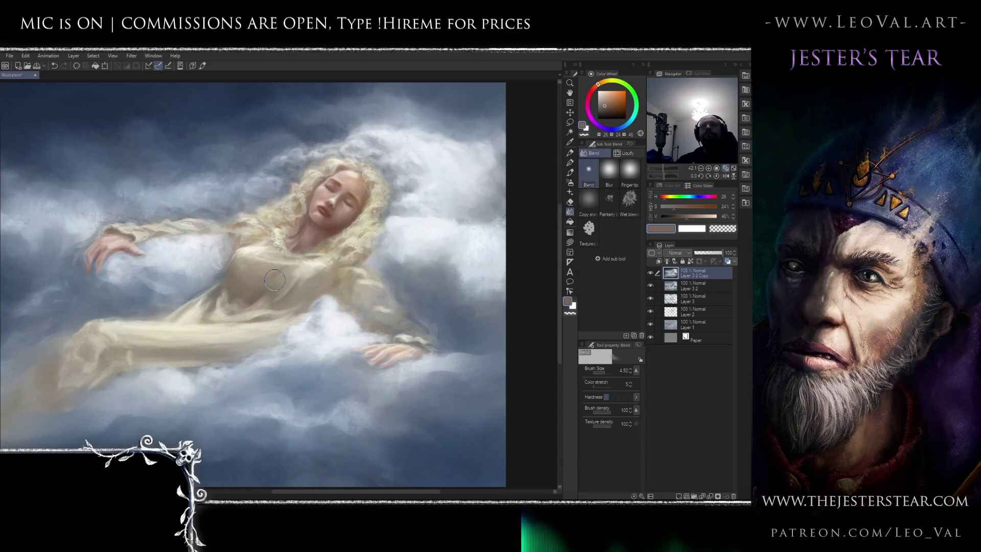
key("b")
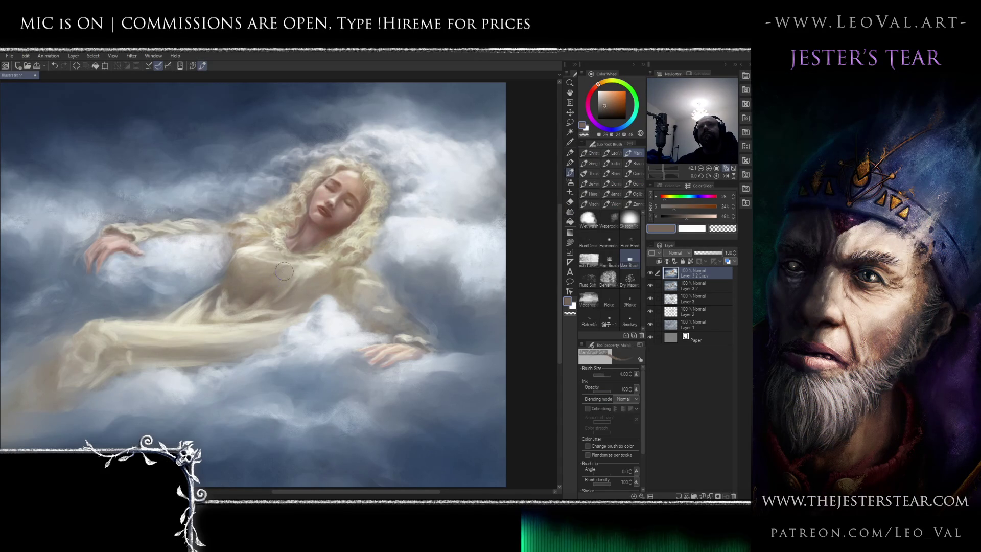
scroll(282, 301, "down", 3)
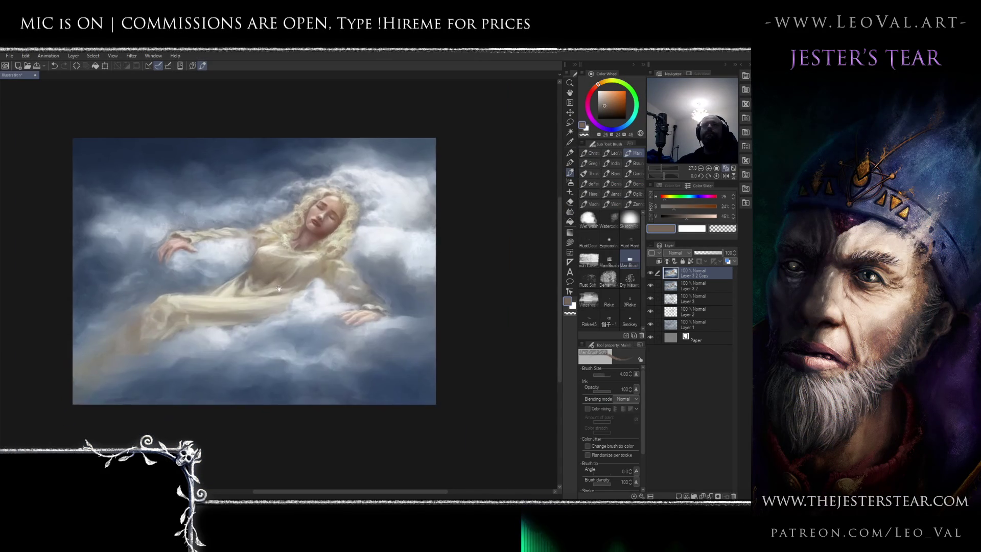
scroll(281, 301, "up", 4)
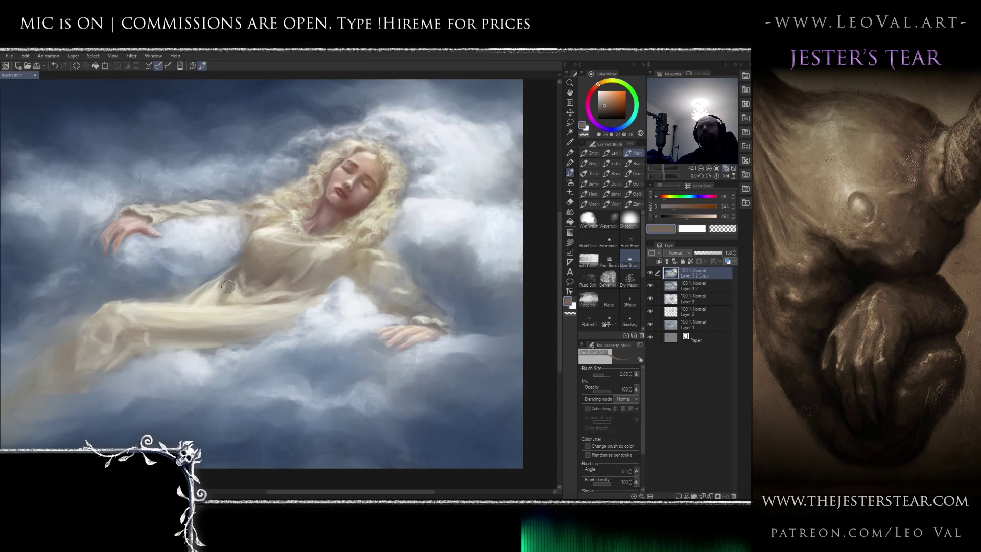
left_click(204, 297, "alt")
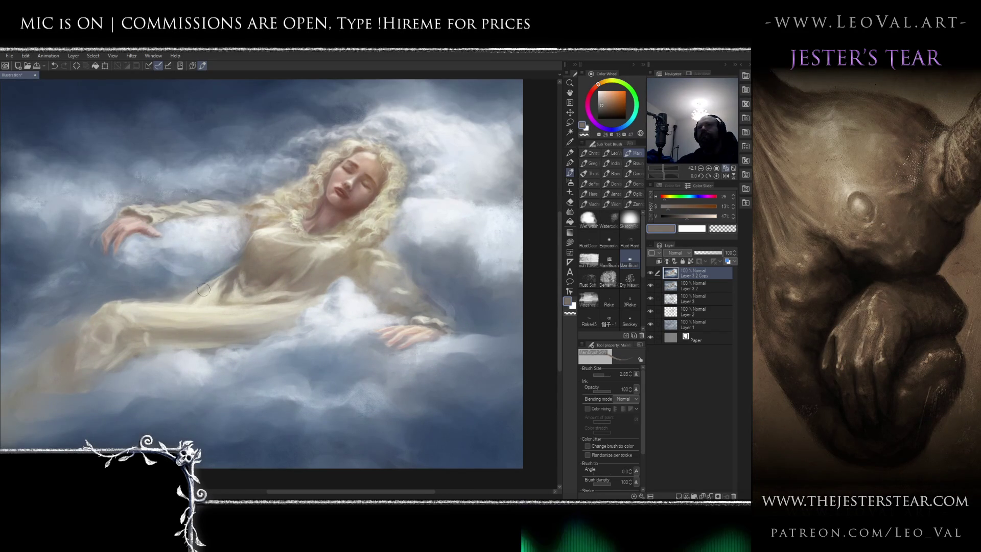
scroll(205, 302, "down", 3)
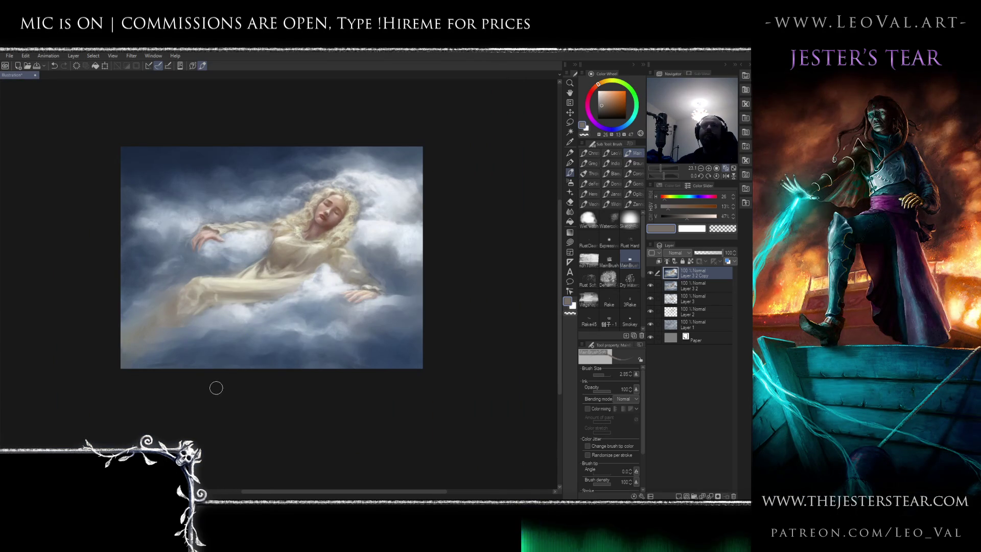
Brush deeper blue into the sky left of her outstretched arm, then select the Painterly blender
scroll(194, 244, "up", 4)
left_click(189, 256, "alt")
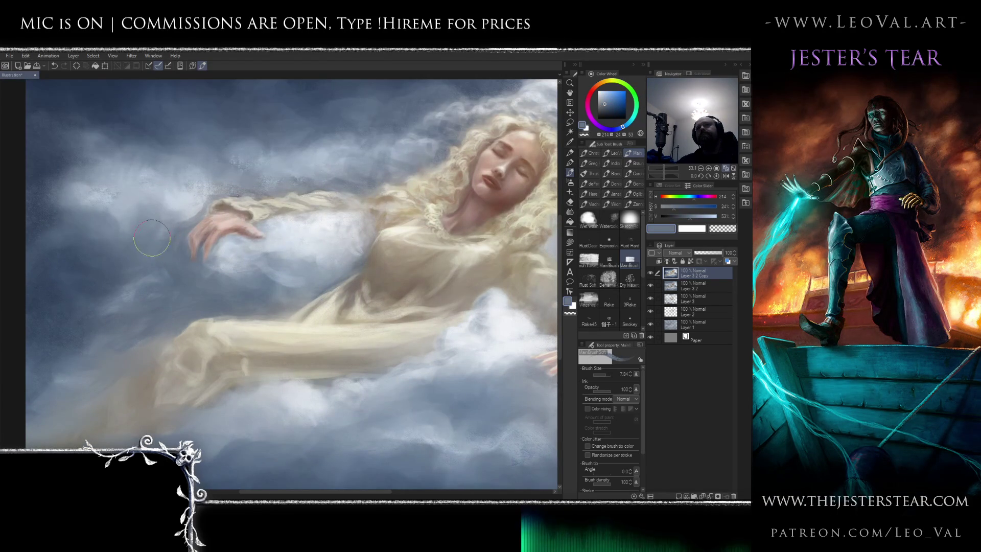
mouse_move(190, 217)
left_mouse_down()
mouse_move(137, 212)
mouse_move(193, 259)
left_mouse_up()
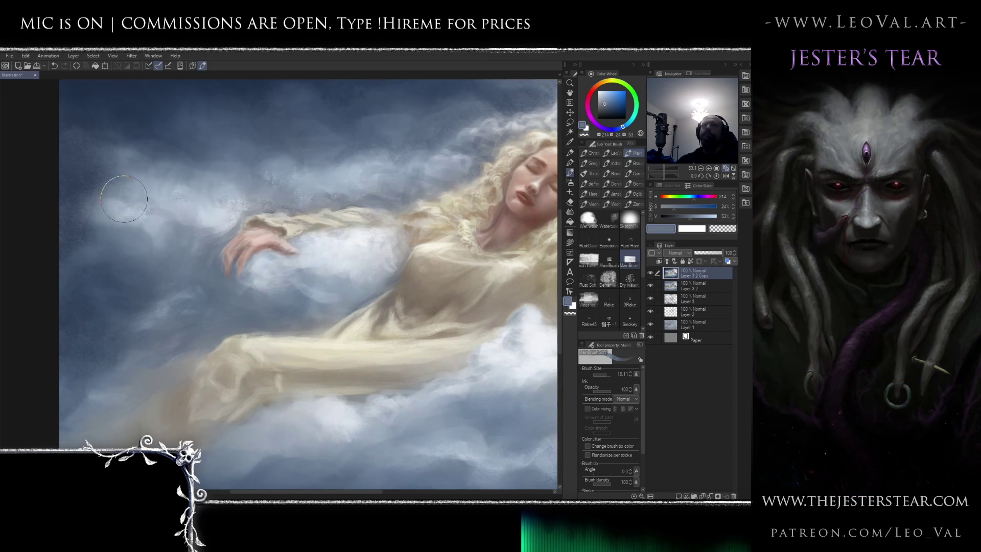
left_click(98, 240, "alt")
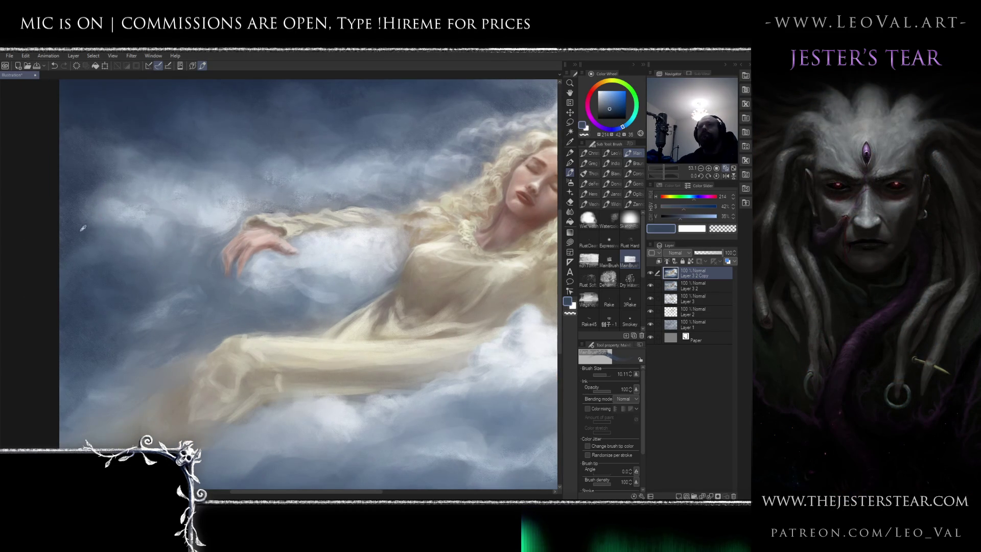
mouse_move(81, 229)
left_mouse_down()
mouse_move(131, 236)
mouse_move(138, 281)
mouse_move(128, 291)
mouse_move(177, 245)
mouse_move(182, 220)
mouse_move(205, 240)
mouse_move(204, 269)
left_mouse_up()
scroll(204, 269, "down", 3)
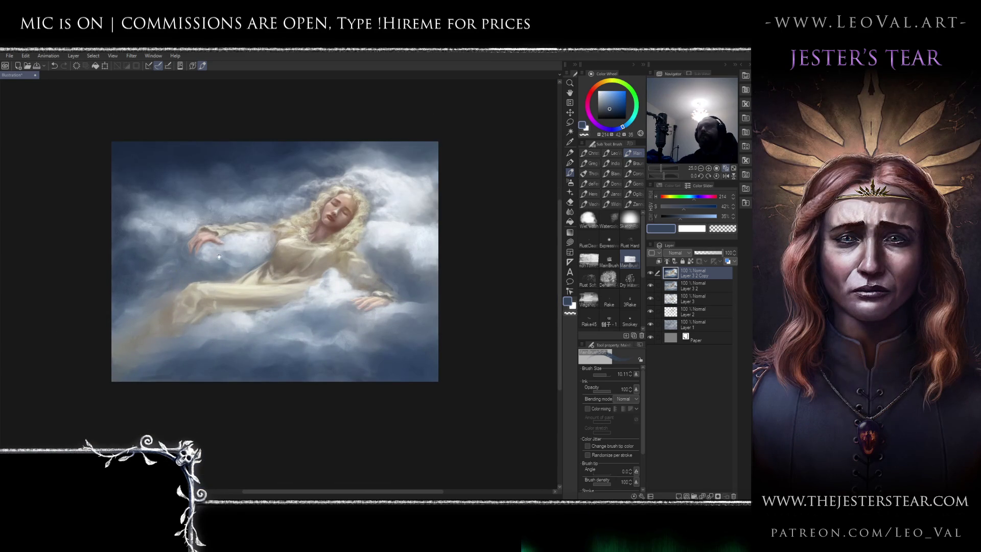
scroll(220, 254, "down", 1)
scroll(219, 253, "up", 2)
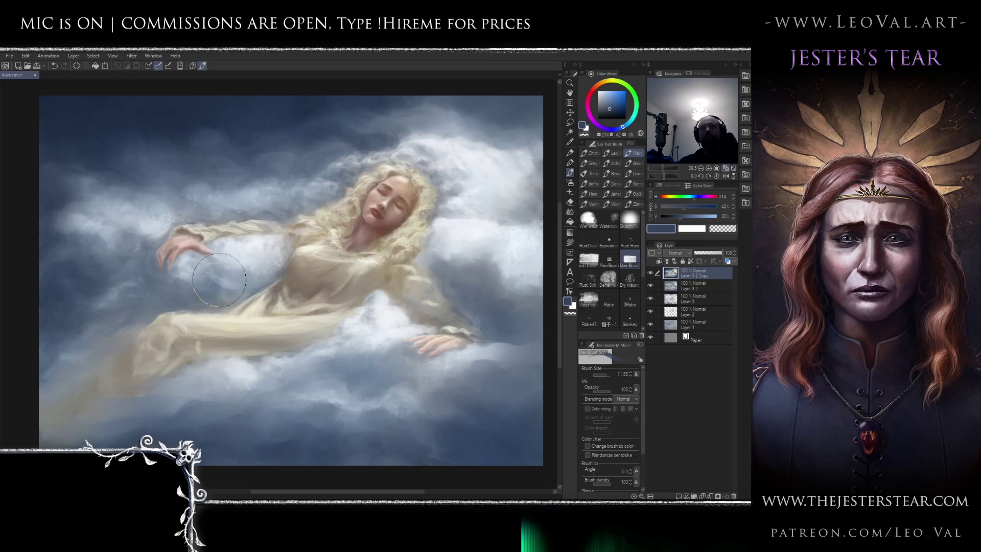
key("j")
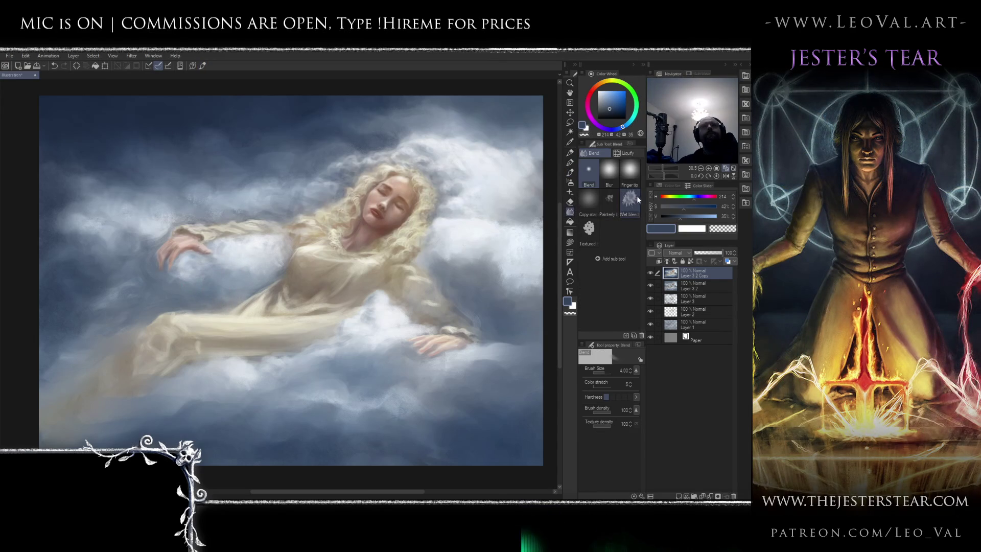
left_click(609, 201)
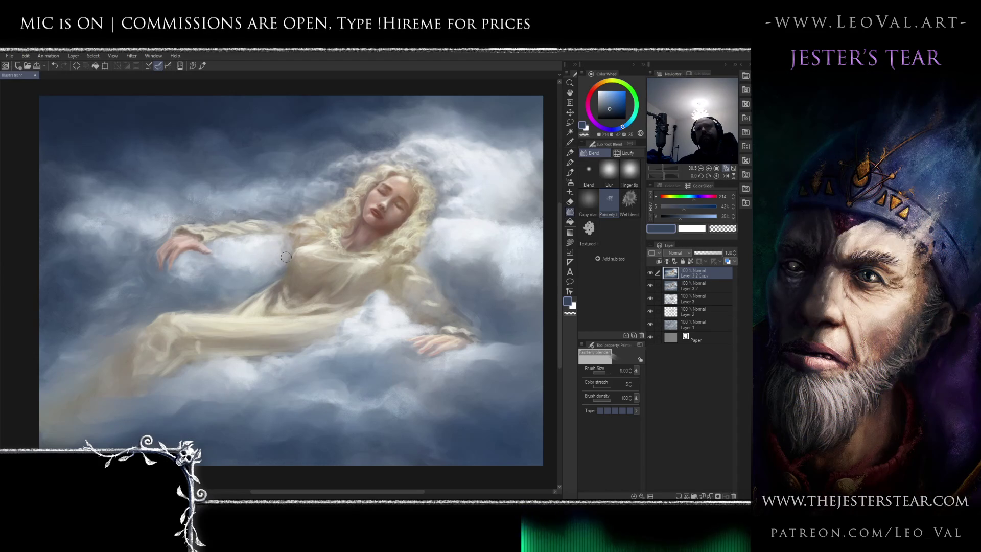
Zoom out and mirror the canvas view horizontally to check the composition
scroll(225, 300, "down", 3)
scroll(239, 285, "up", 4)
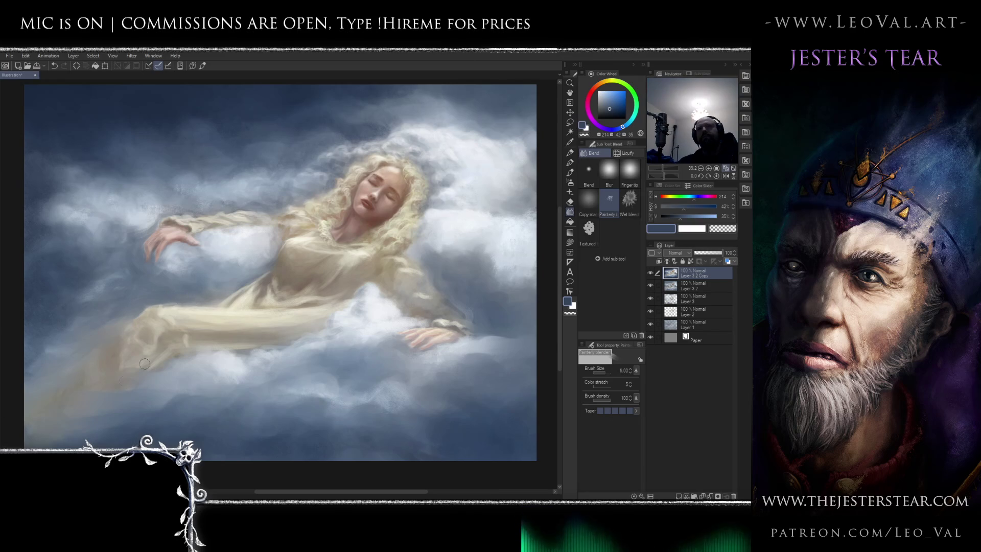
scroll(124, 380, "down", 2)
scroll(250, 396, "down", 3)
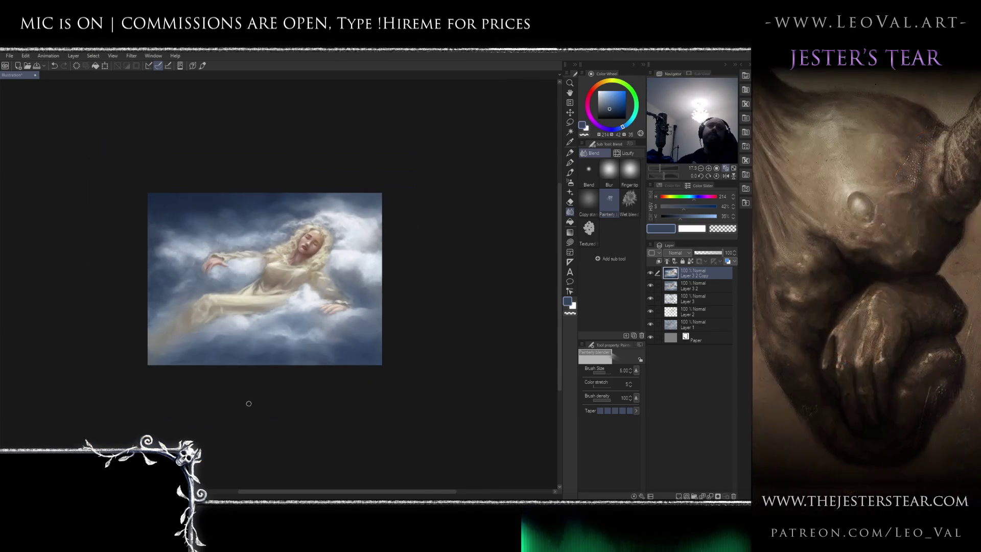
key("h")
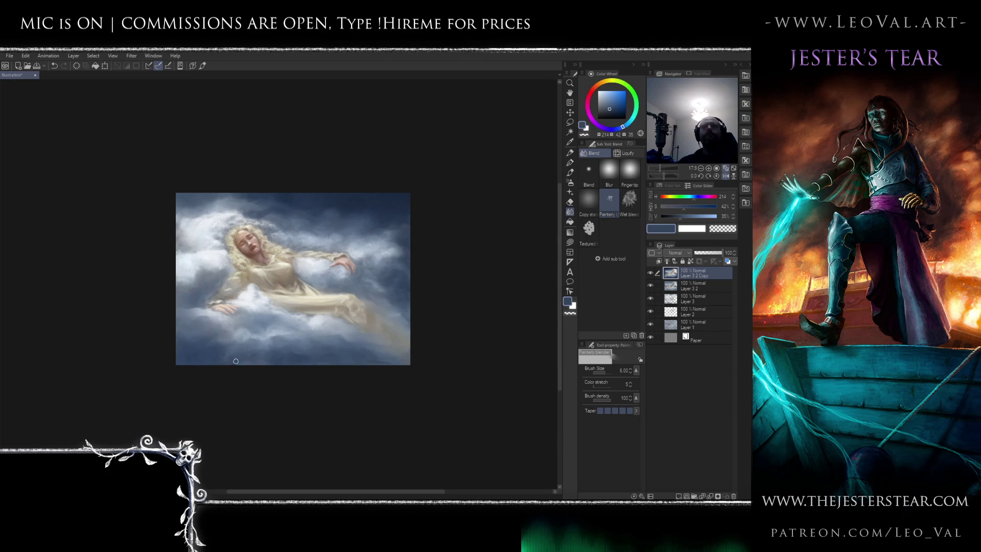
With a smaller brush, sample a light cream, then blue-grey cloud colours from the painting
key("b")
scroll(194, 288, "up", 5)
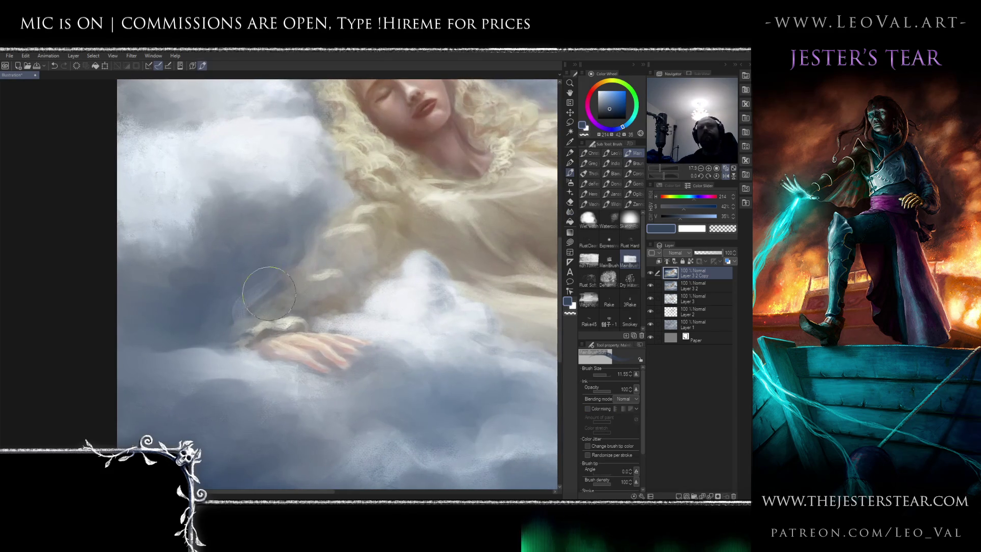
left_click(307, 277, "alt")
key("bracketleft")
key("bracketleft")
key("bracketleft")
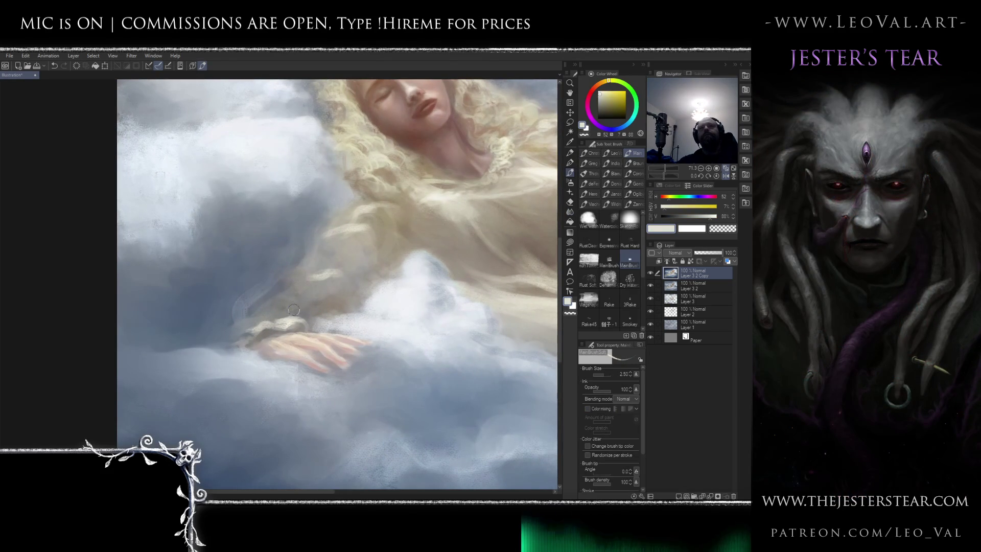
scroll(311, 311, "down", 8)
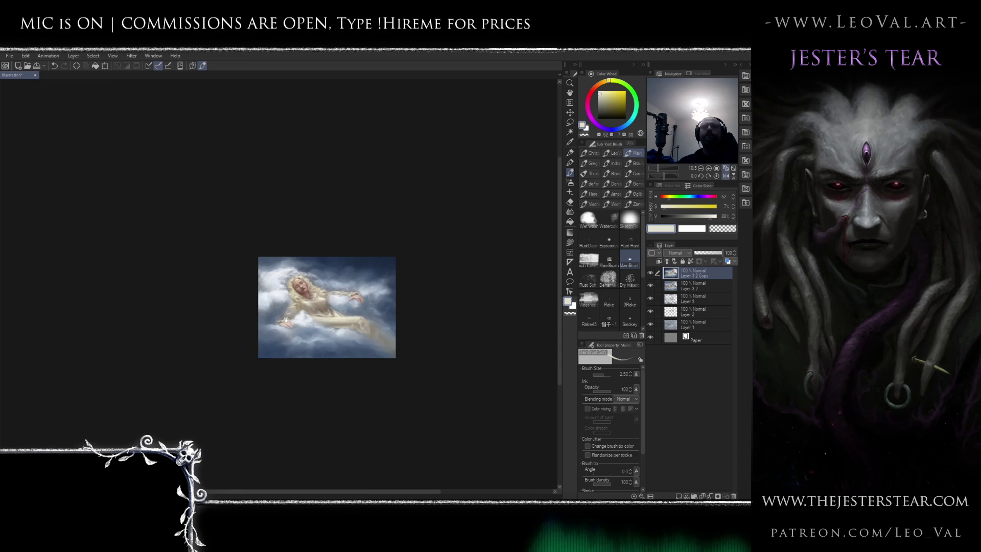
scroll(286, 329, "up", 5)
left_click(258, 350, "alt")
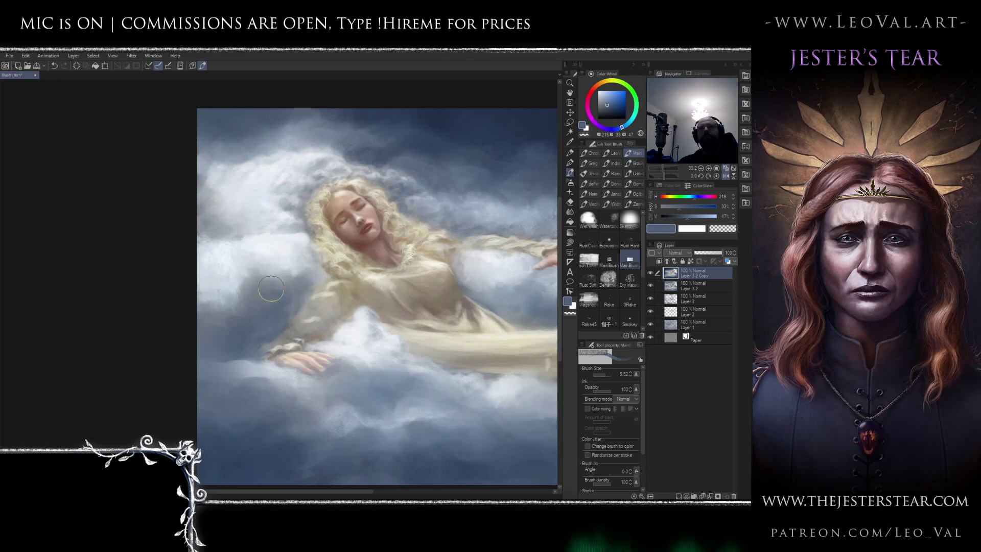
left_click(287, 297, "alt")
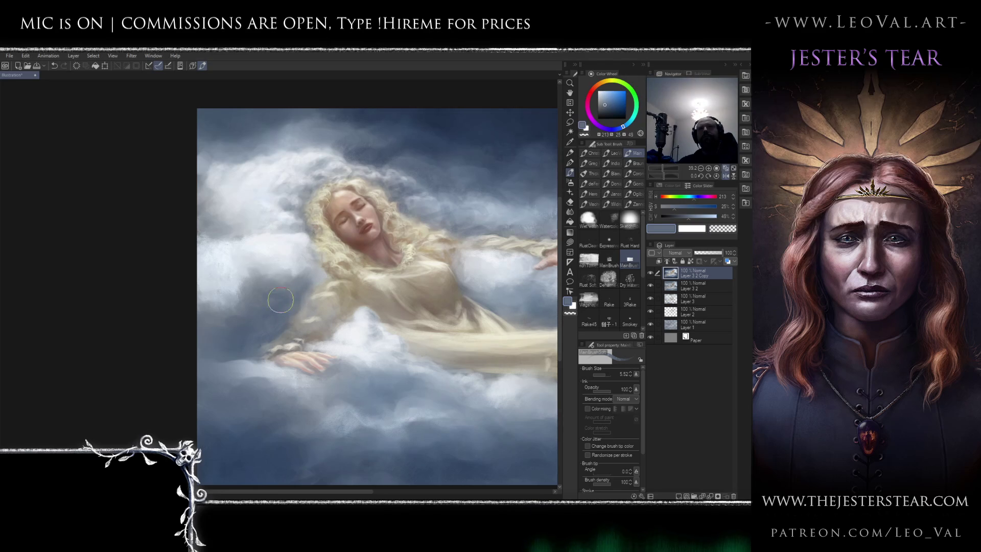
Mirror the canvas view horizontally again to recheck the composition
scroll(290, 320, "down", 5)
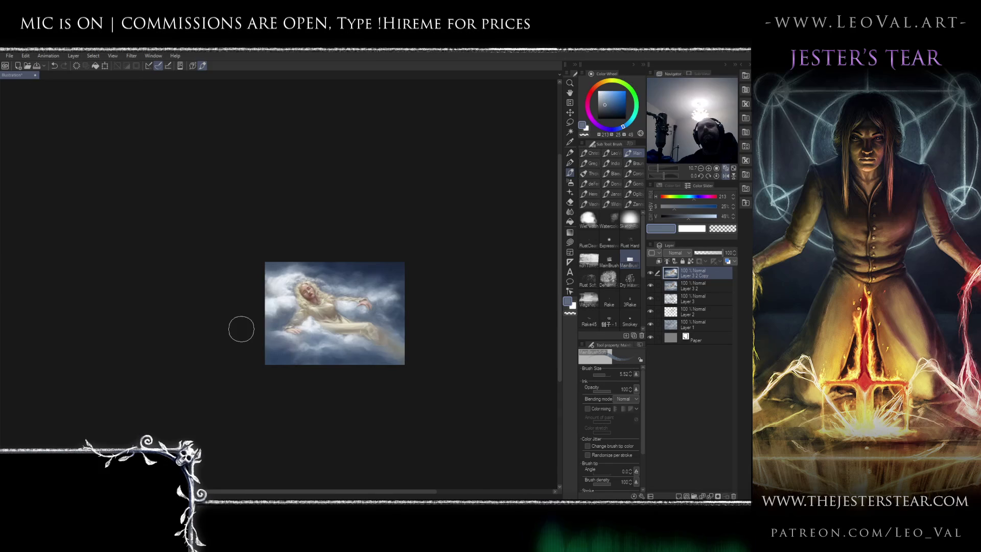
key("h")
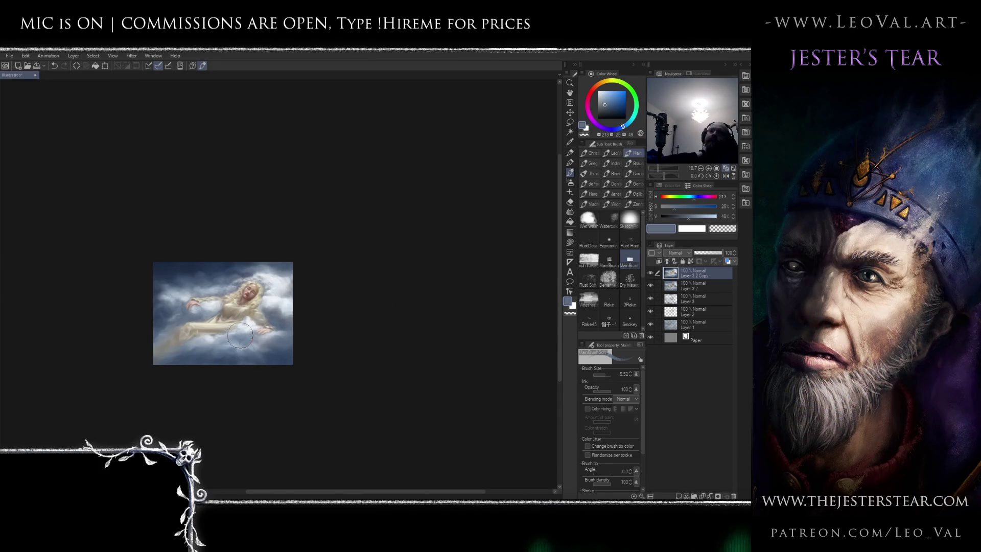
scroll(239, 282, "up", 5)
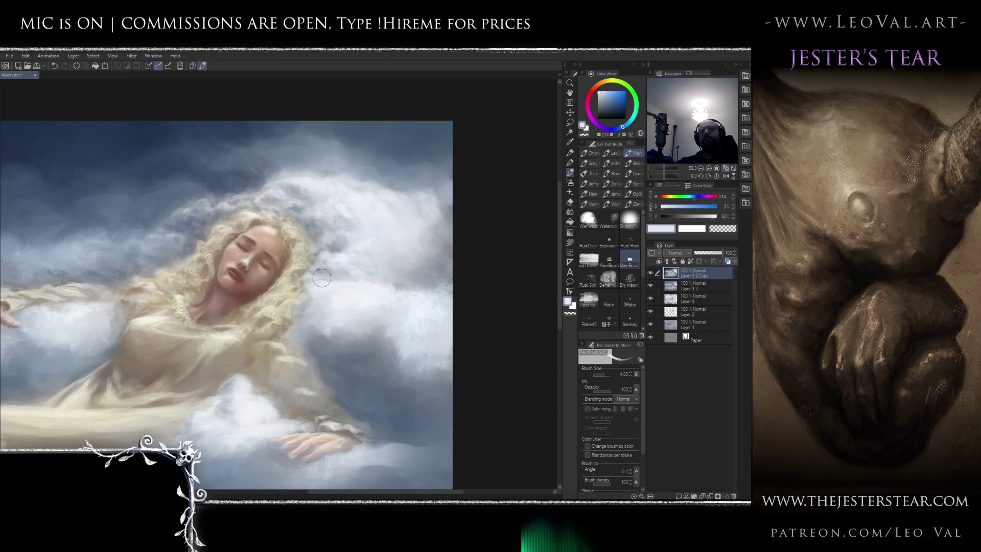
scroll(324, 266, "down", 3)
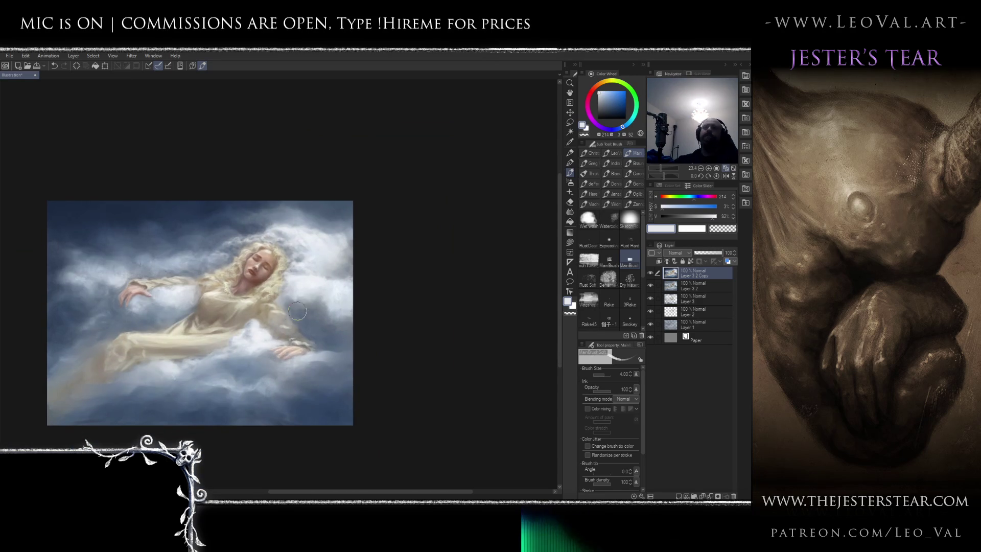
scroll(266, 301, "up", 4)
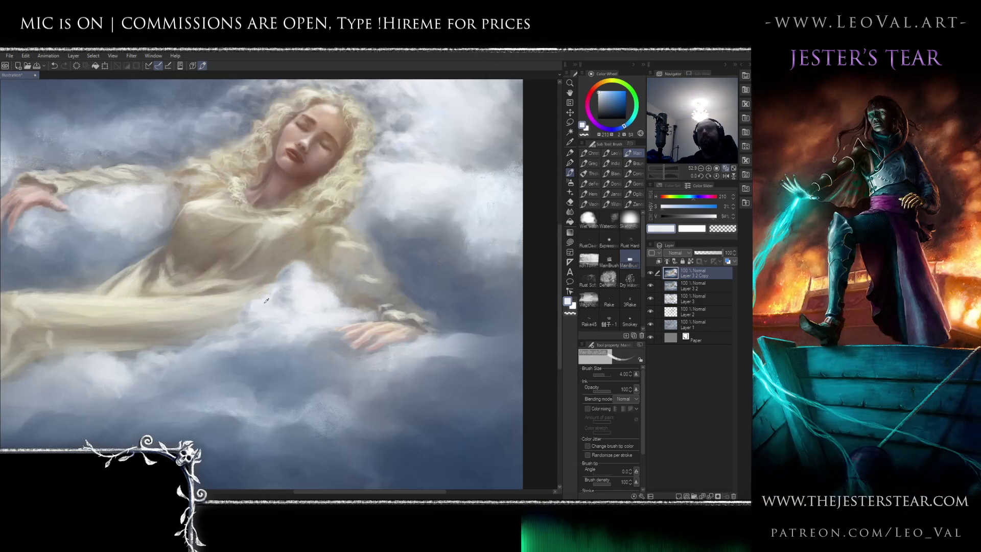
Sample a pale cloud highlight, then mid and stronger blue-greys, and reposition the view
left_click(266, 301, "alt")
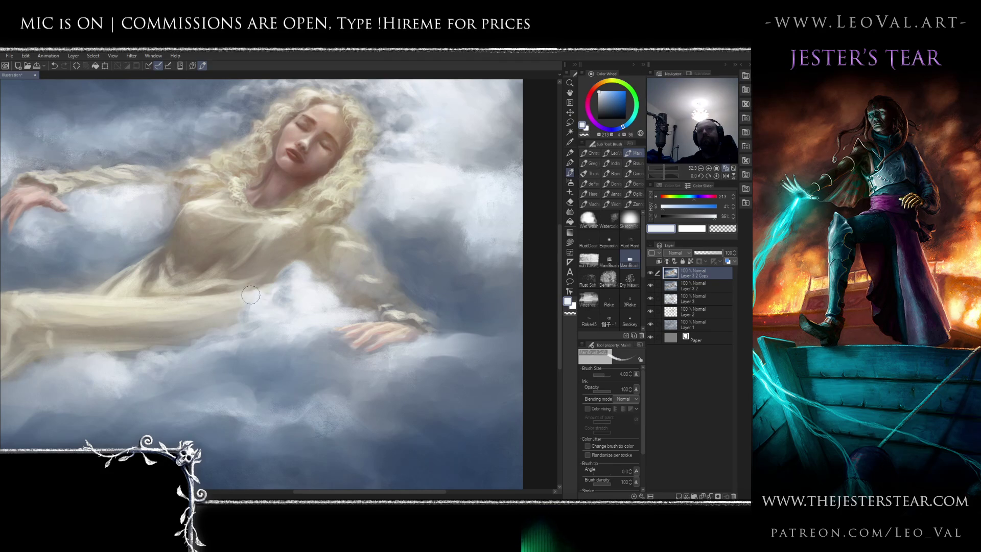
left_click(289, 273, "alt")
left_click(289, 273, "alt")
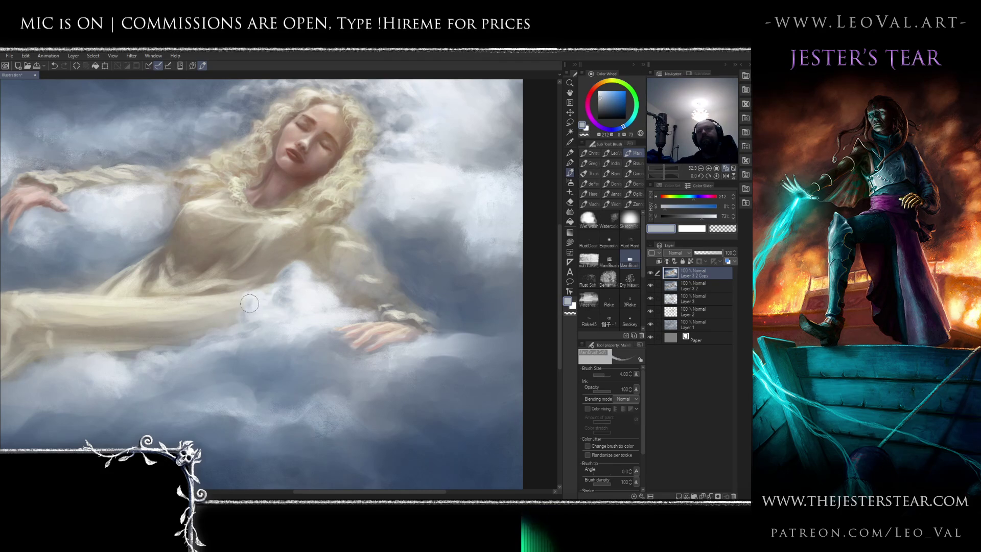
left_click(222, 332, "alt")
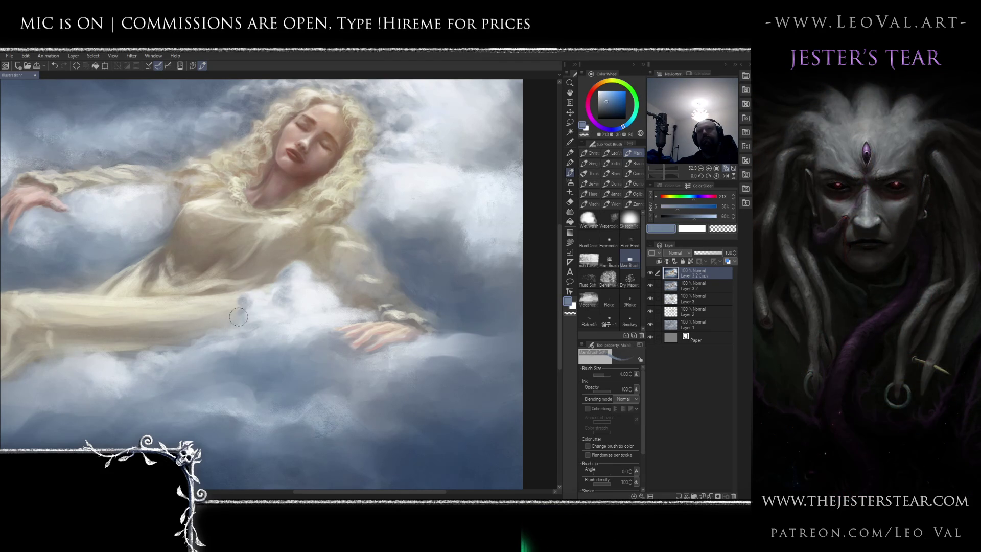
scroll(221, 354, "down", 5)
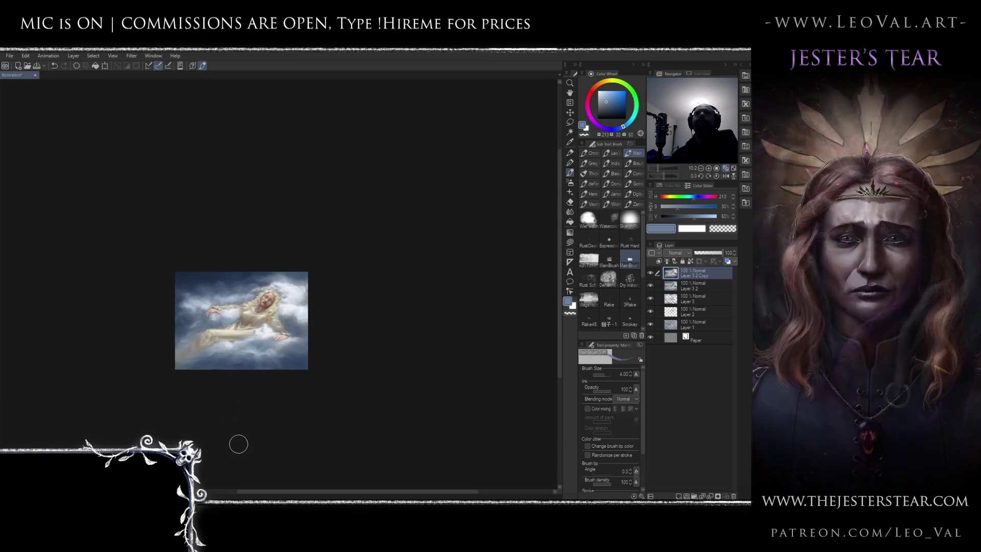
scroll(234, 341, "up", 4)
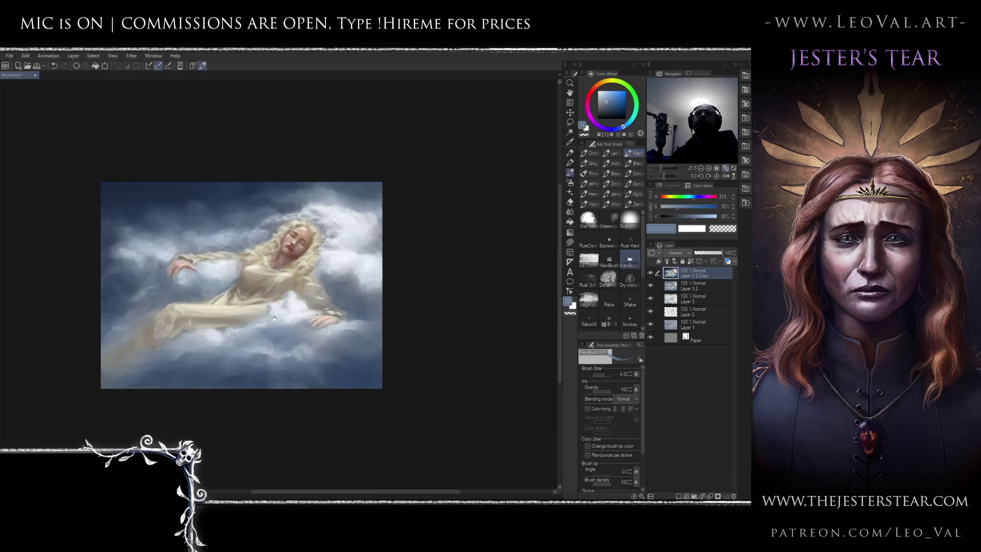
left_click_drag(263, 354, 250, 370)
Smooth the lower-left clouds with the Painterly blender at sizes 15–29, then return to the brush
key("j")
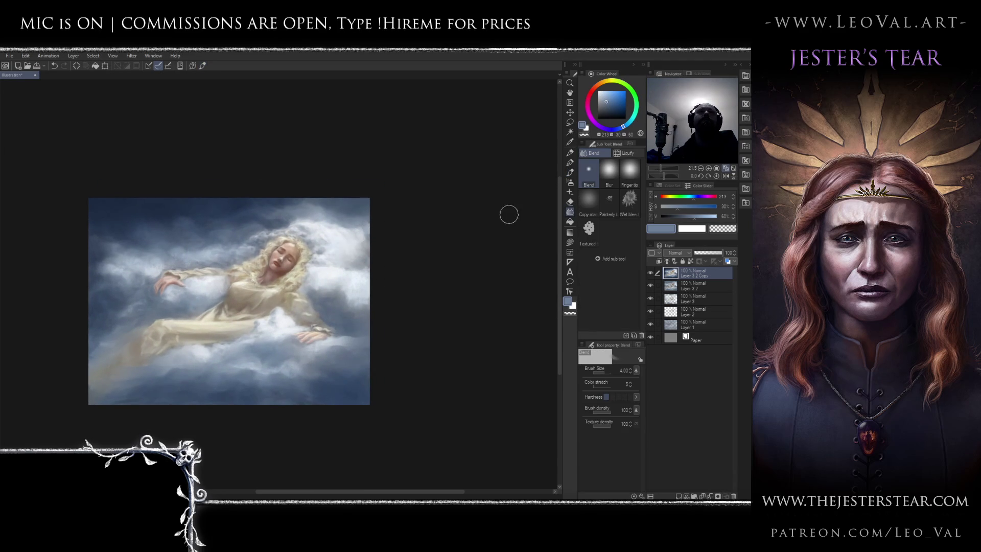
left_click(615, 203)
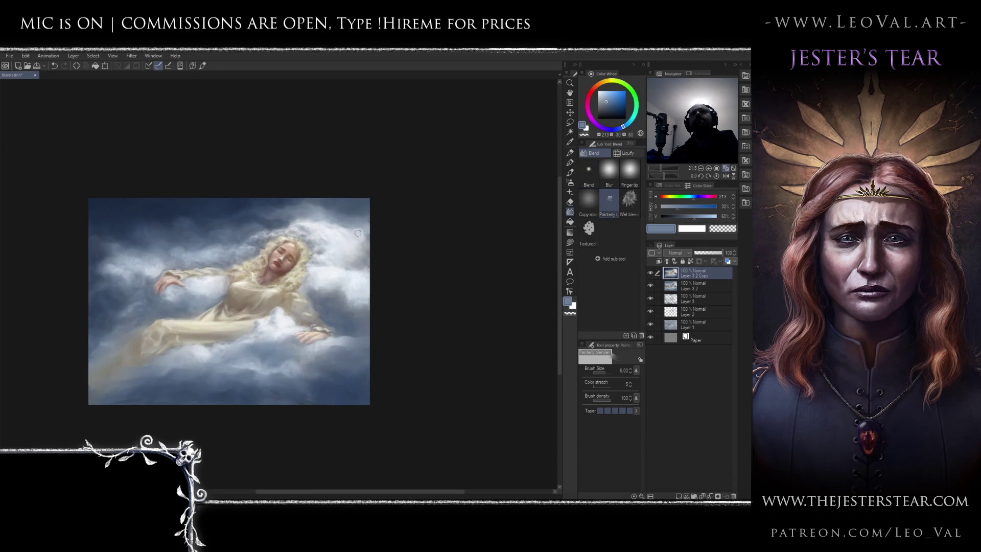
left_click_drag(350, 233, 373, 205)
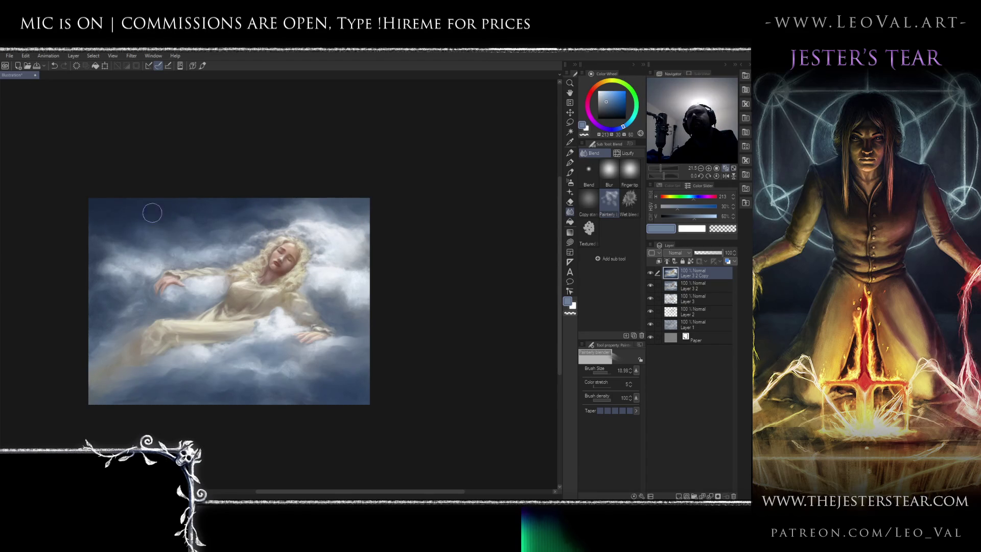
key("bracketleft")
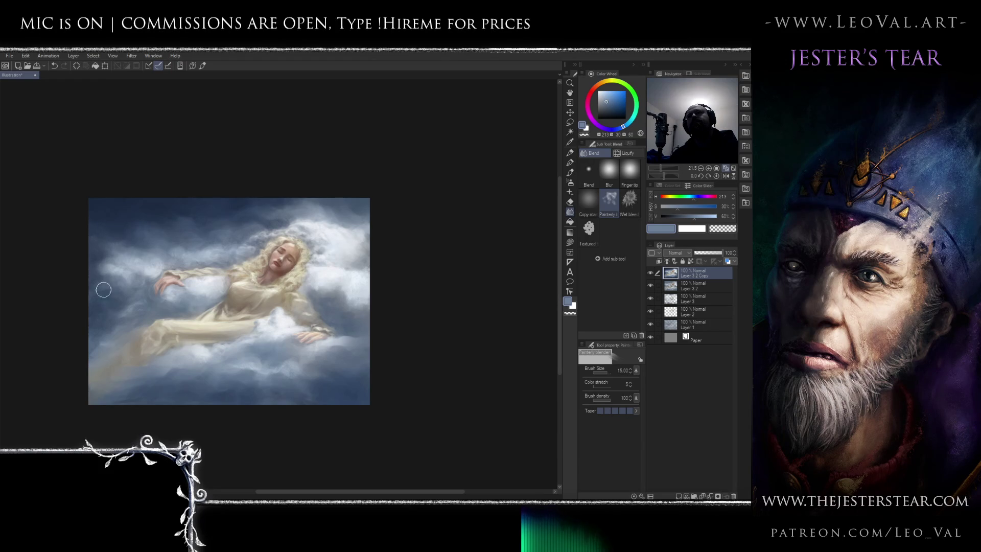
left_click_drag(239, 373, 248, 369)
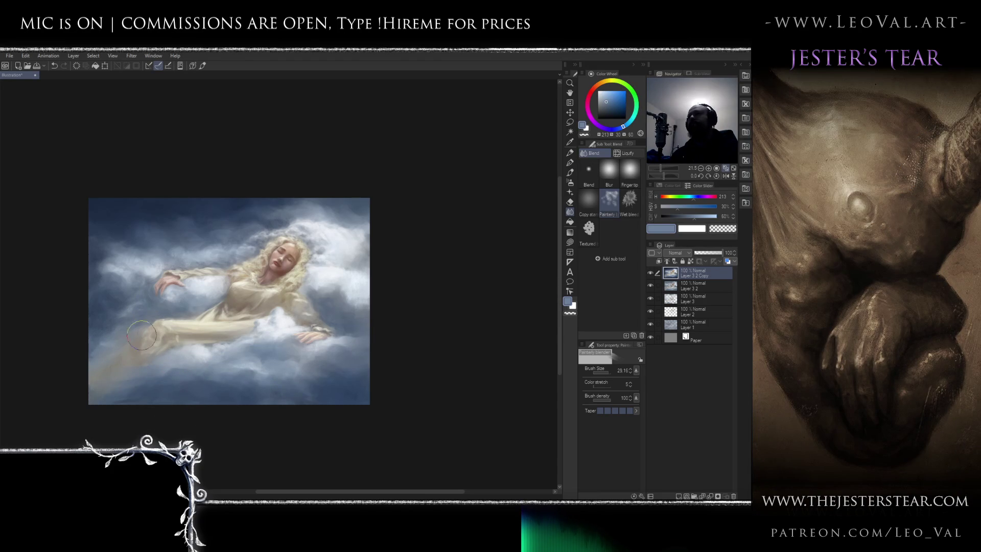
key("b")
scroll(185, 285, "up", 1)
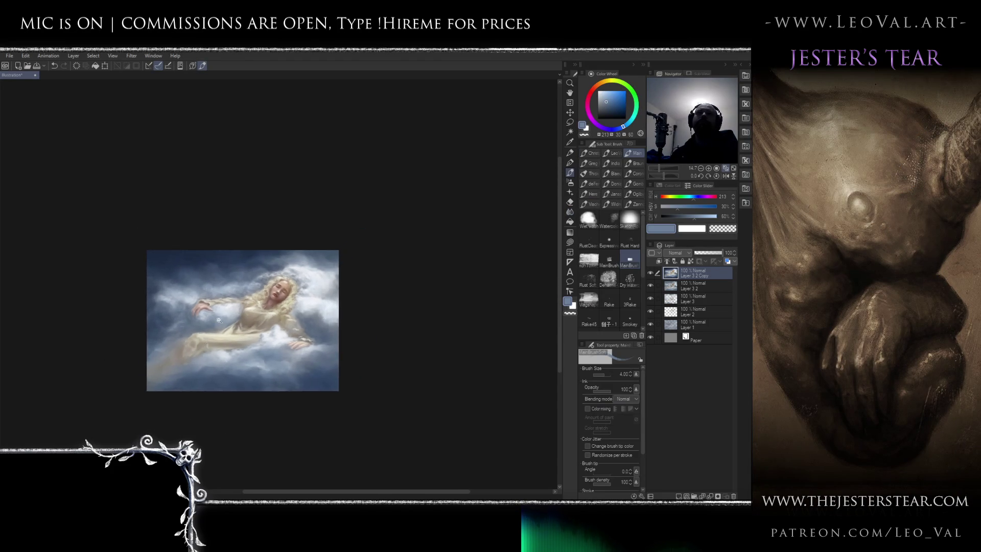
Paint dark navy over the clouds at lower left, beside the hand, right of the head and lower right
left_click(131, 339, "alt")
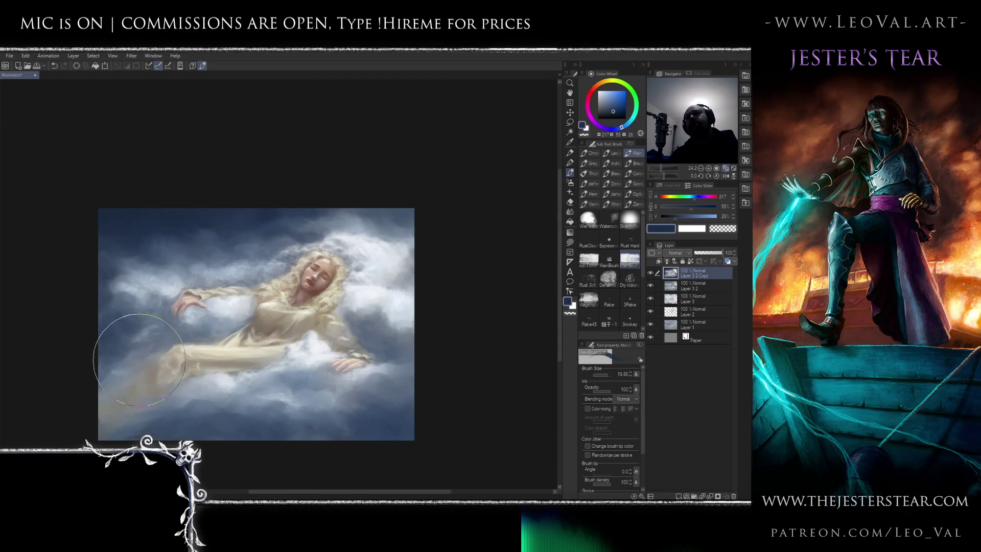
mouse_move(94, 379)
left_mouse_down()
mouse_move(103, 350)
mouse_move(131, 357)
mouse_move(102, 339)
mouse_move(109, 309)
mouse_move(87, 312)
mouse_move(102, 353)
mouse_move(156, 316)
mouse_move(135, 322)
mouse_move(179, 345)
mouse_move(135, 332)
mouse_move(210, 439)
left_mouse_up()
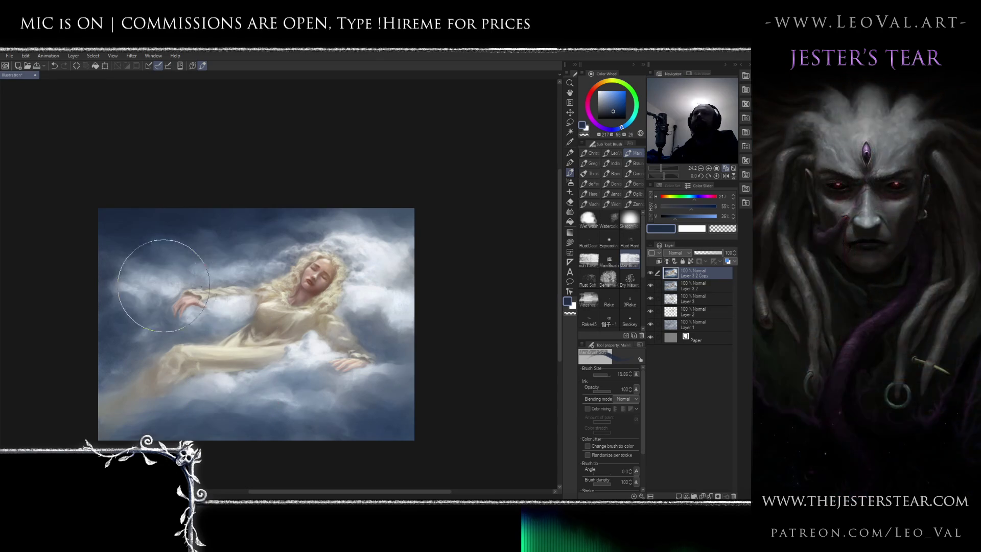
mouse_move(174, 291)
left_mouse_down()
mouse_move(153, 276)
mouse_move(168, 266)
mouse_move(148, 271)
mouse_move(140, 288)
mouse_move(125, 281)
mouse_move(164, 230)
mouse_move(142, 241)
mouse_move(179, 283)
mouse_move(136, 318)
mouse_move(114, 262)
mouse_move(147, 267)
mouse_move(116, 268)
mouse_move(141, 259)
mouse_move(99, 285)
mouse_move(121, 262)
mouse_move(101, 254)
left_mouse_up()
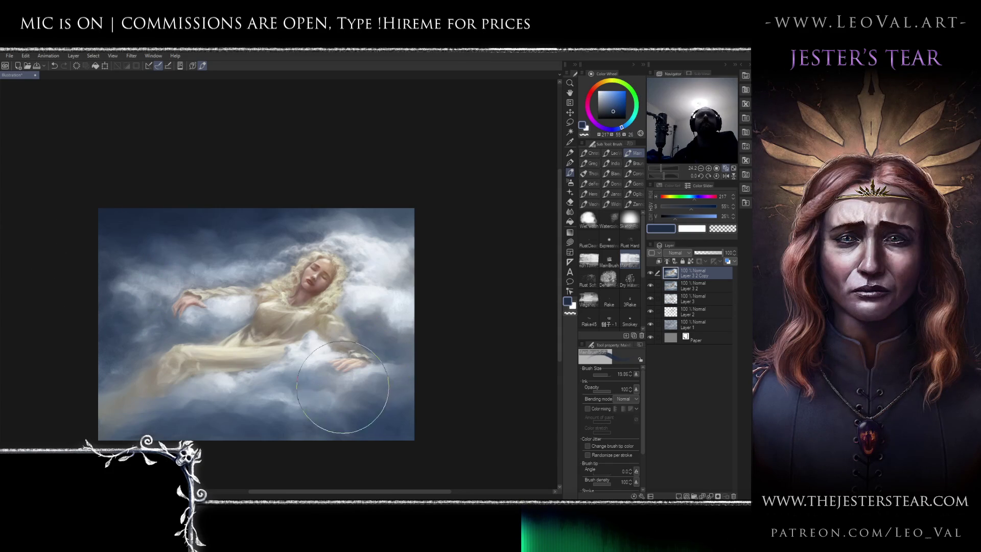
mouse_move(378, 265)
left_mouse_down()
mouse_move(331, 311)
mouse_move(381, 308)
mouse_move(366, 286)
mouse_move(392, 334)
mouse_move(352, 399)
left_mouse_up()
left_click_drag(309, 428, 296, 393)
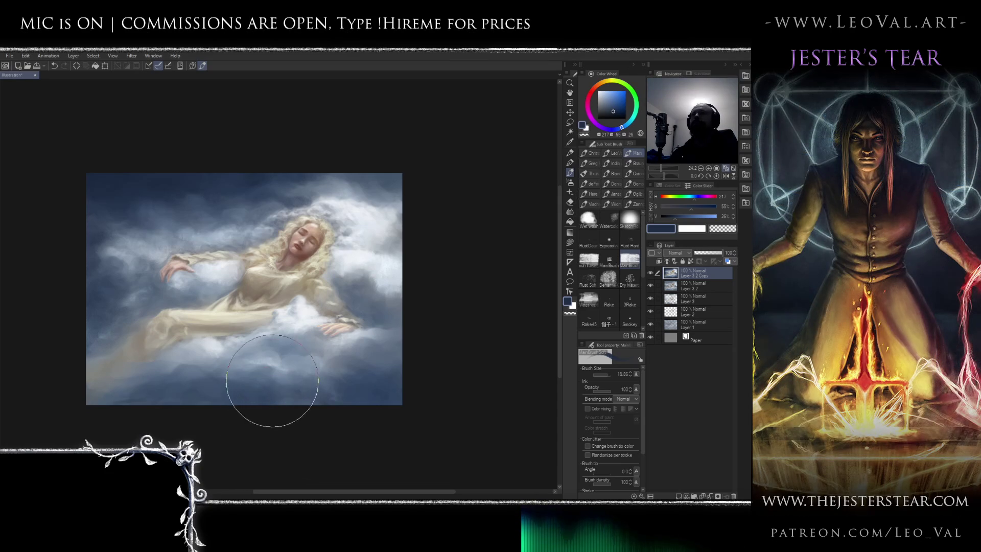
mouse_move(230, 350)
left_mouse_down()
mouse_move(275, 373)
mouse_move(245, 400)
left_mouse_up()
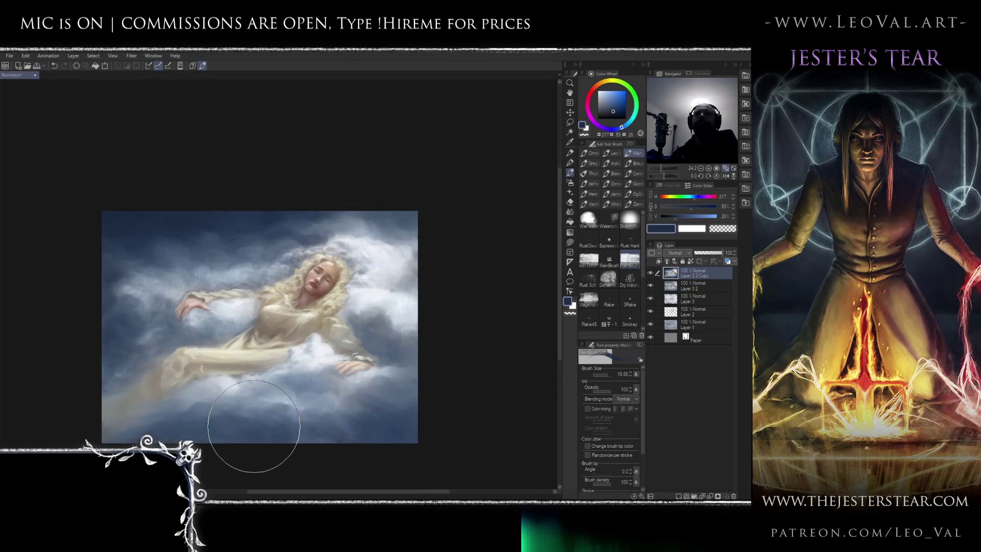
key("j")
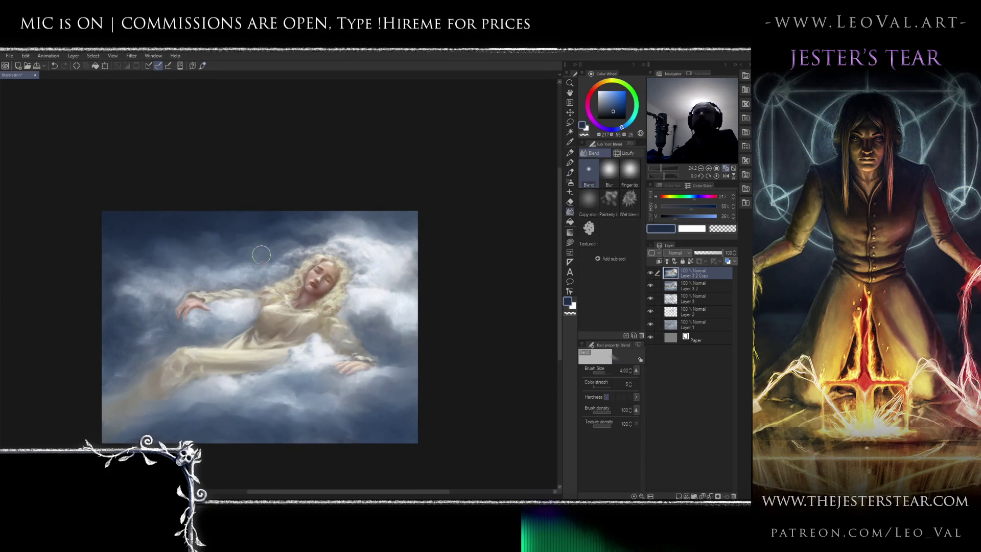
left_click(610, 200)
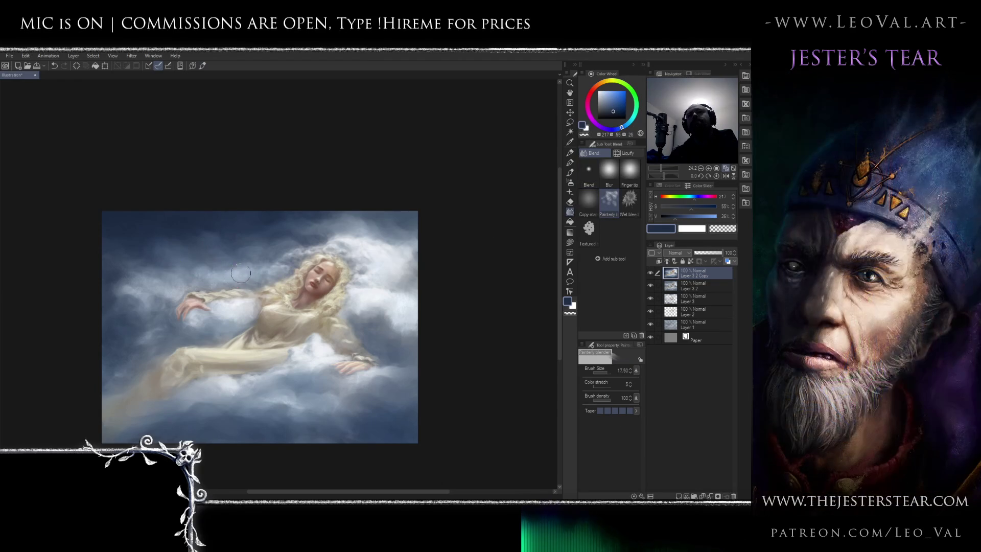
Blend the clouds further, then ready a Soft light glazing brush at about size 30
key("bracketleft")
key("bracketleft")
key("bracketleft")
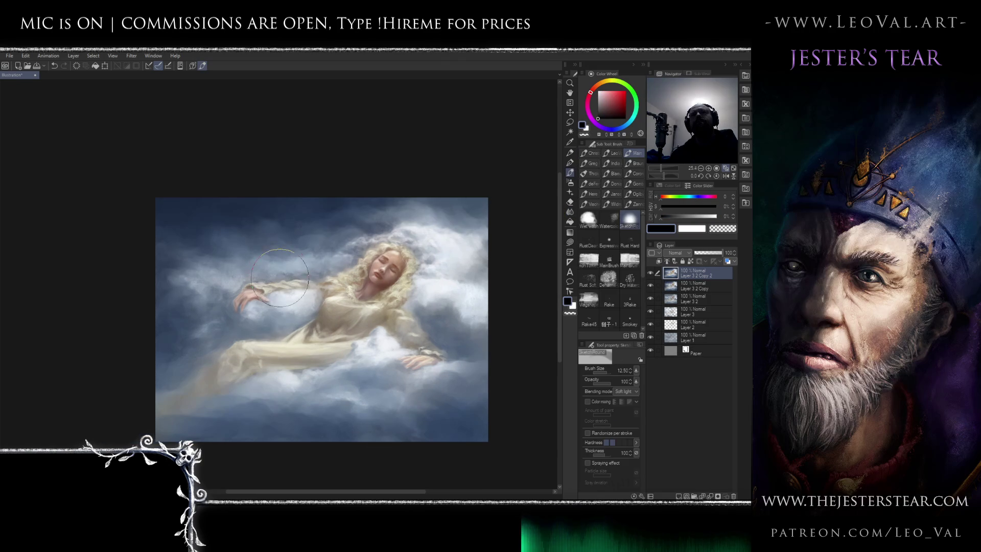
mouse_move(332, 259)
left_mouse_down()
mouse_move(317, 227)
mouse_move(265, 265)
left_mouse_up()
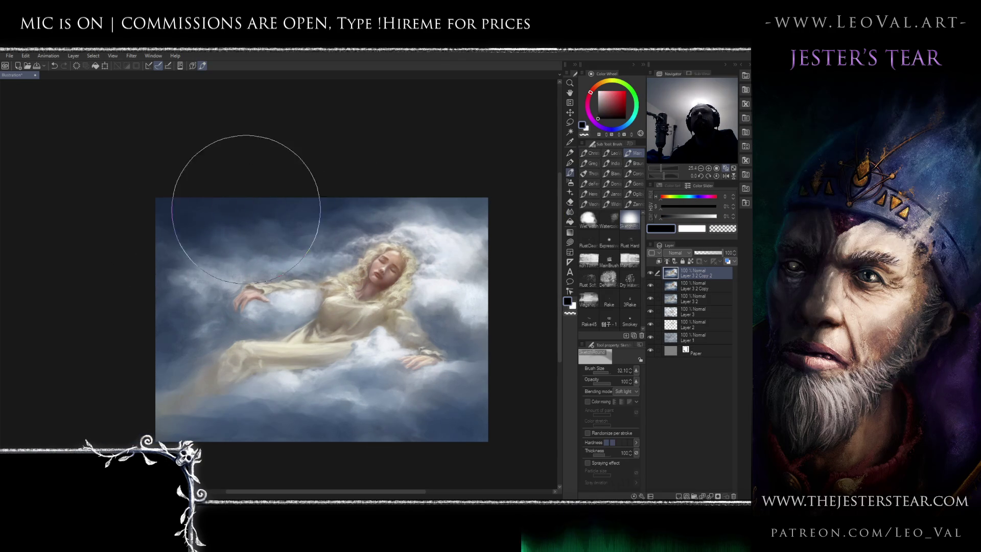
mouse_move(157, 256)
left_mouse_down()
mouse_move(44, 175)
mouse_move(317, 263)
mouse_move(74, 453)
left_mouse_up()
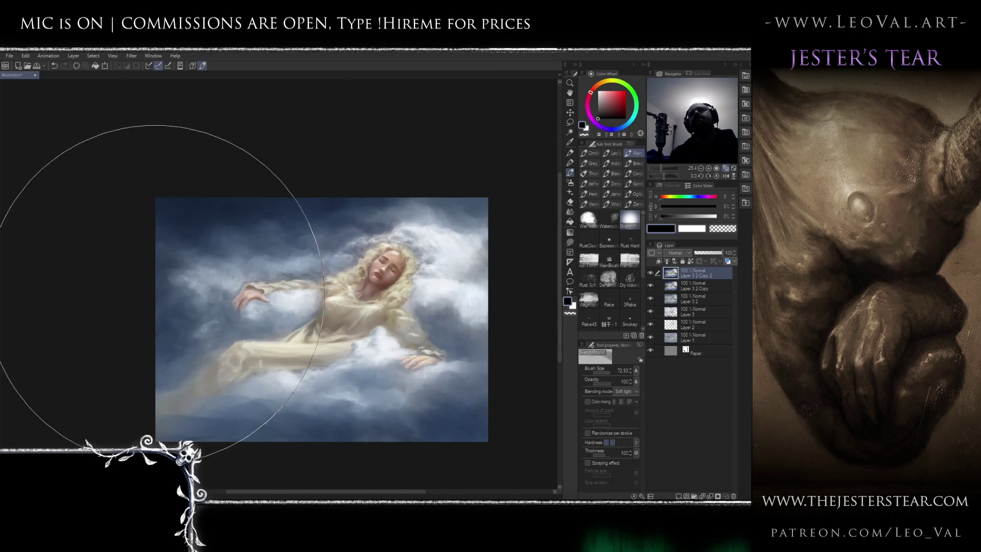
key("bracketleft")
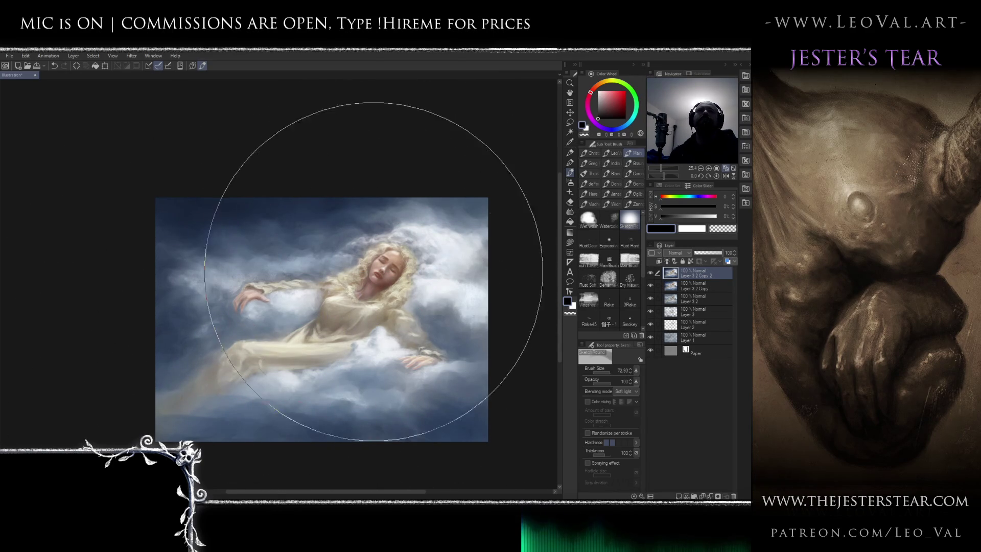
key("bracketleft")
key("bracketleft")
key("bracketleft")
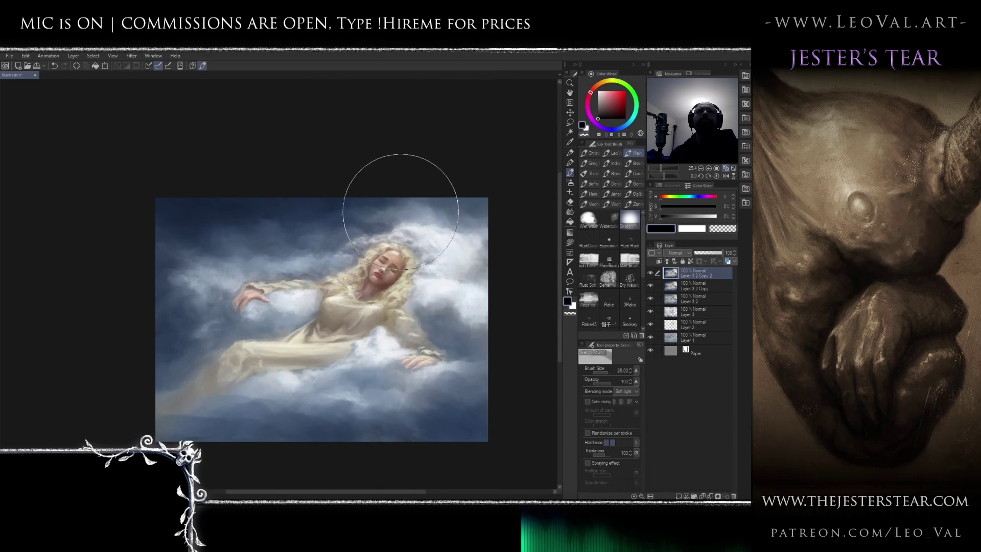
left_click_drag(394, 230, 417, 202)
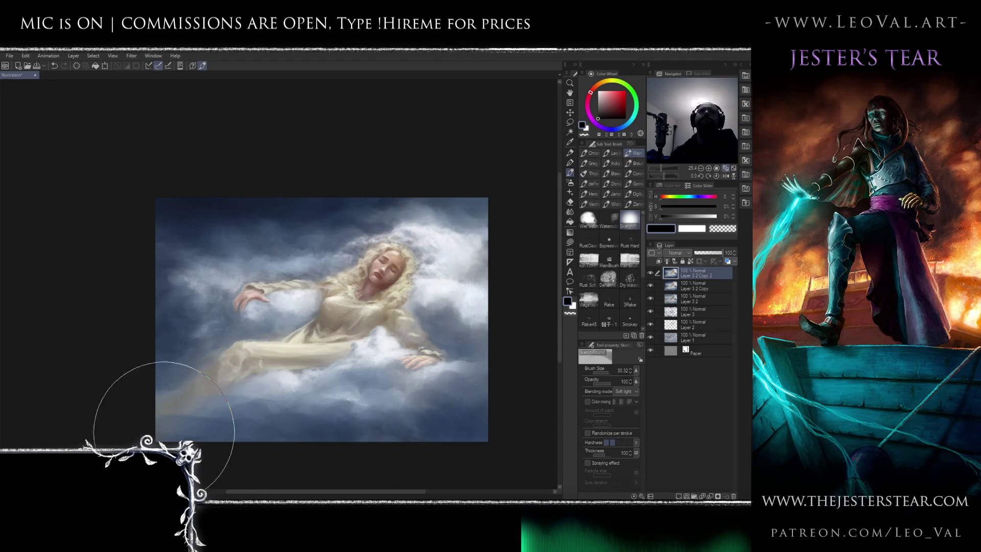